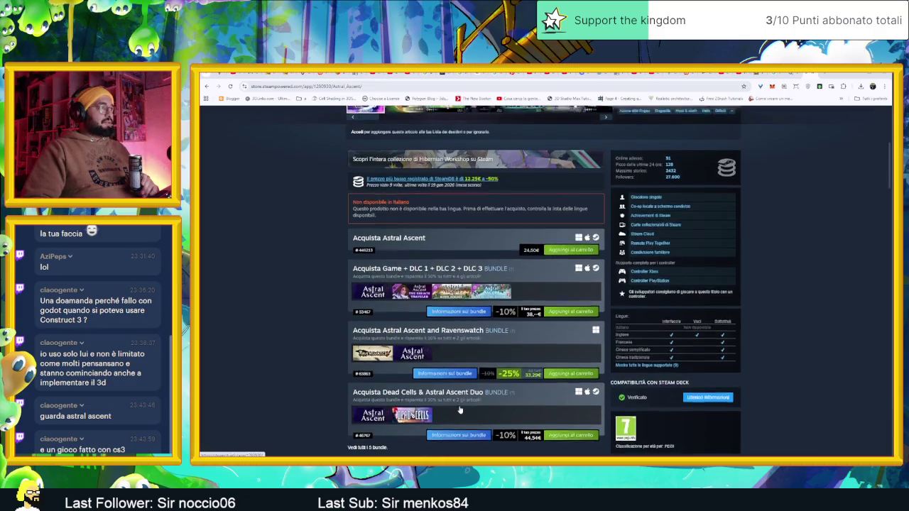
Wishlist Astral Ascent from its Steam store page, close Steam, then show the Text to Tags Converter
left_click(360, 264)
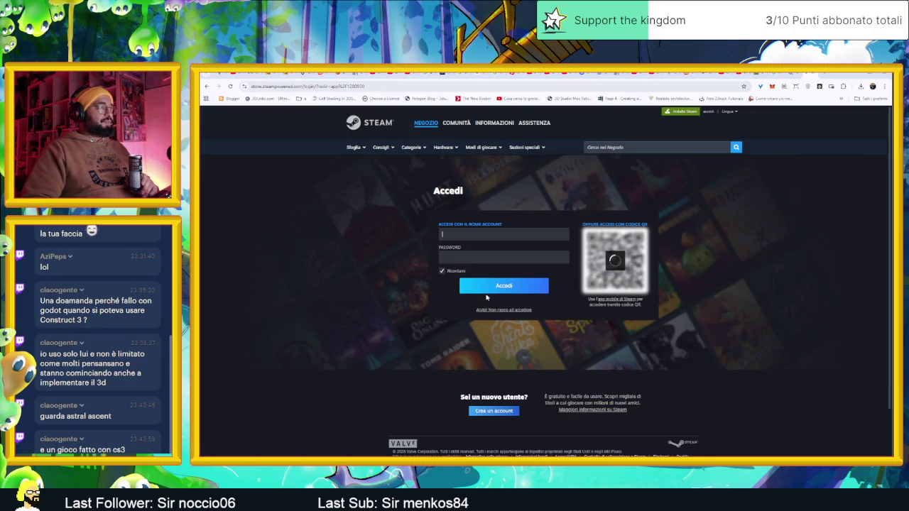
key("alt+Left")
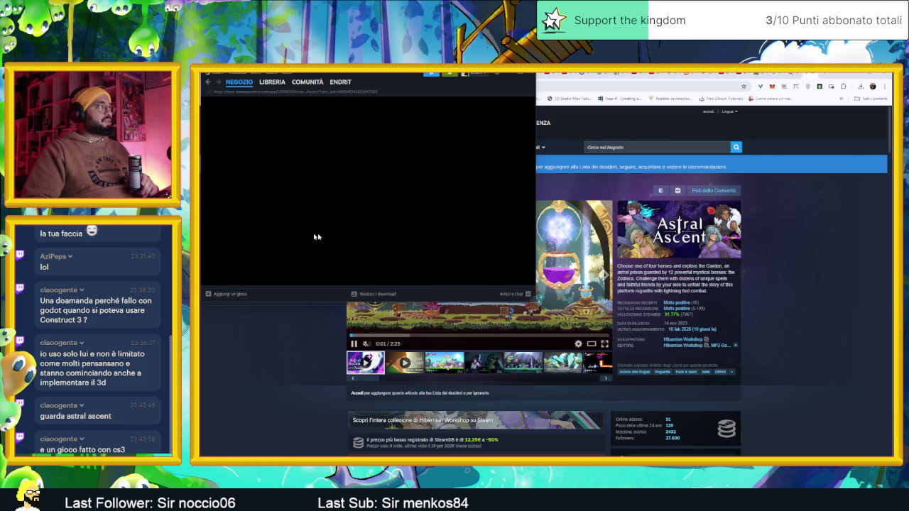
scroll("down", 3)
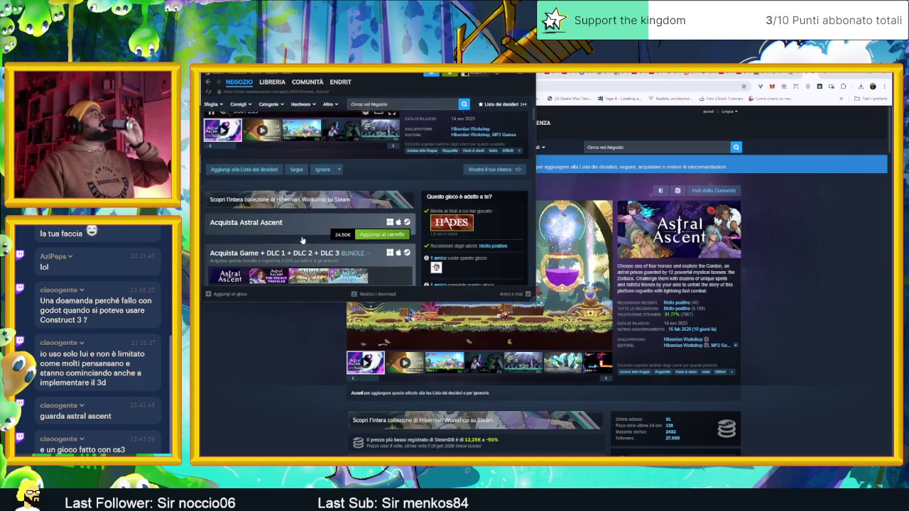
left_click(268, 171)
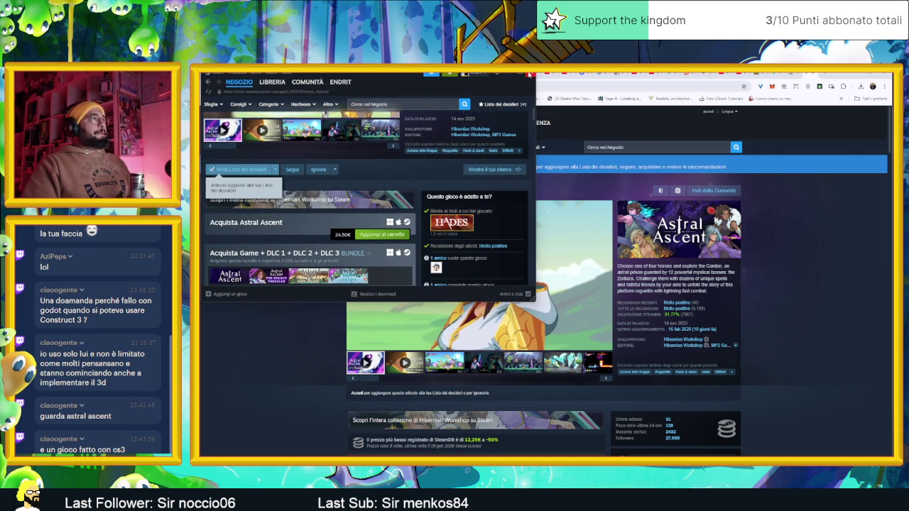
left_click(523, 74)
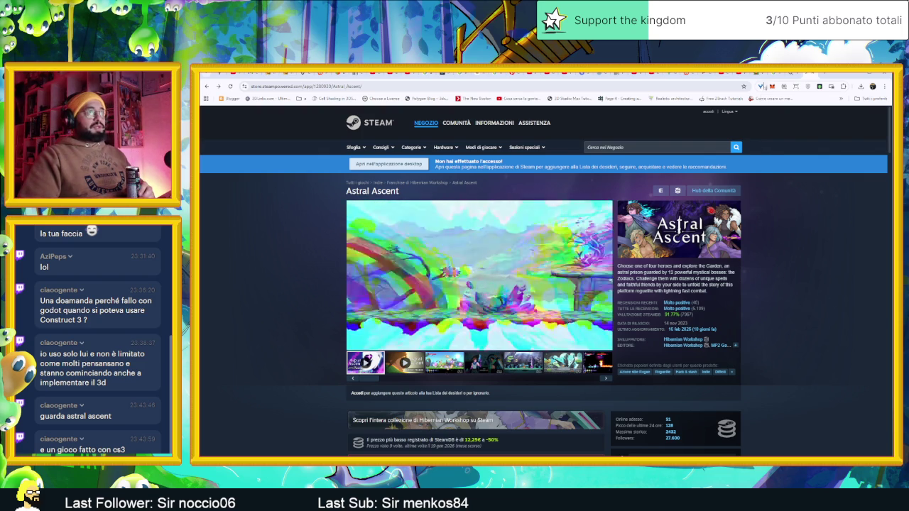
left_click(817, 73)
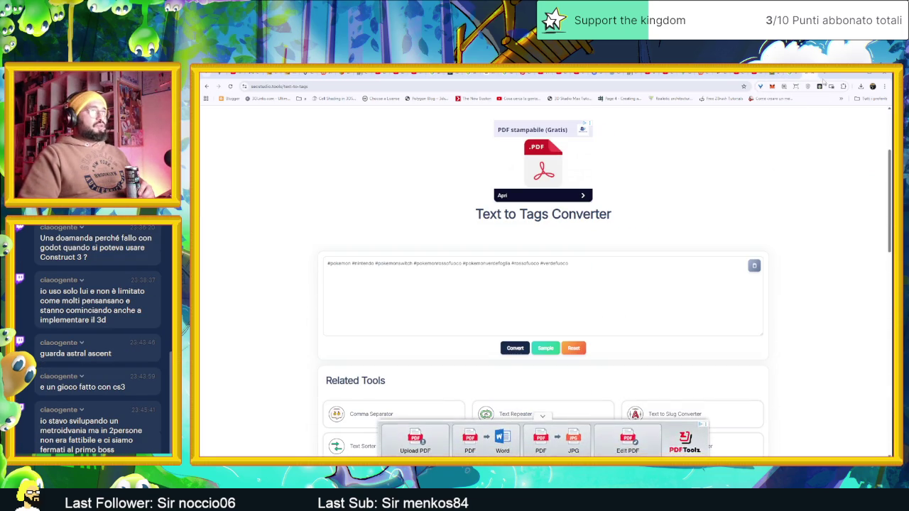
Show the 'nostalgia canaglia' Google results, then minimize Chrome to reveal Godot
left_click(813, 74)
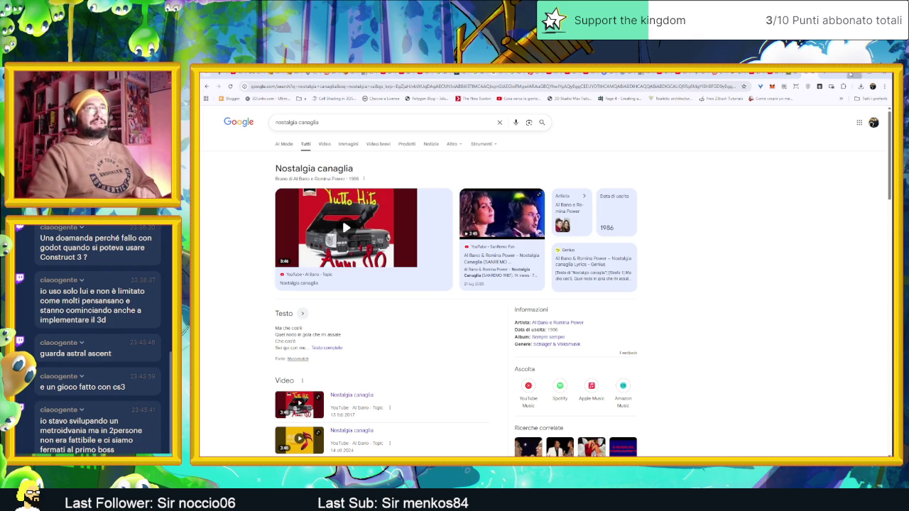
left_click(848, 74)
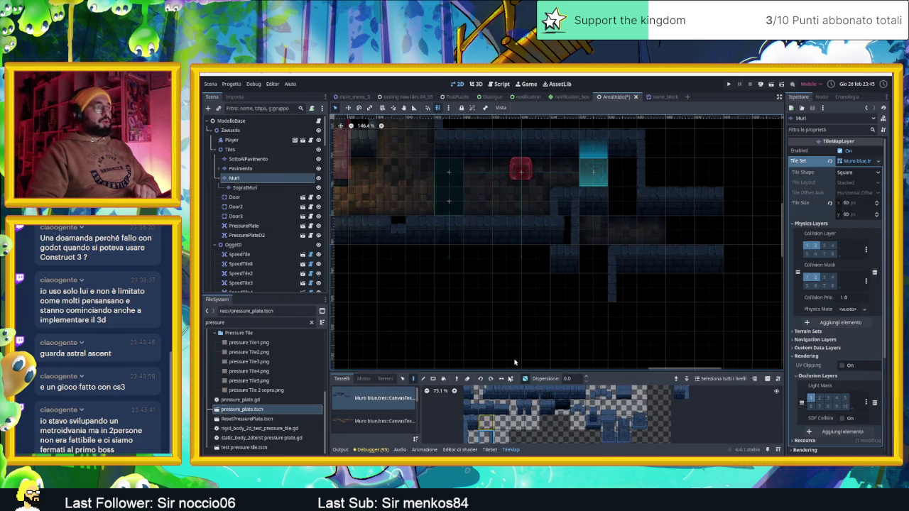
Extend the wall downward and paint two dark wall tiles below the corridor
left_click_drag(534, 272, 538, 287)
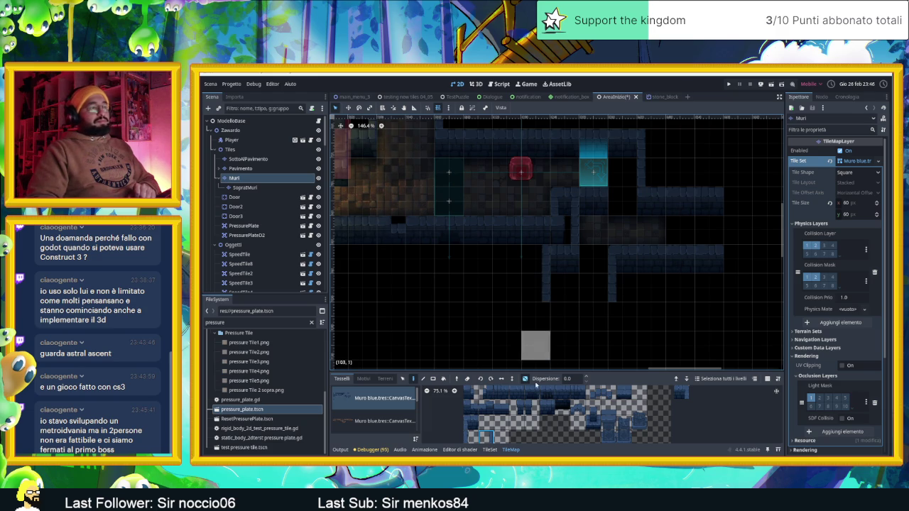
left_click_drag(501, 393, 568, 396)
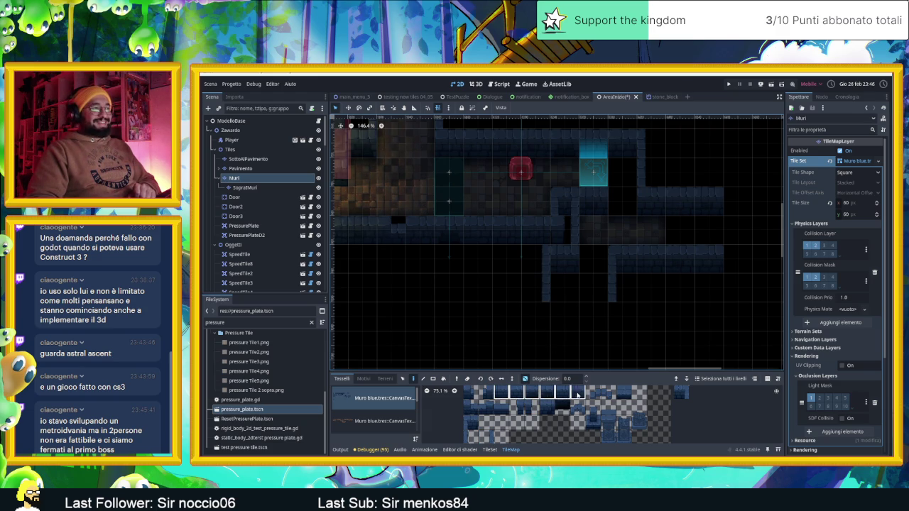
left_click(561, 320)
left_click(597, 323)
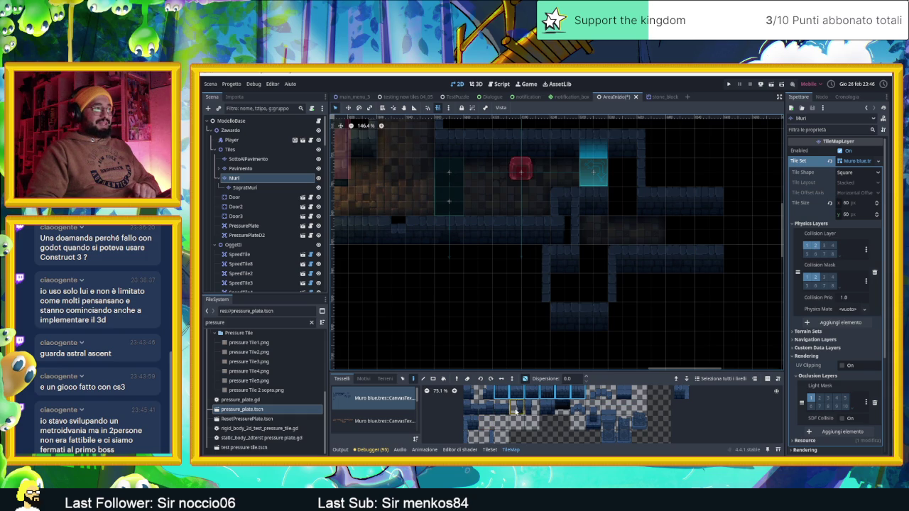
Zoom out on the map and select a different wall tile from the atlas
scroll("down", 3)
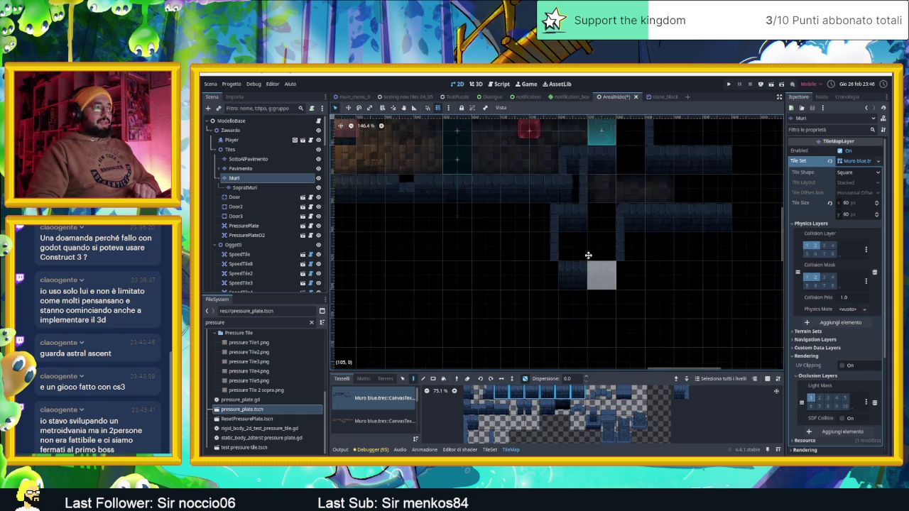
scroll("down", 3)
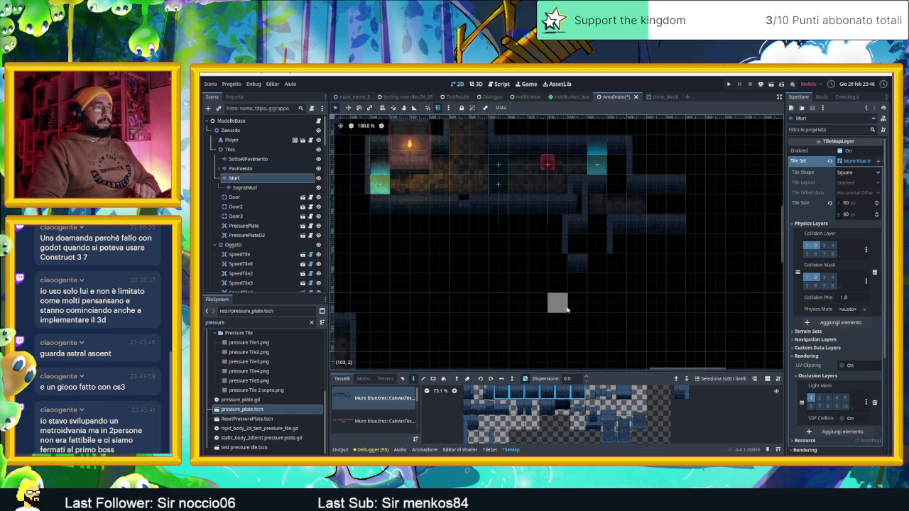
scroll("down", 3)
scroll("down", 3)
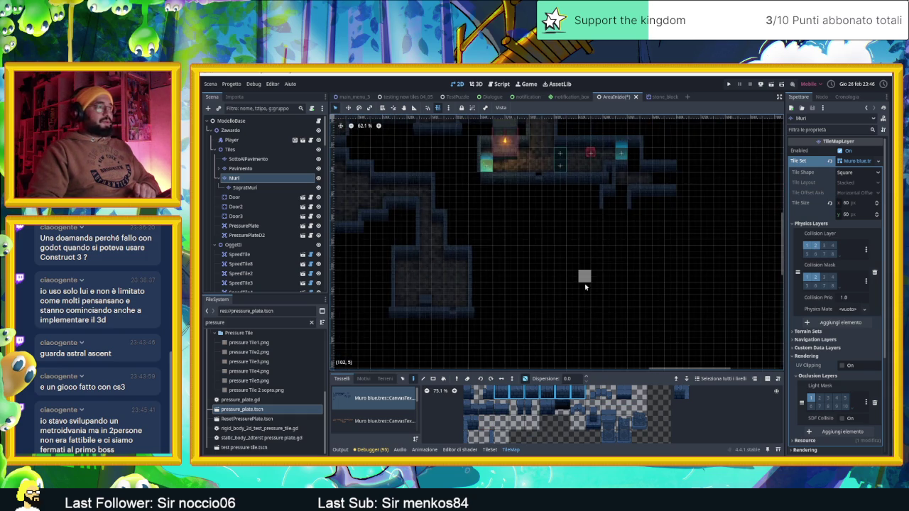
scroll("down", 3)
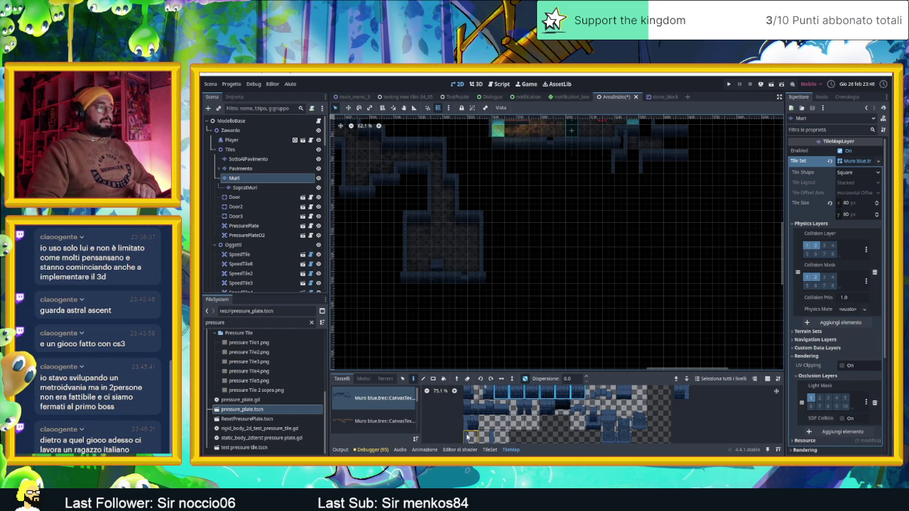
left_click(488, 435)
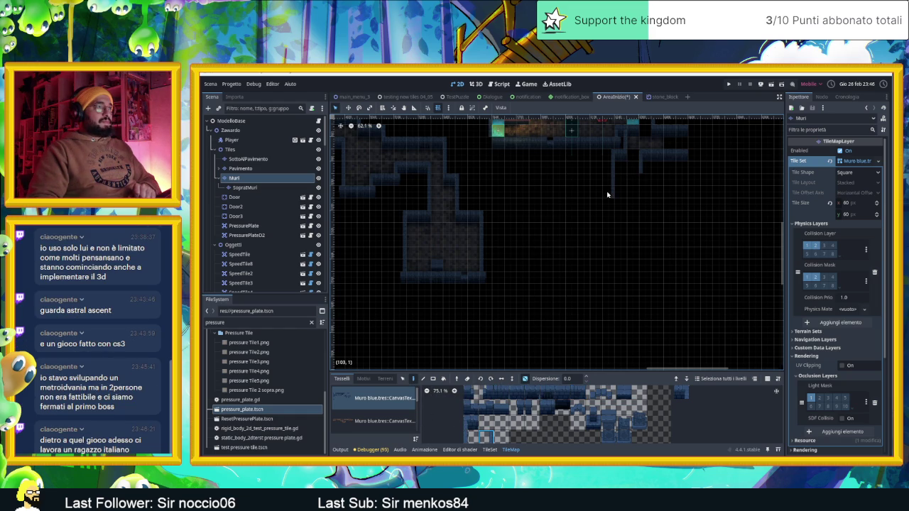
Paint a thin wall piece and extend the right-hand vertical wall line downward
left_click(596, 211)
left_click_drag(534, 254, 603, 241)
left_click(680, 232)
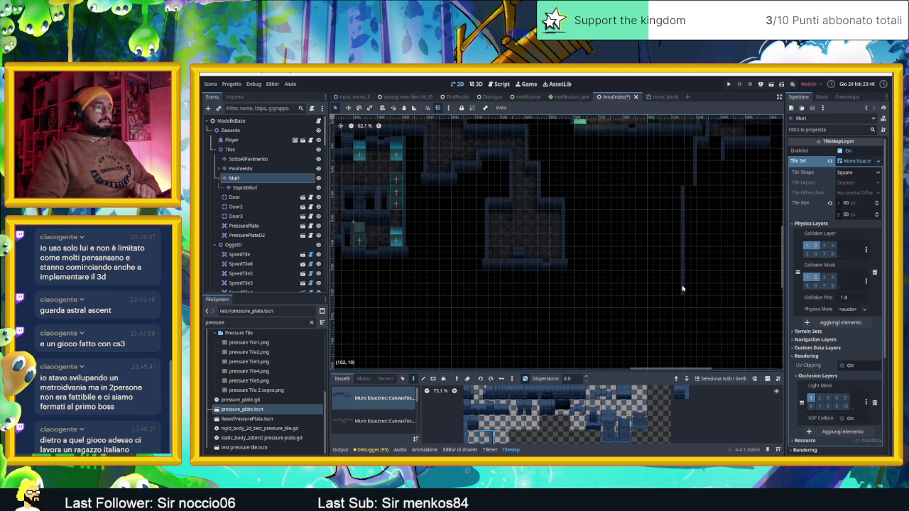
left_click_drag(714, 277, 623, 278)
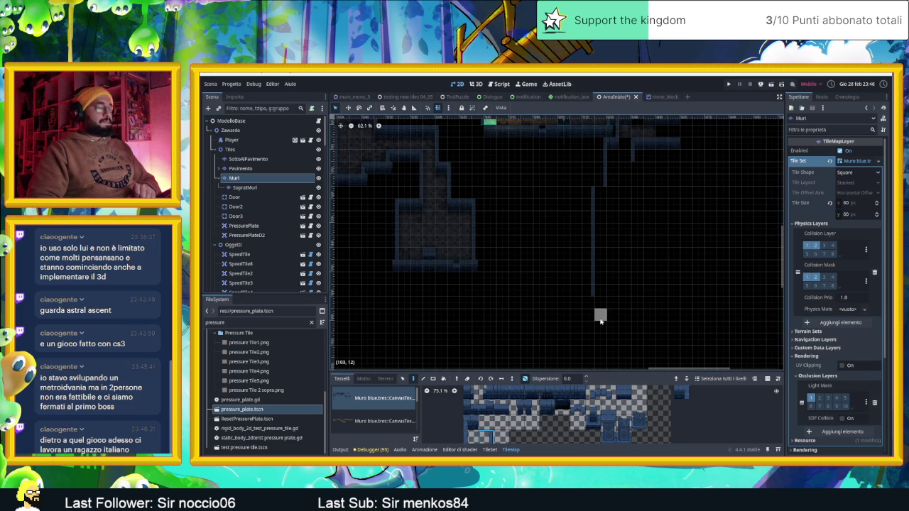
Pick new atlas tiles and paint dark and blue wall tiles down the corridor
left_click(517, 401)
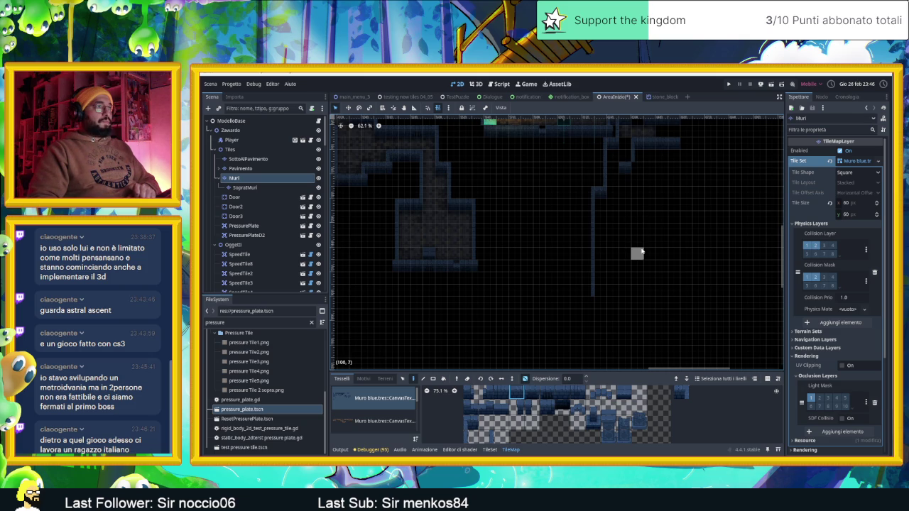
left_click(501, 406)
left_click(467, 426)
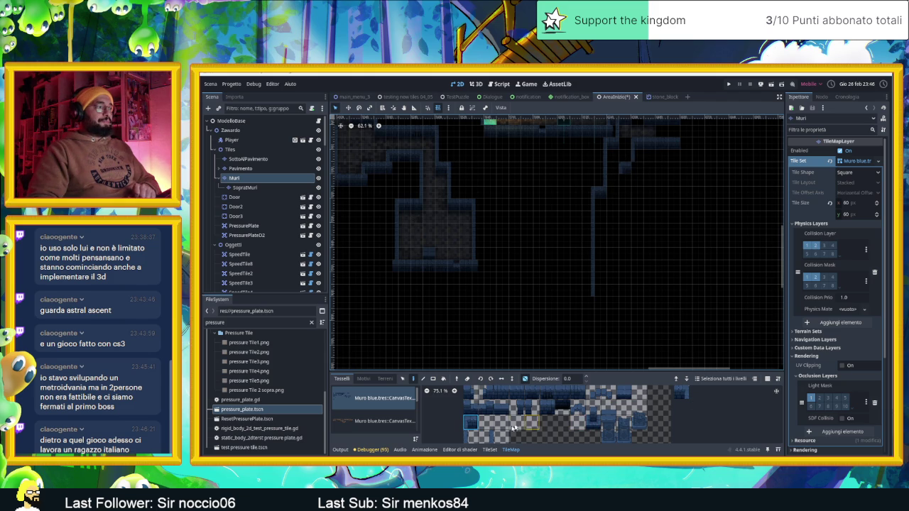
left_click(472, 436)
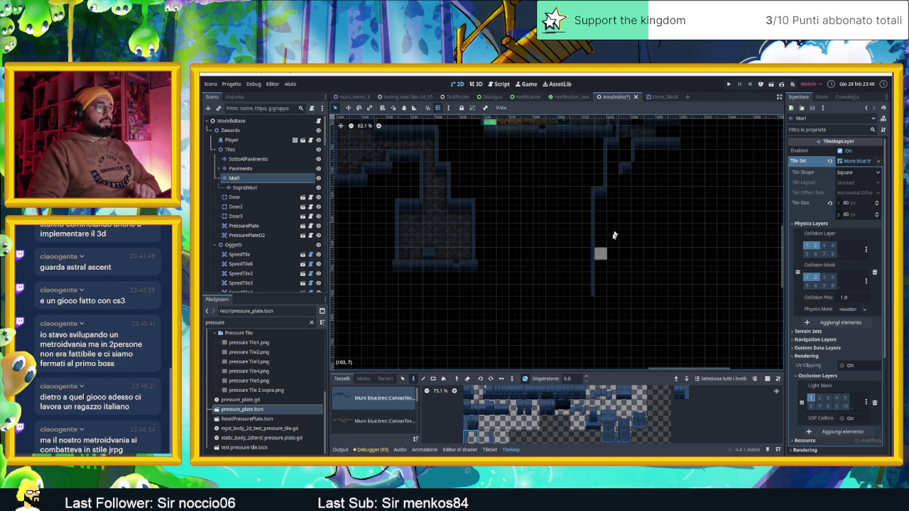
left_click(625, 188)
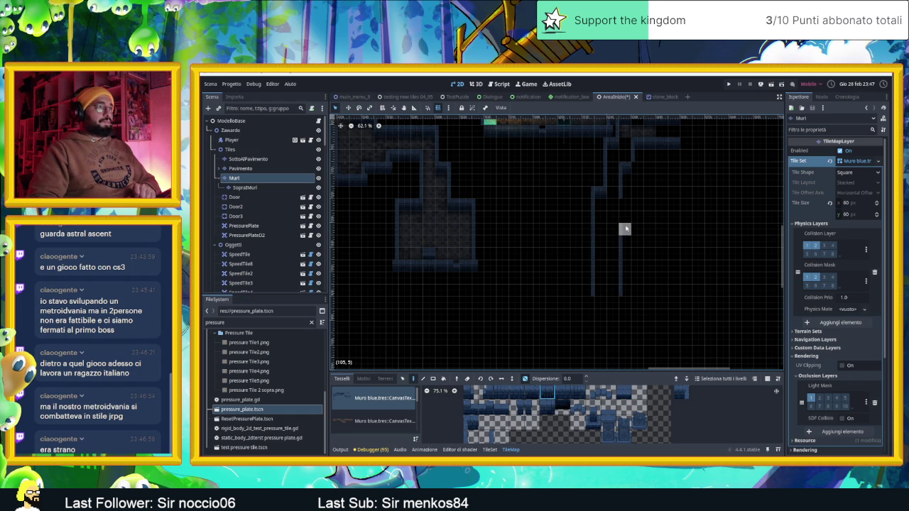
left_click(625, 231)
left_click(466, 423)
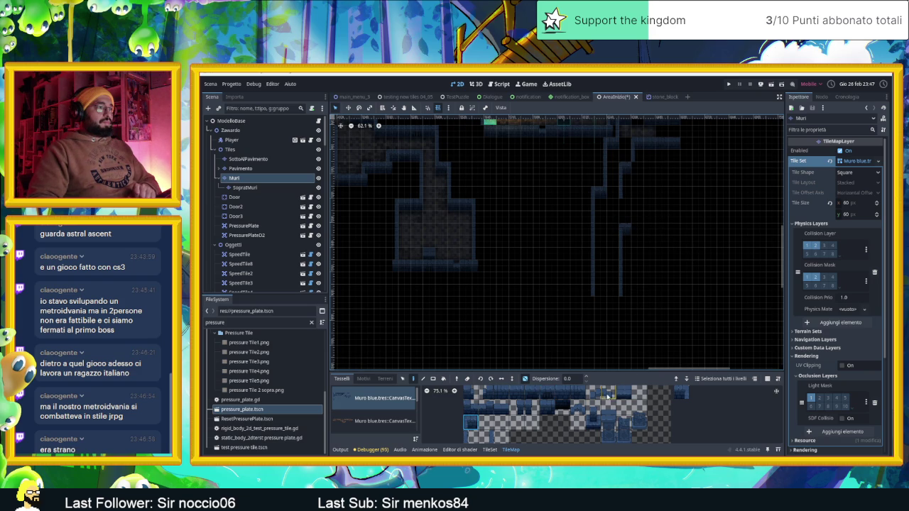
left_click(560, 394)
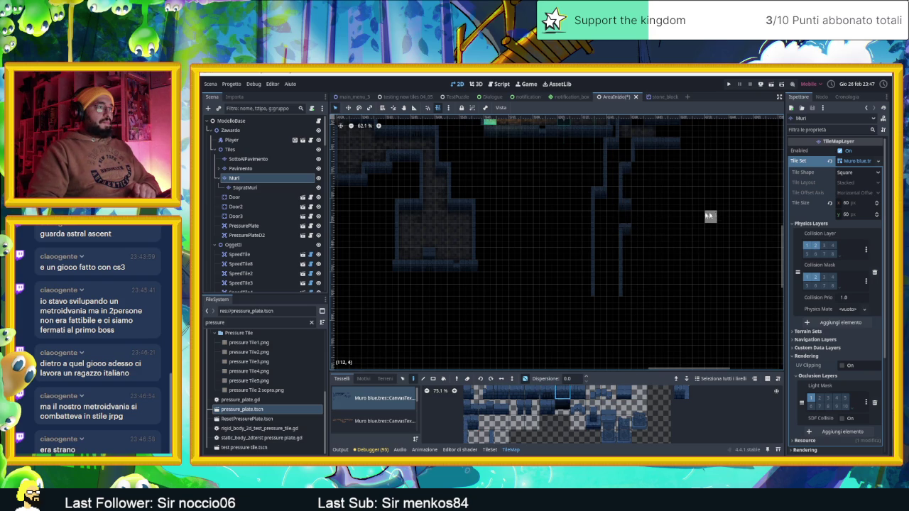
Erase three misplaced corridor wall tiles, repaint one a cell lower, and pick another atlas tile
scroll("up", 3)
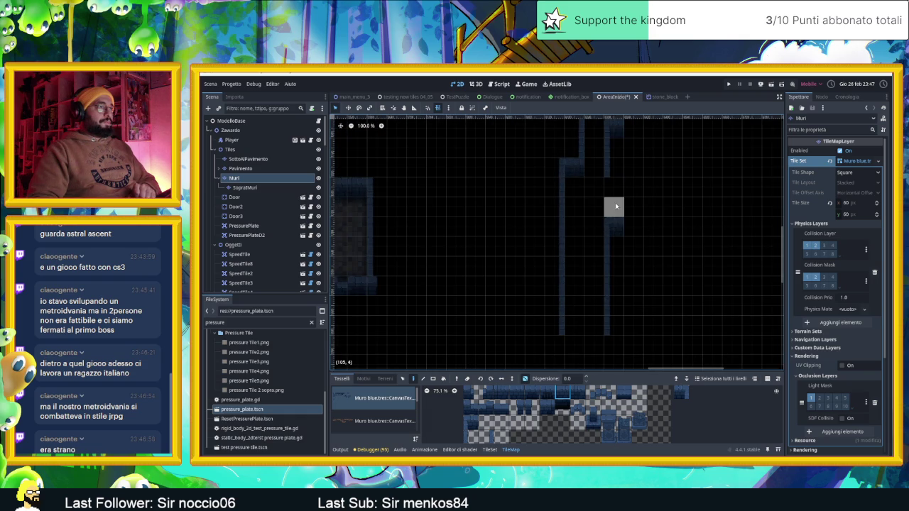
right_click(614, 227)
right_click(618, 249)
right_click(614, 221)
left_click(614, 241)
left_click(471, 423)
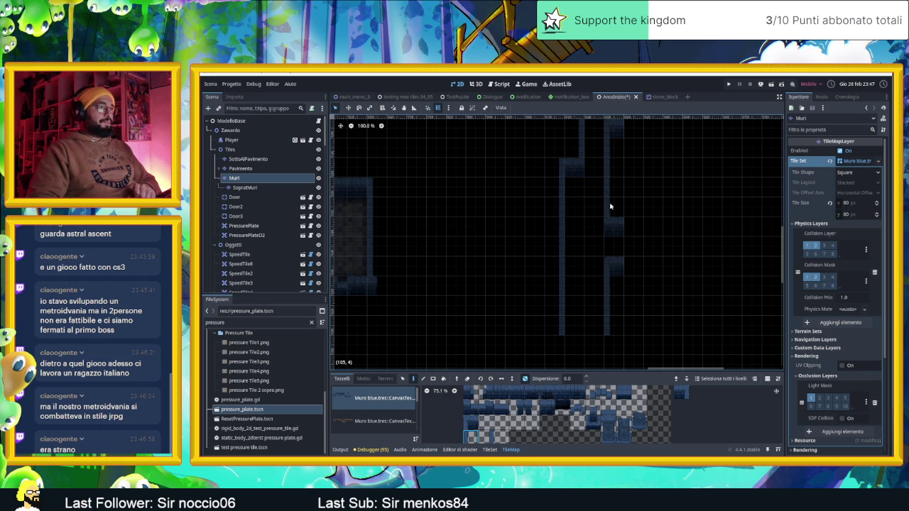
scroll("down", 3)
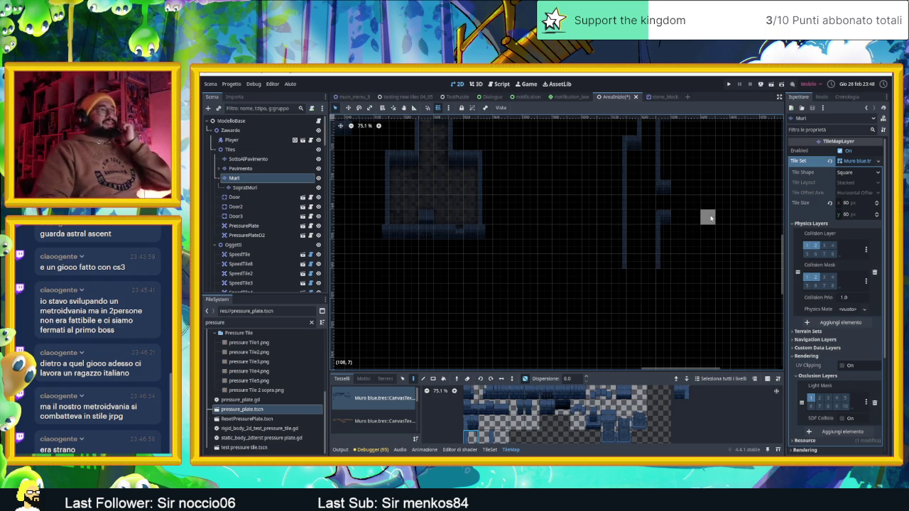
scroll("up", 3)
Paint the new room's top wall row, bottom wall row and right wall column
scroll("up", 3)
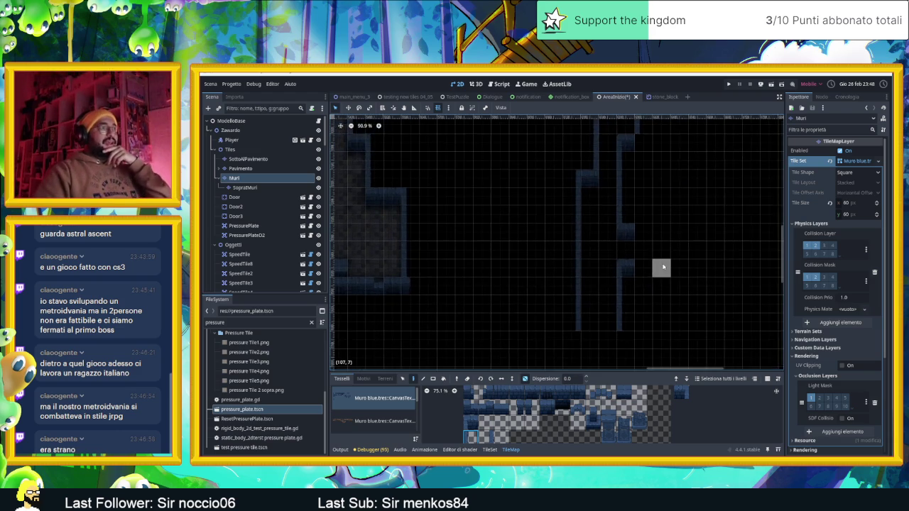
left_click(686, 224)
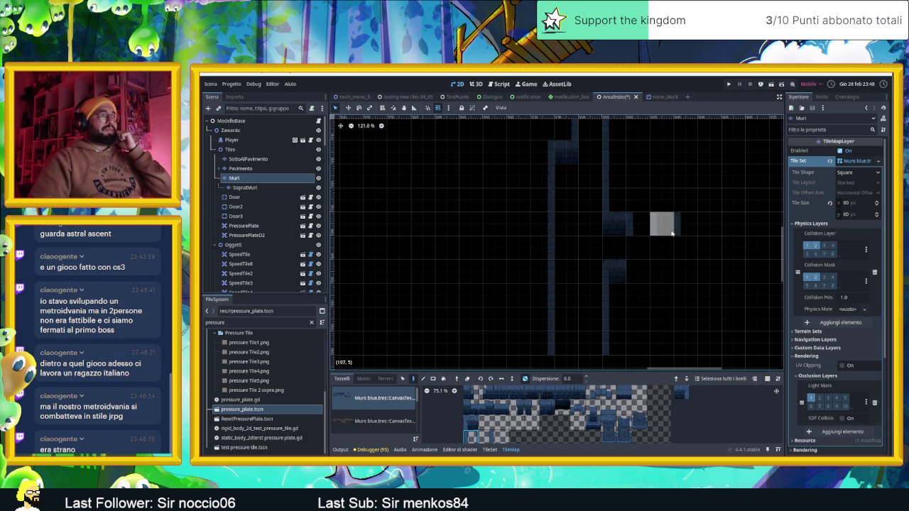
key("ctrl+z")
left_click(517, 393)
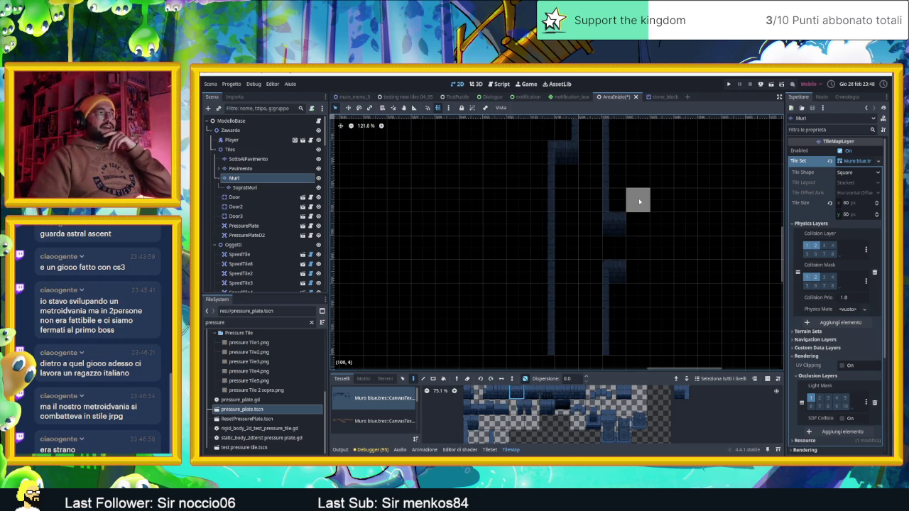
left_click(470, 422)
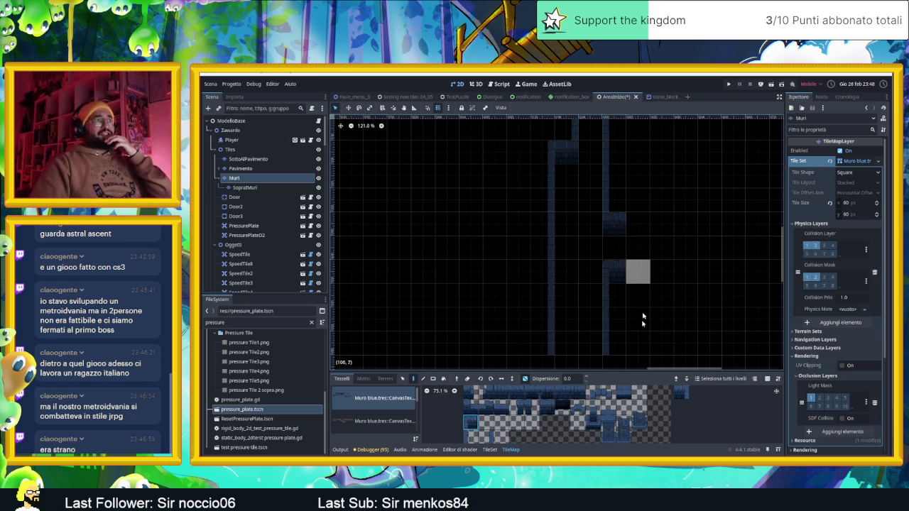
left_click(518, 395)
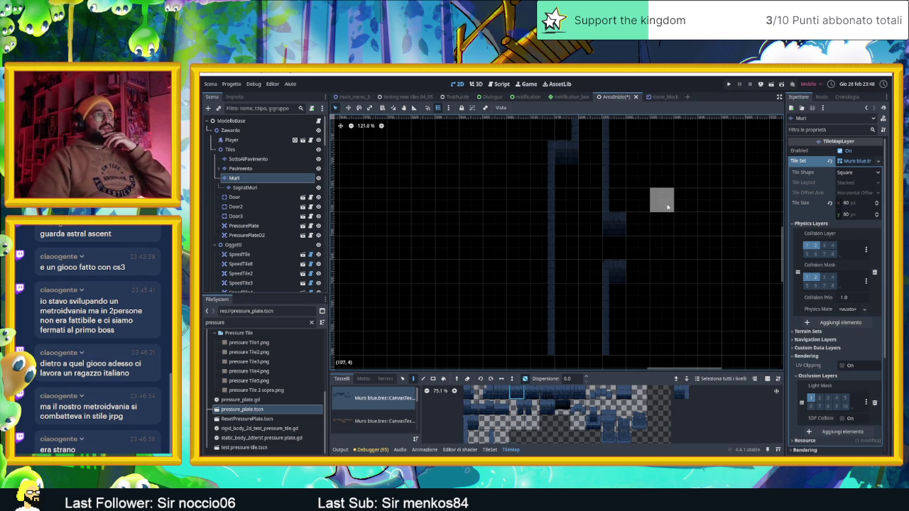
left_click_drag(637, 200, 686, 201)
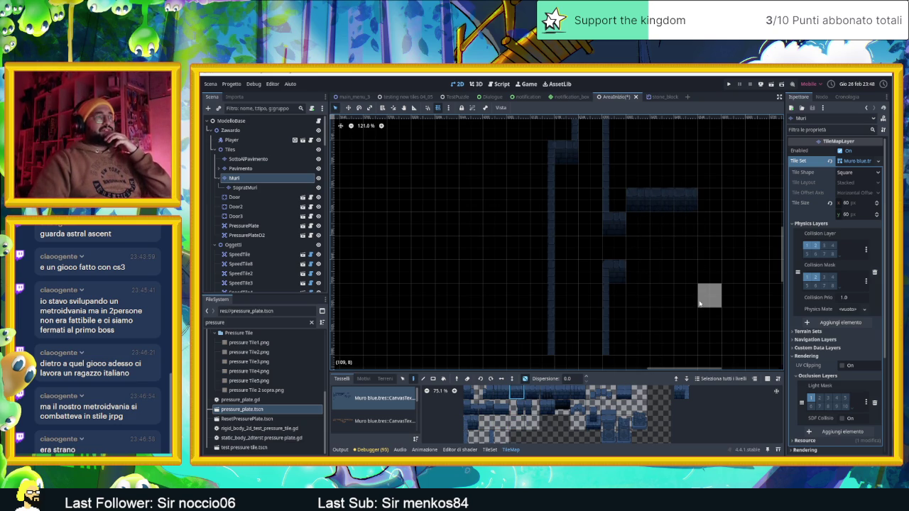
left_click(560, 396)
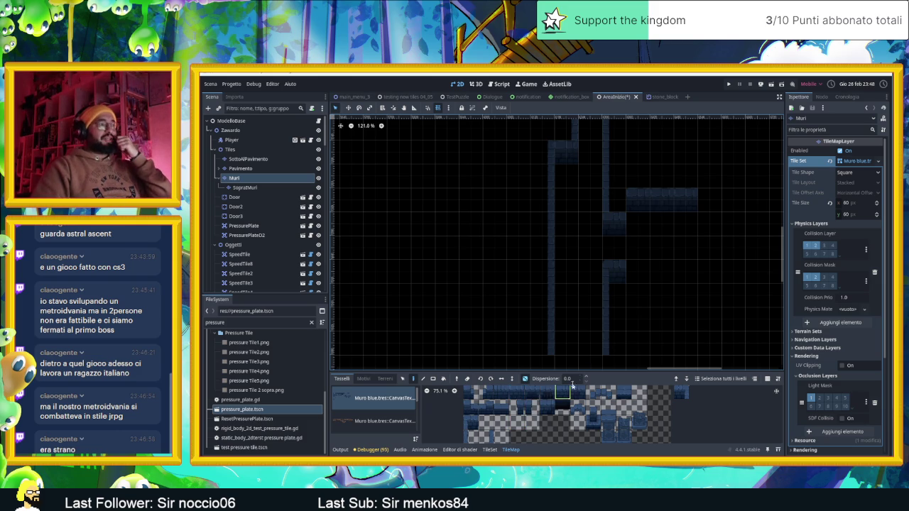
left_click_drag(637, 320, 675, 317)
left_click(682, 318)
left_click(707, 211)
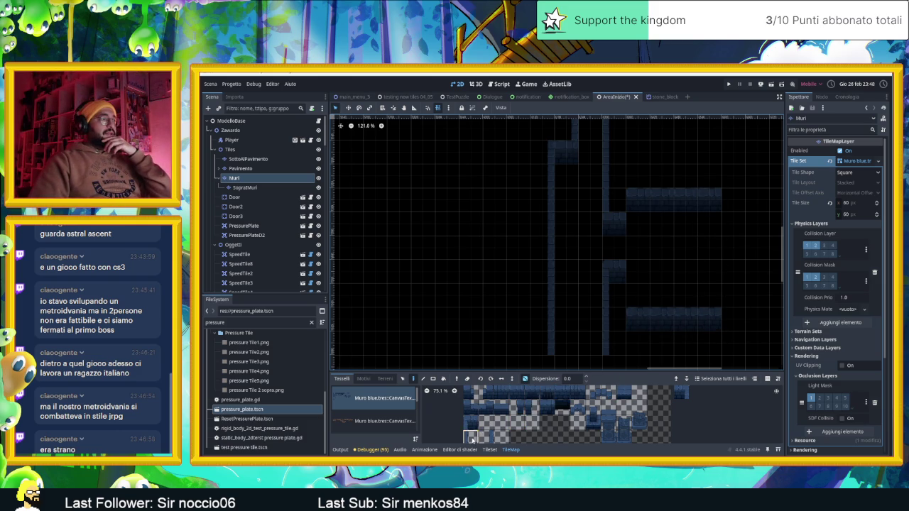
left_click_drag(733, 260, 732, 321)
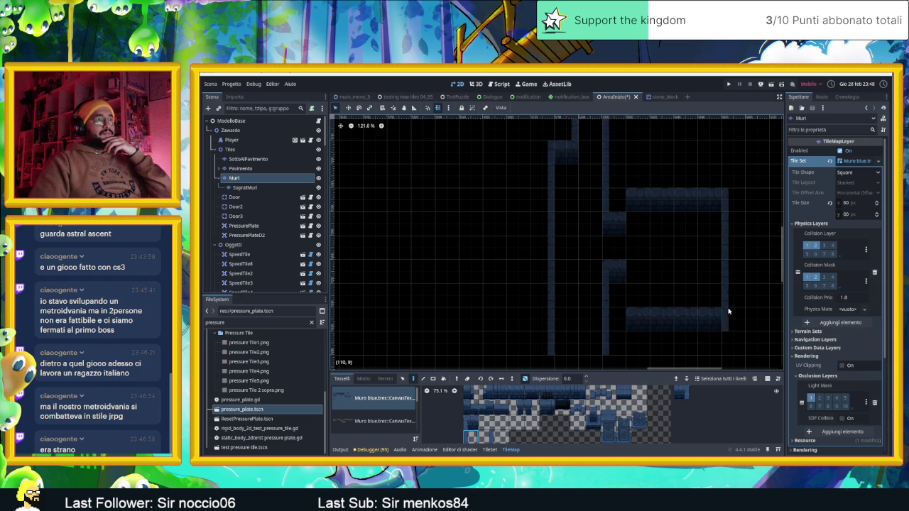
Try several other wall tiles from the atlas, ending on one in the lower rows
left_click(485, 436)
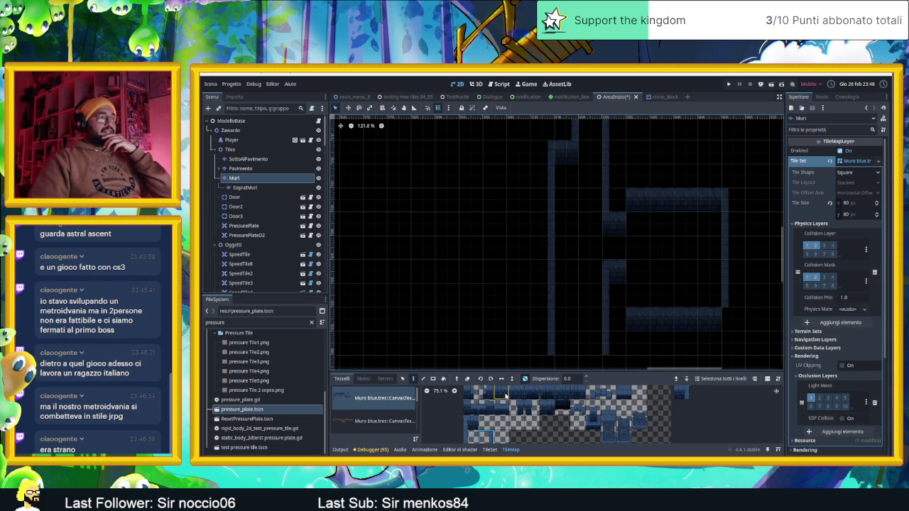
left_click(532, 406)
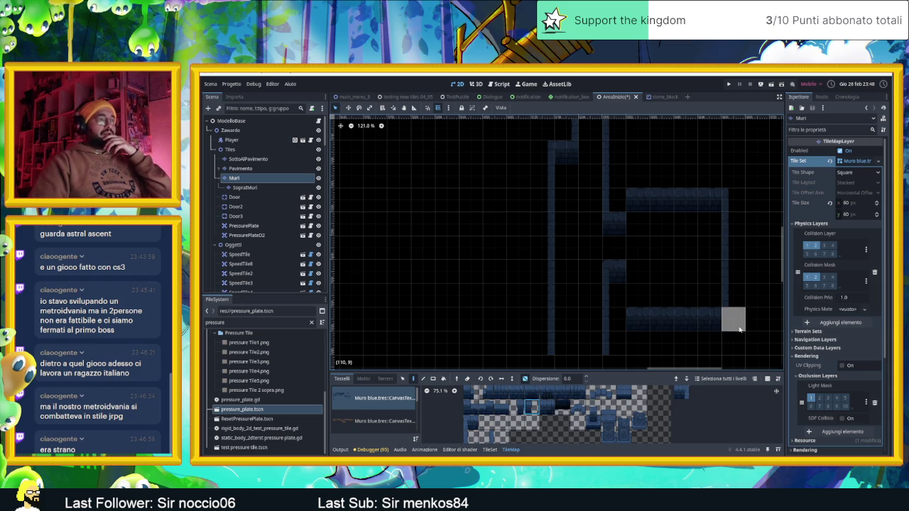
left_click(568, 411)
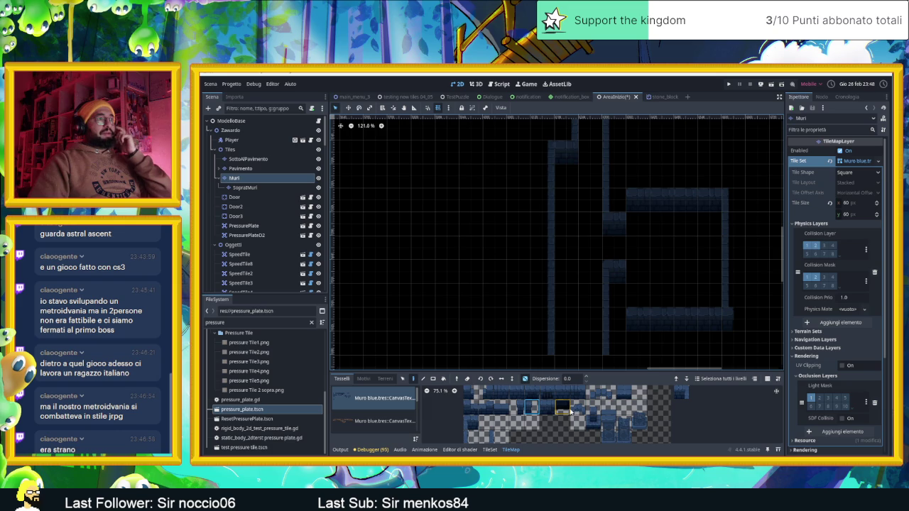
scroll("down", 3)
left_click(485, 433)
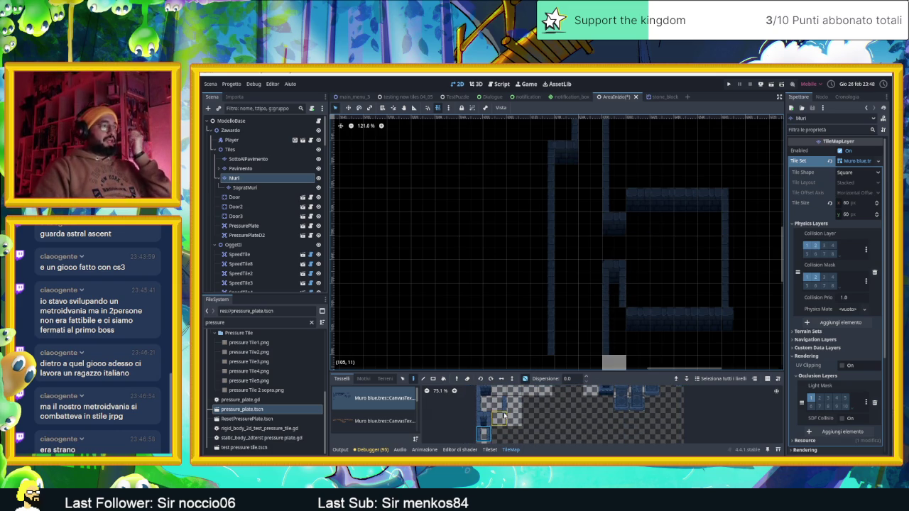
Place a corner wall tile at the room's bottom-left on the Muri layer
scroll("down", 3)
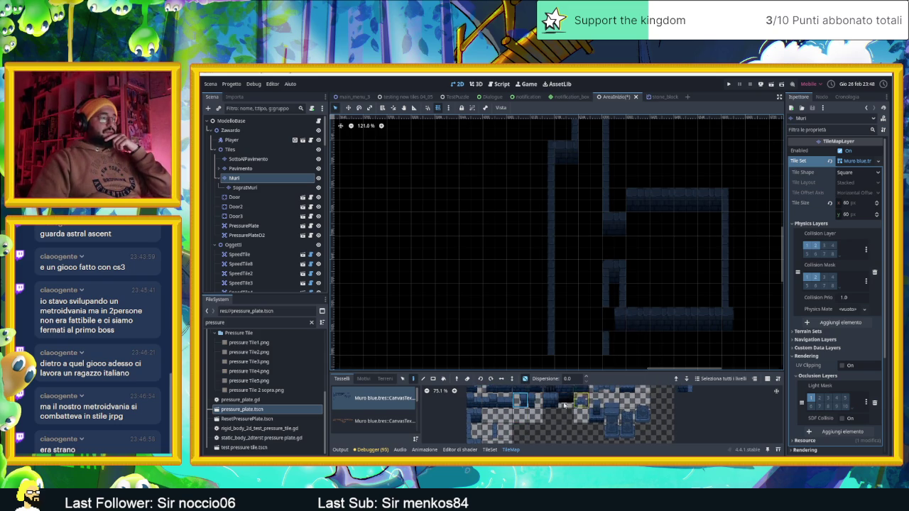
left_click(534, 402)
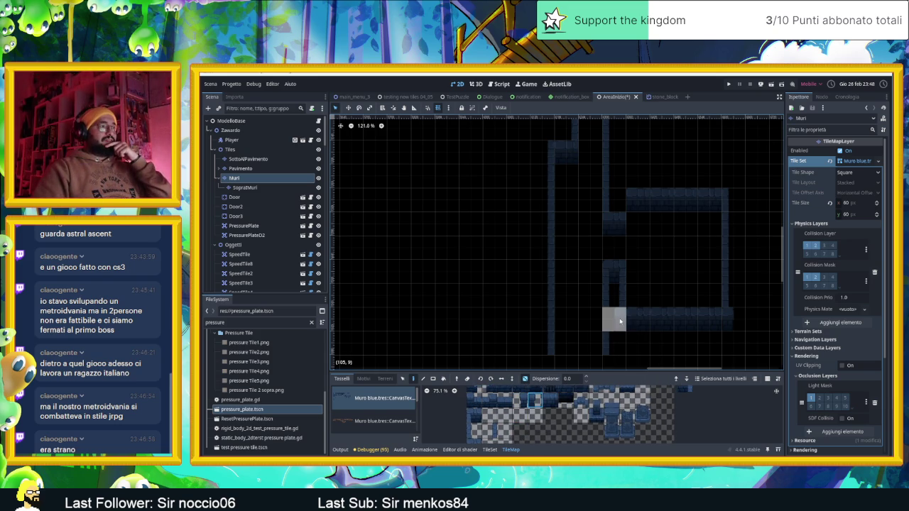
left_click(624, 321)
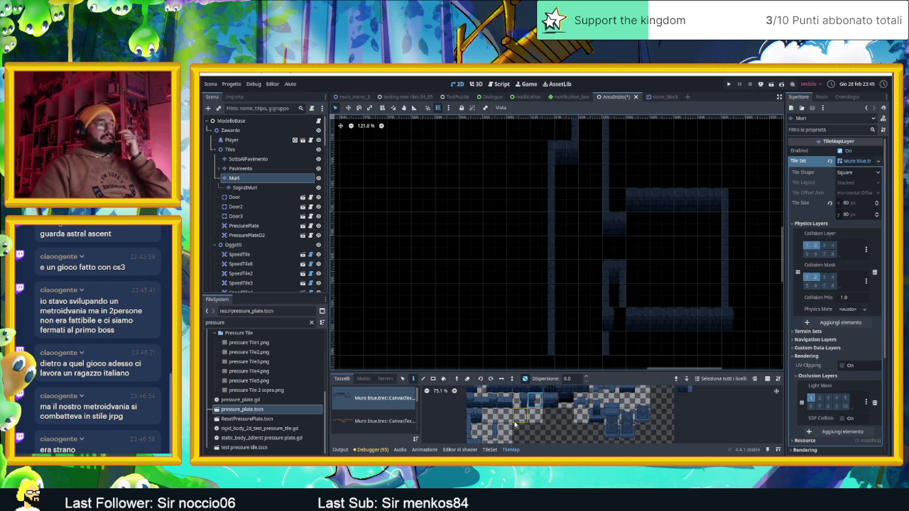
scroll("down", 3)
left_click(484, 431)
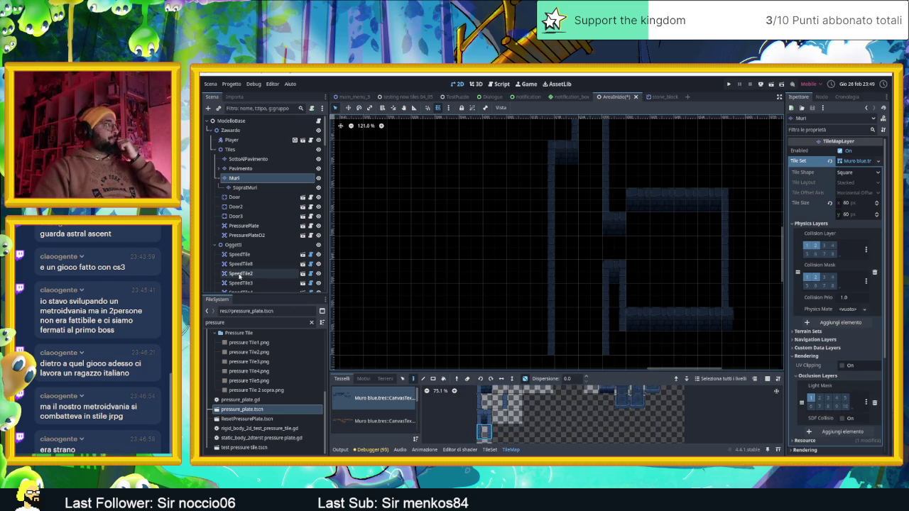
On the SopraMuri layer, place a corner tile at the room's top-left
left_click(243, 187)
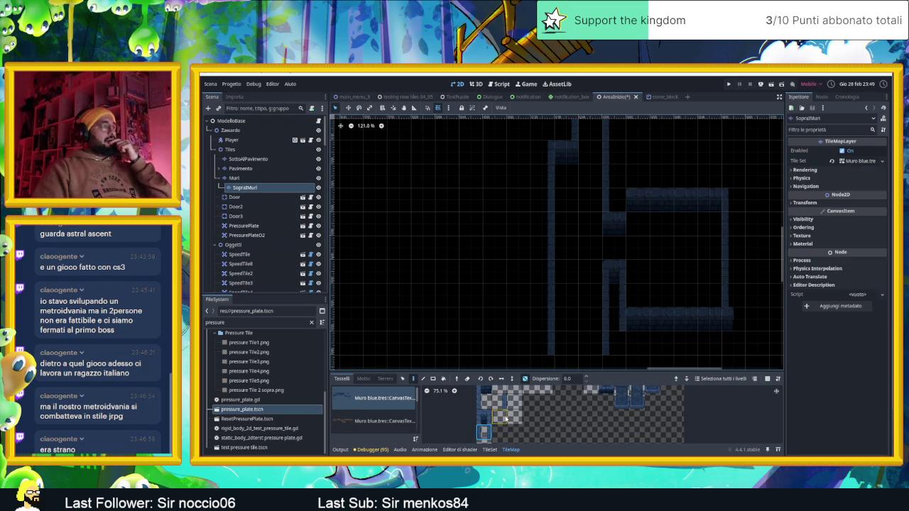
scroll("up", 3)
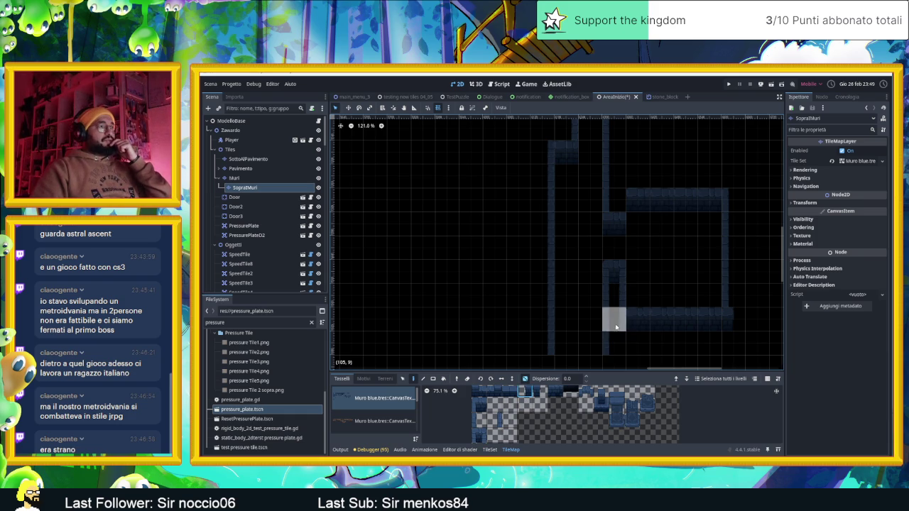
scroll("down", 3)
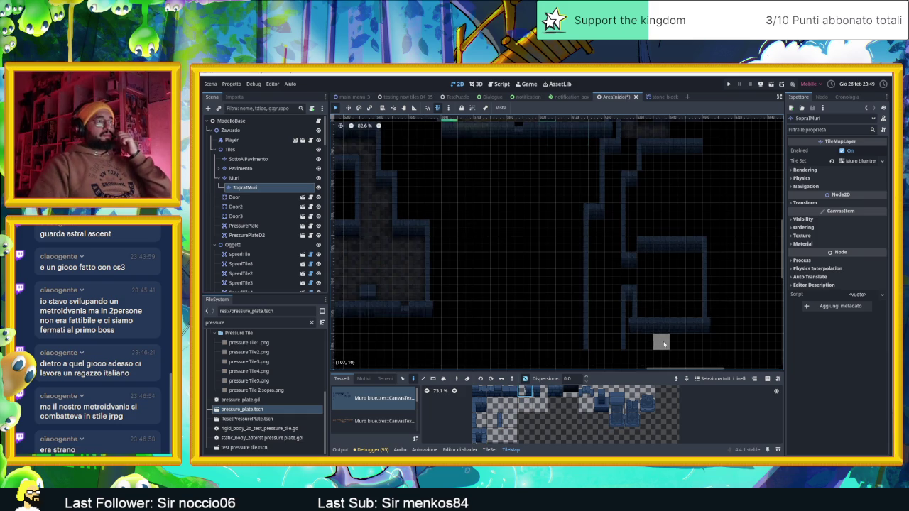
scroll("up", 3)
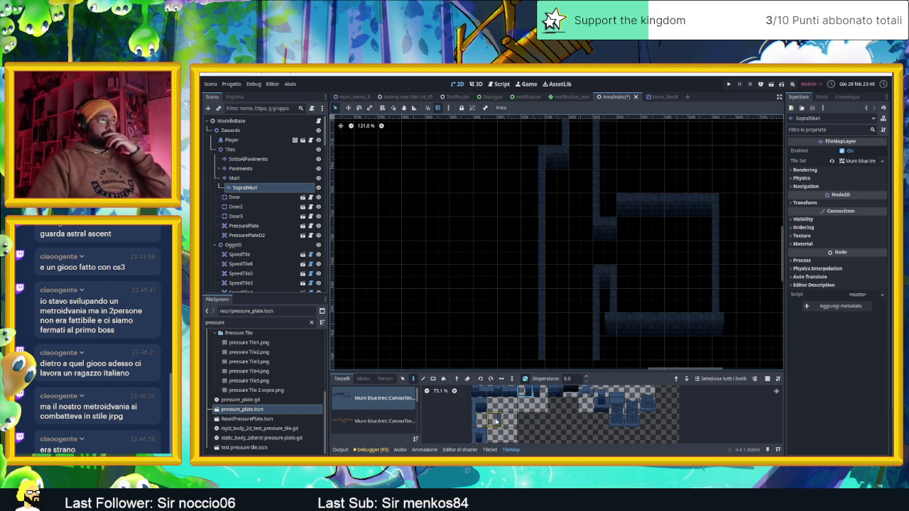
scroll("down", 3)
left_click(485, 420)
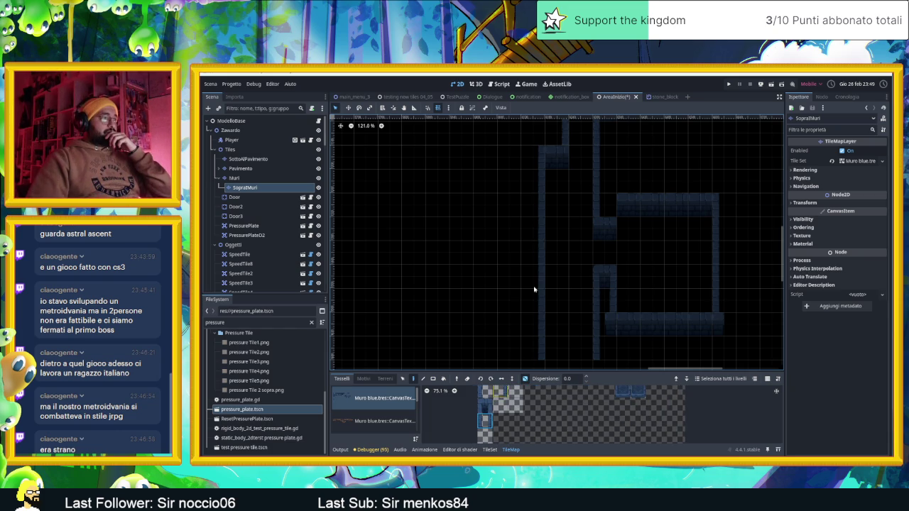
left_click(605, 204)
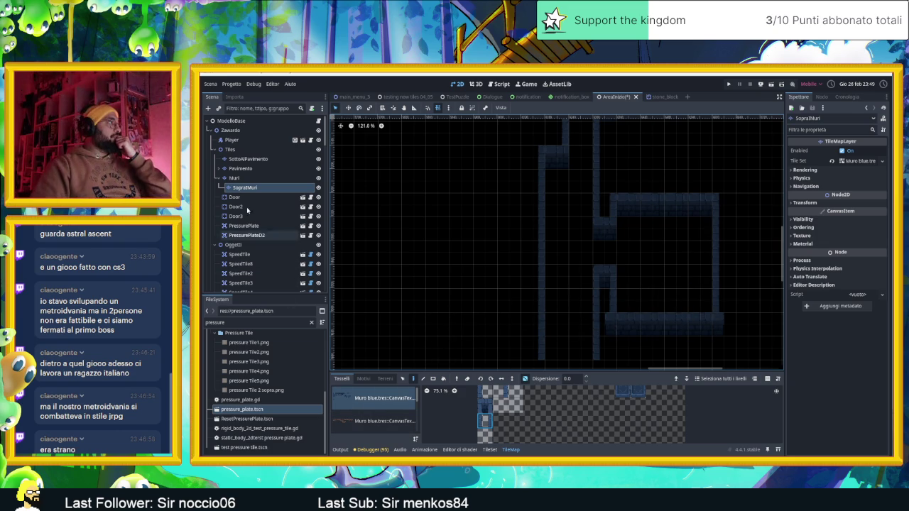
left_click(232, 245)
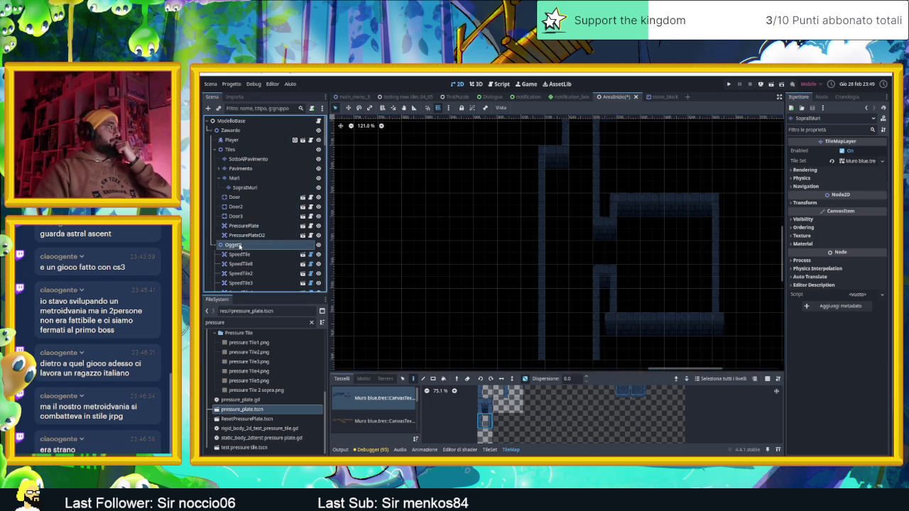
Zoom out and pan to the pressure plates and speed tiles, then reselect the Muri layer
scroll("down", 3)
scroll("down", 3)
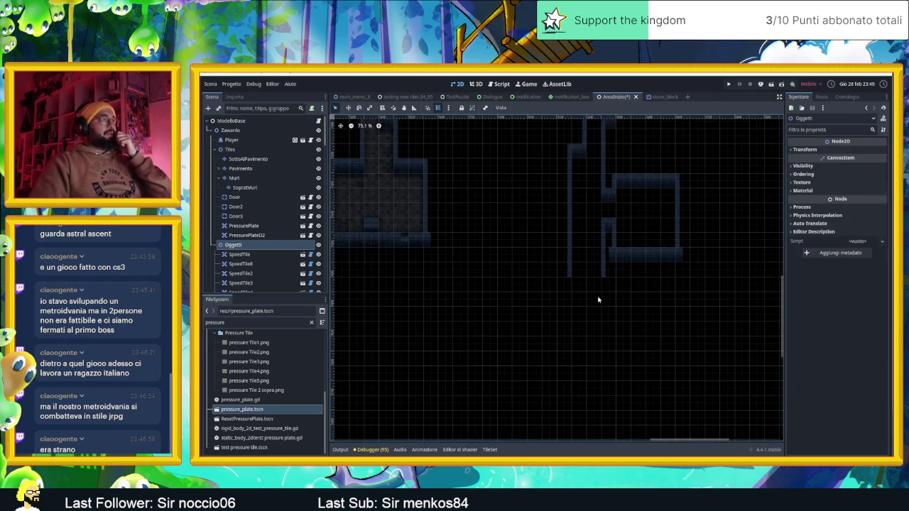
left_click_drag(440, 322, 532, 324)
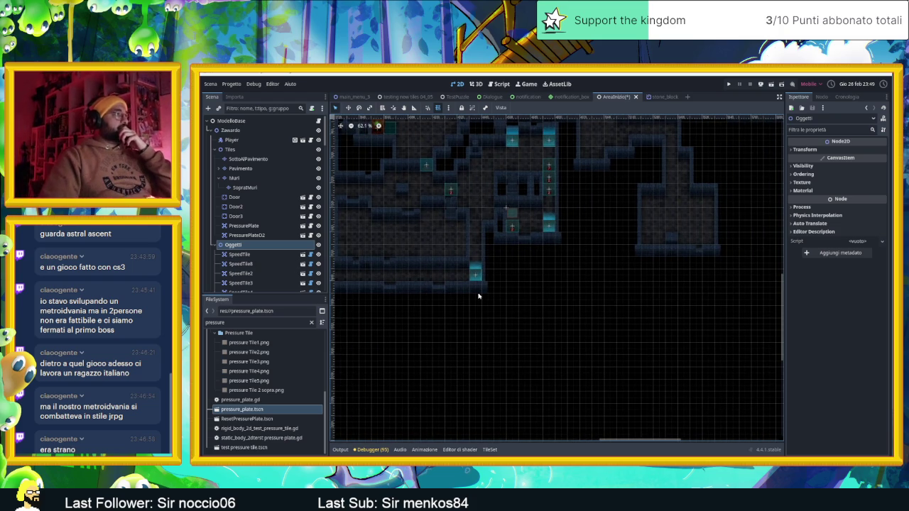
scroll("up", 3)
scroll("up", 3)
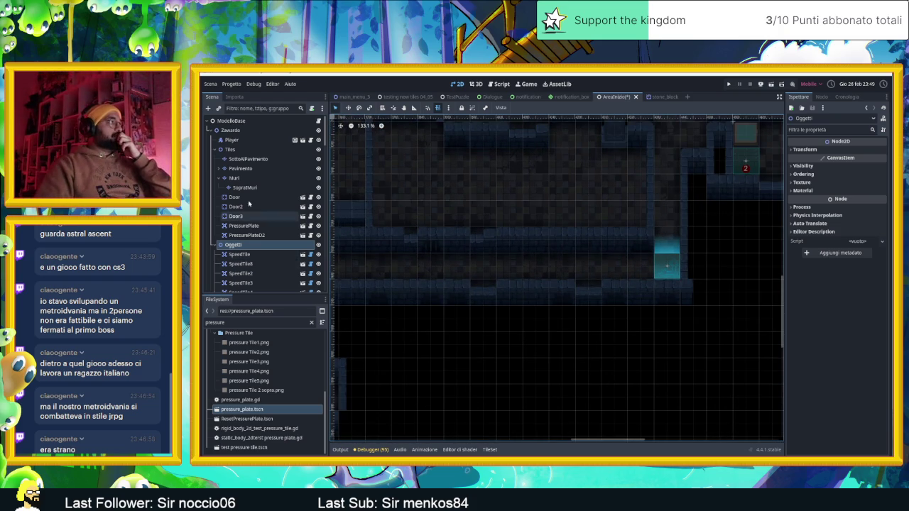
left_click(234, 177)
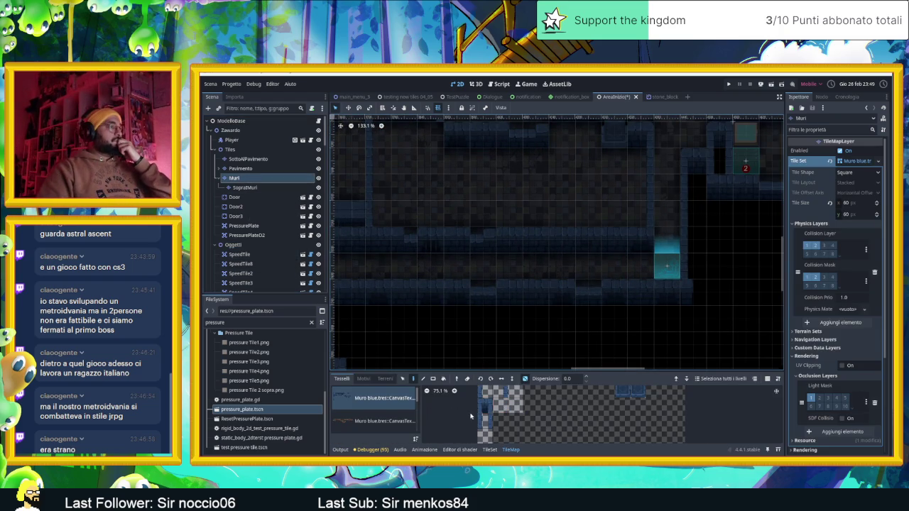
Remove a wall tile in the lower corridor and paint a short vertical wall segment
left_click(486, 405)
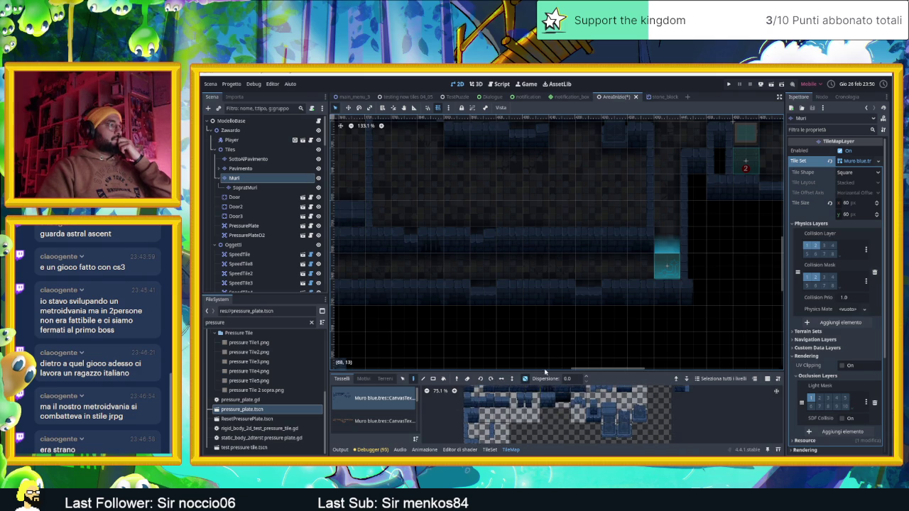
left_click(475, 415)
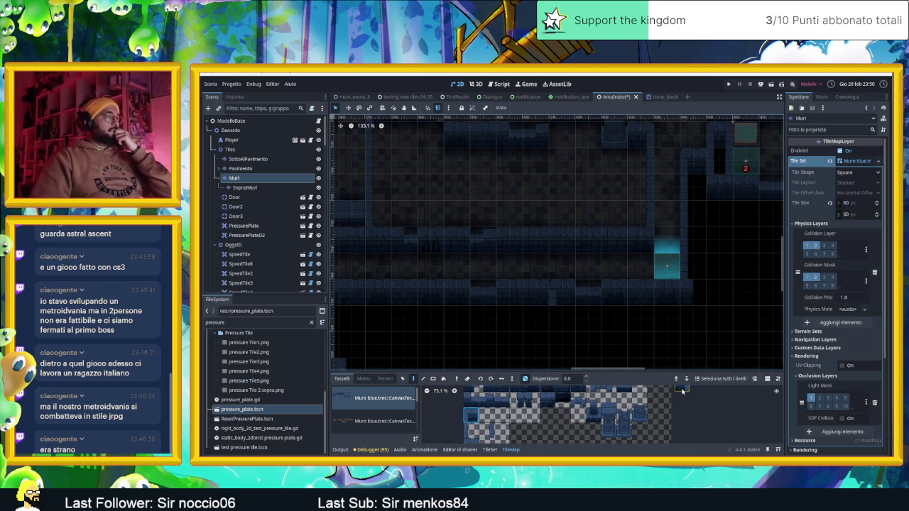
left_click(536, 292)
scroll("down", 3)
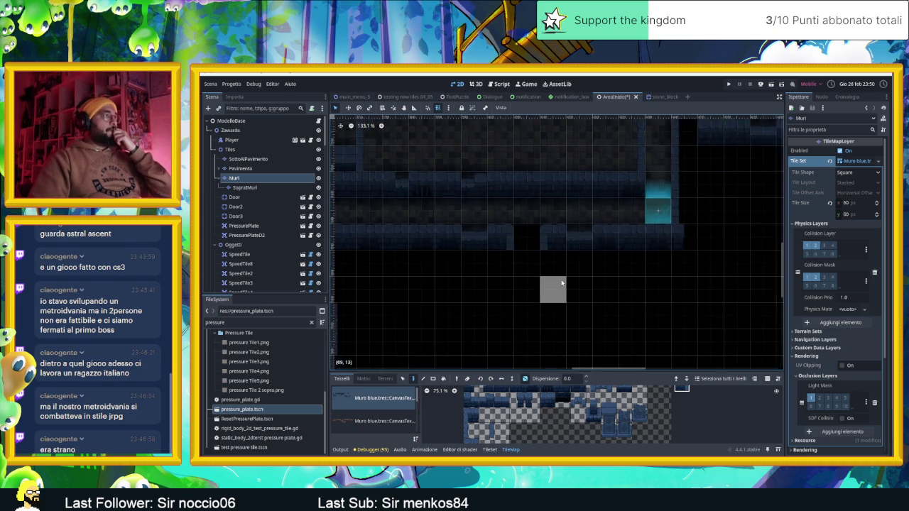
left_click(472, 430)
left_click(490, 433)
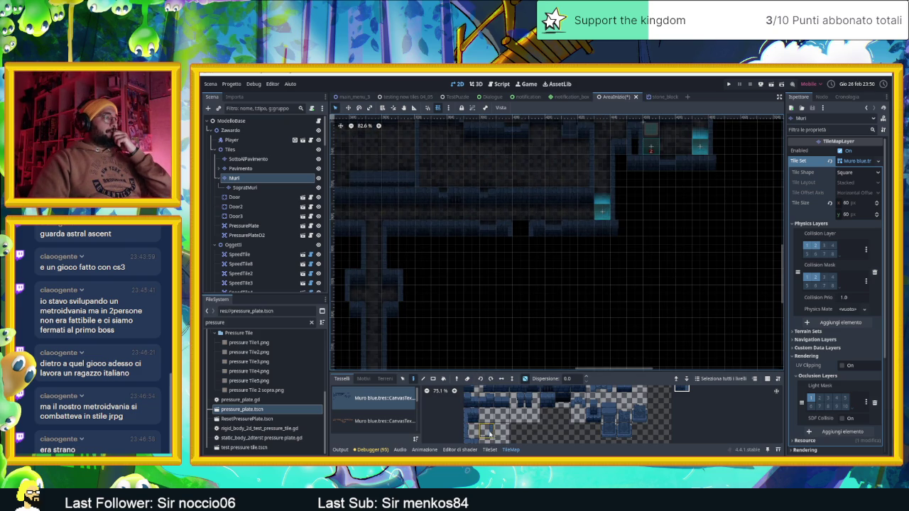
scroll("down", 3)
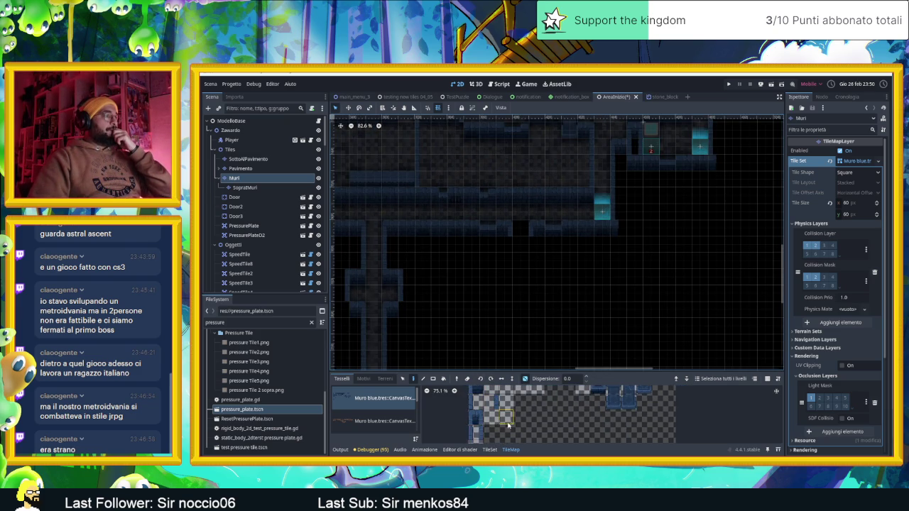
scroll("down", 3)
scroll("up", 3)
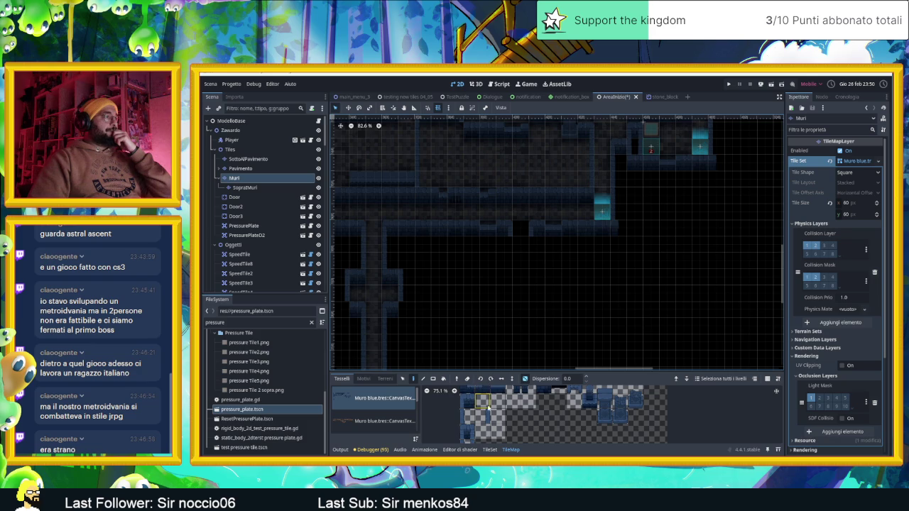
left_click_drag(505, 245, 505, 281)
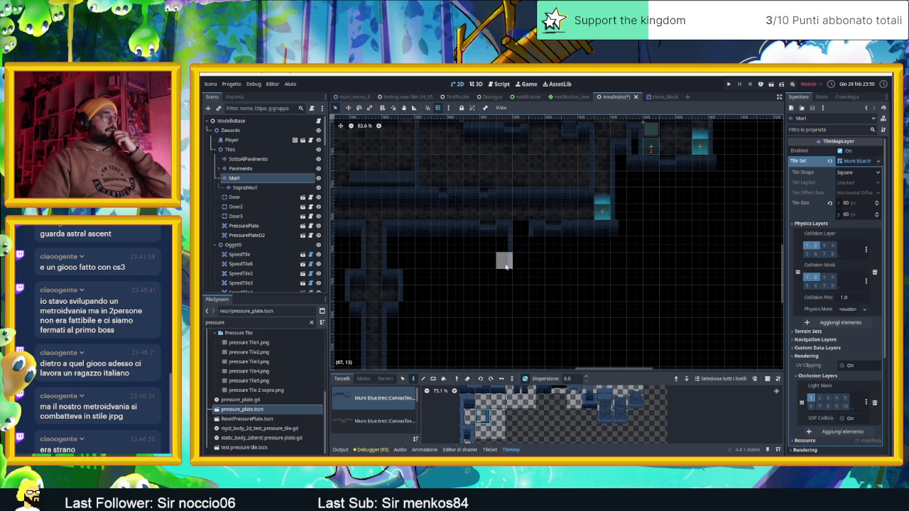
Try a different wall tile in the atlas, then switch back to the previous one
scroll("down", 3)
scroll("right", 3)
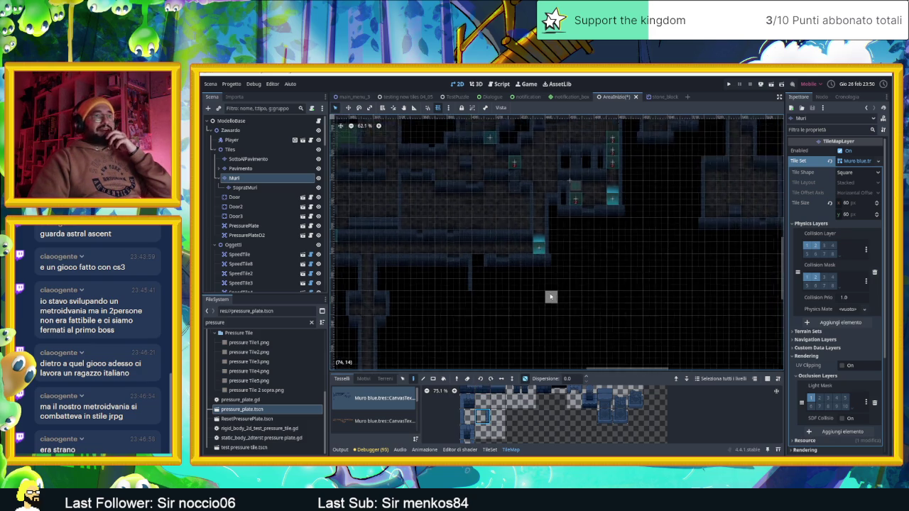
left_click(467, 416)
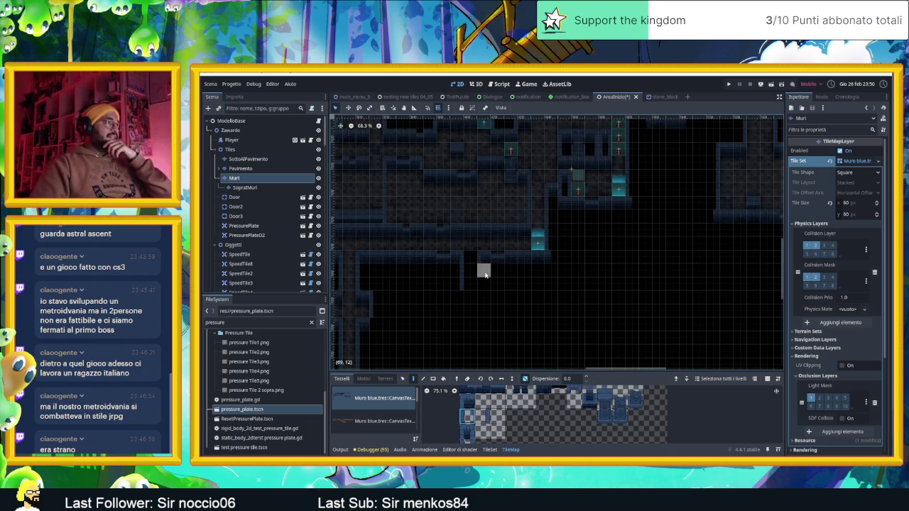
scroll("up", 3)
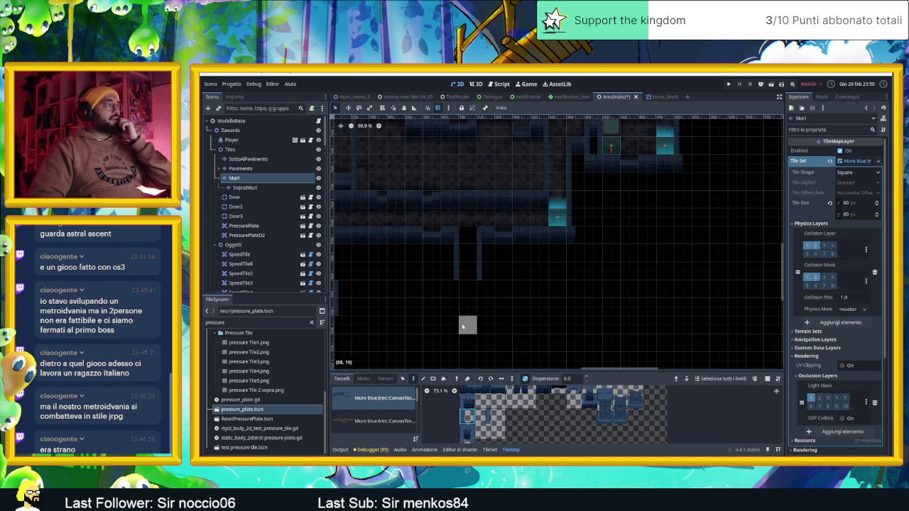
left_click(480, 414)
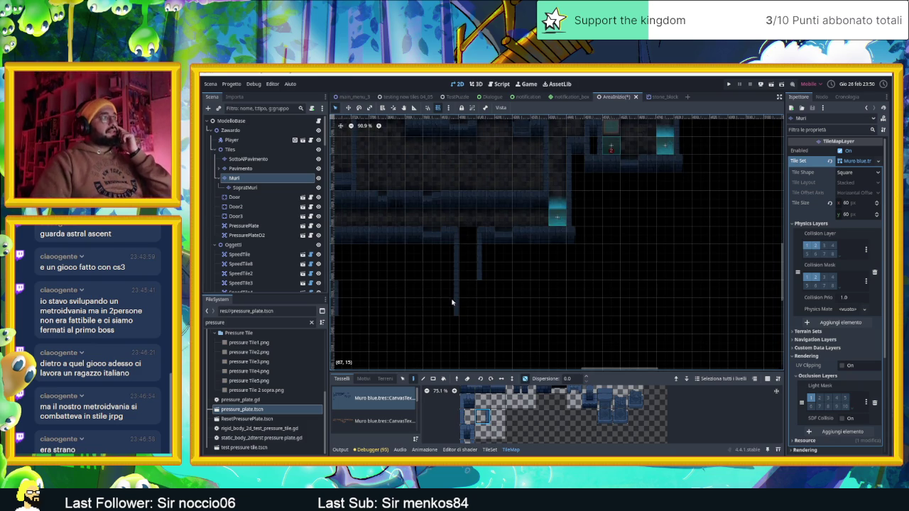
scroll("down", 3)
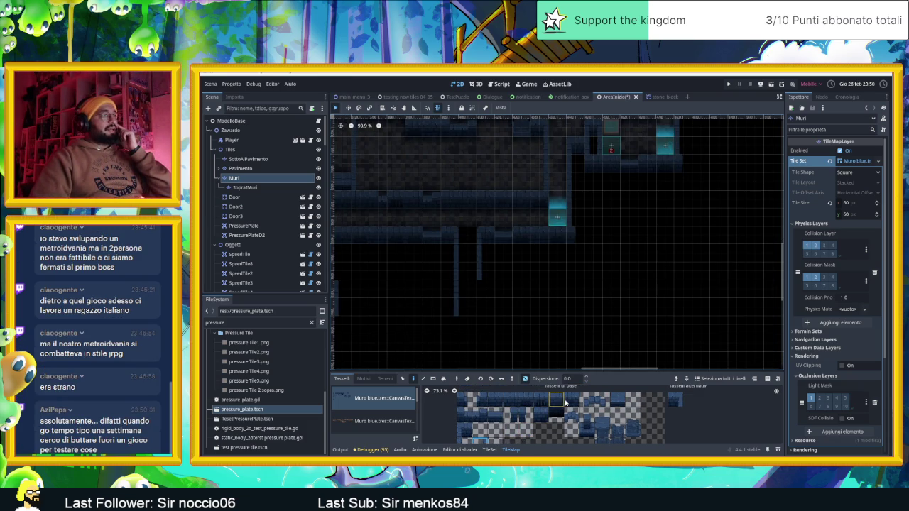
Paint two horizontal wall strips along the bottom corridors, then pick a row of five wall tiles
left_click_drag(572, 402, 462, 416)
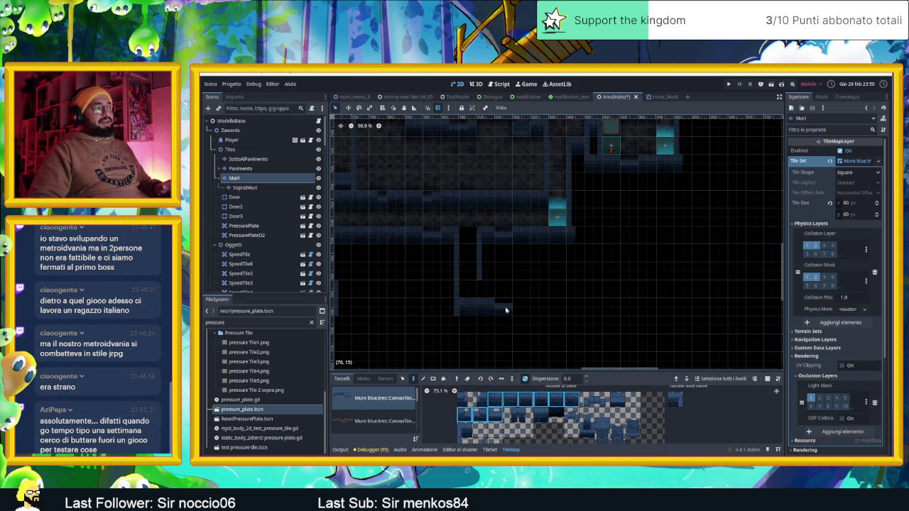
left_click_drag(485, 271, 529, 272)
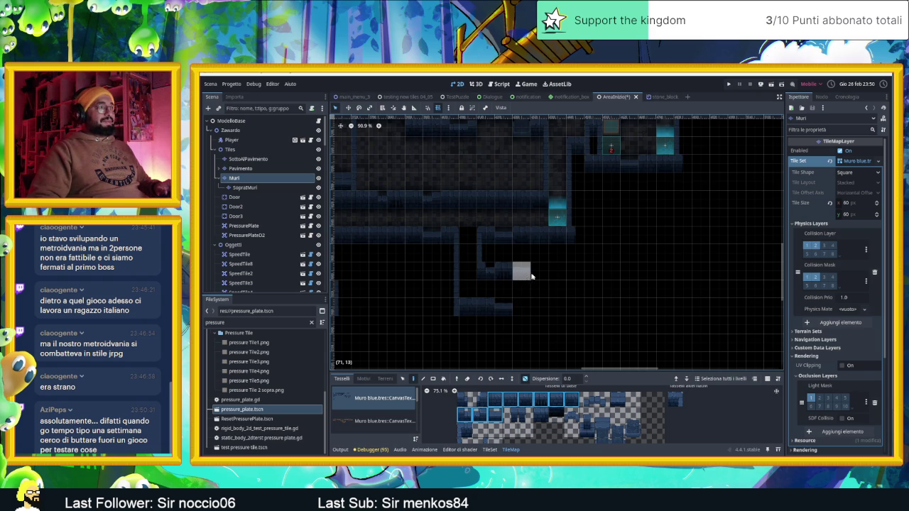
left_click_drag(721, 289, 595, 298)
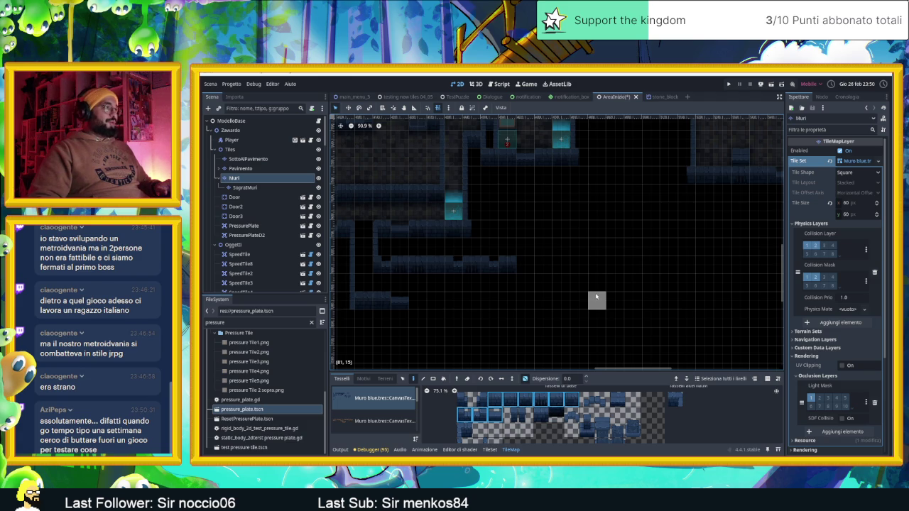
left_click_drag(425, 301, 497, 300)
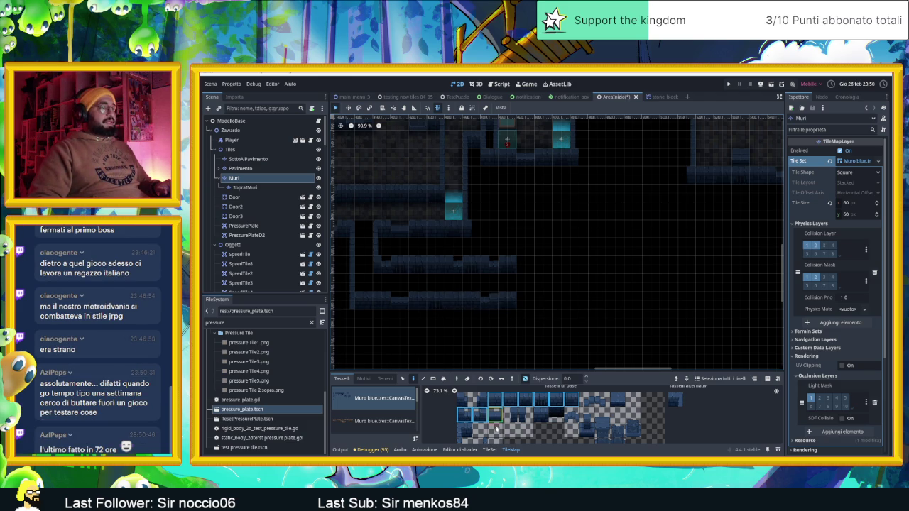
left_click(511, 414)
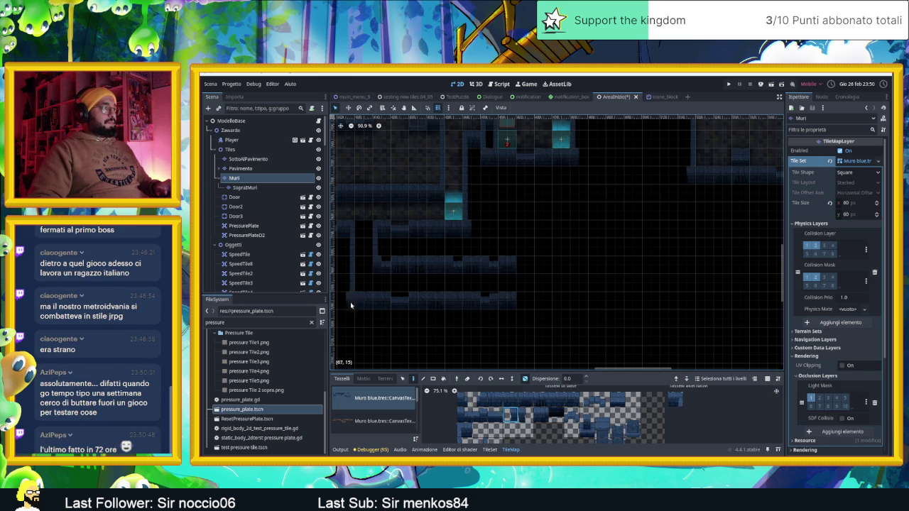
left_click_drag(495, 399, 462, 418)
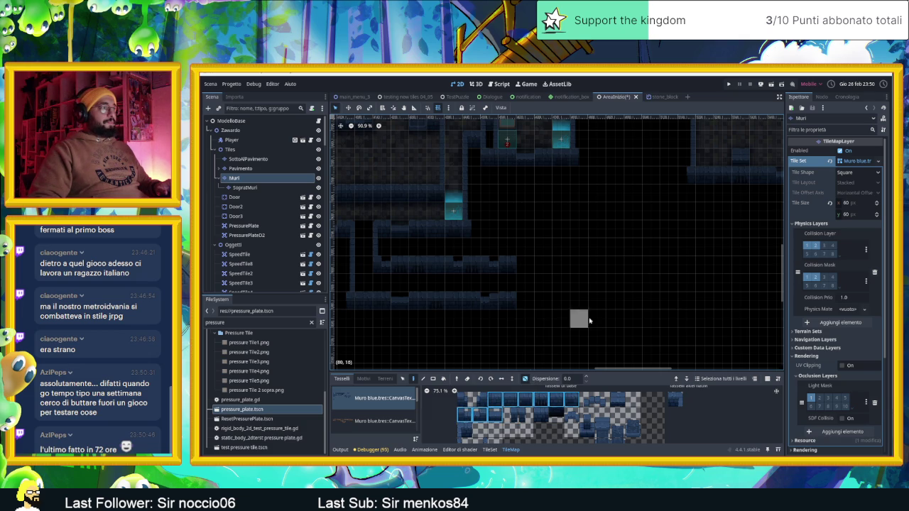
scroll("down", 3)
scroll("right", 3)
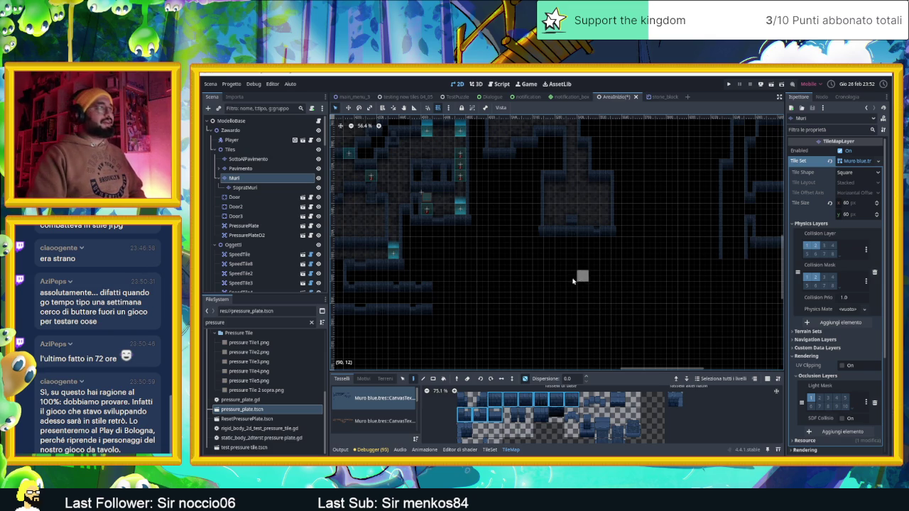
Paint two long parallel rows of wall tiles across the map, one beneath the other
left_click_drag(442, 287, 707, 290)
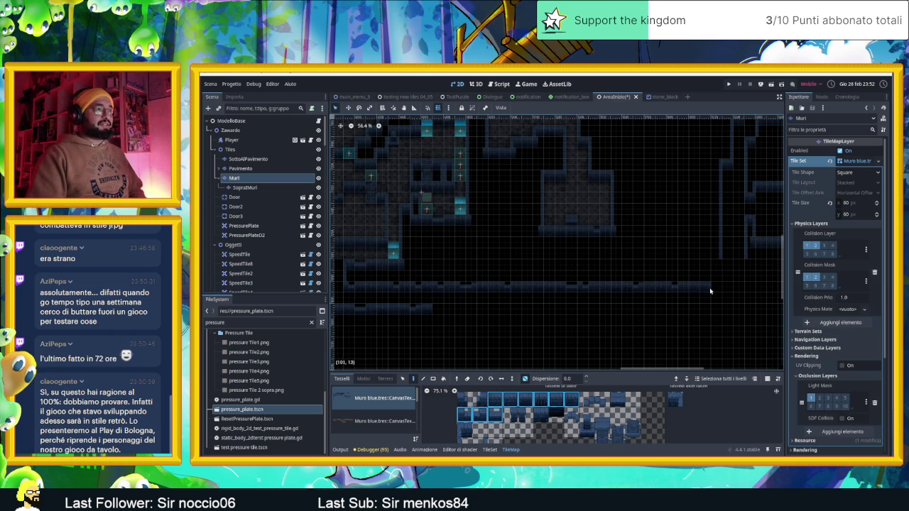
left_click_drag(436, 311, 726, 313)
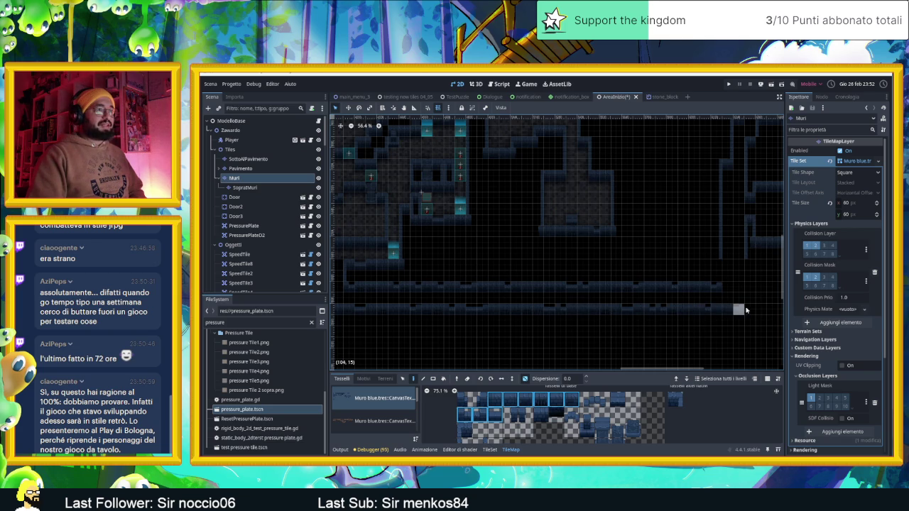
scroll("up", 3)
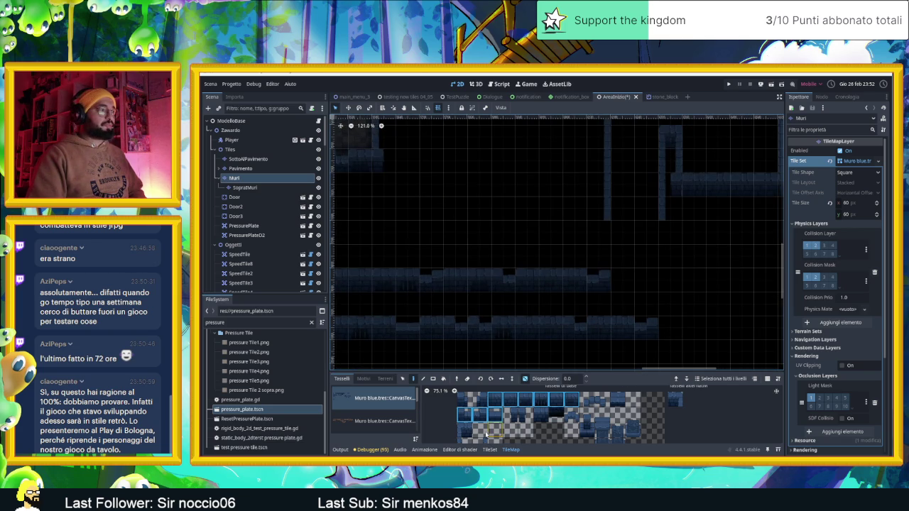
Extend the corridor's vertical wall columns downward using single wall tiles
left_click(467, 440)
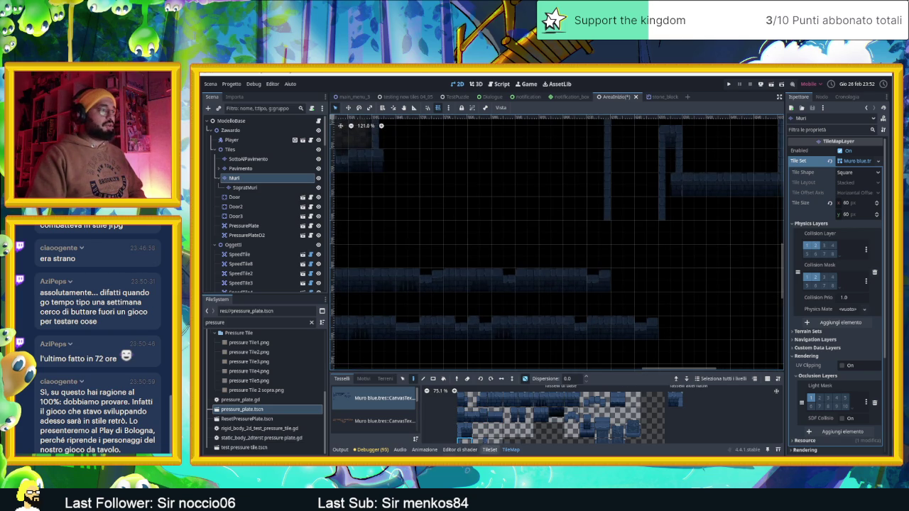
left_click(599, 232)
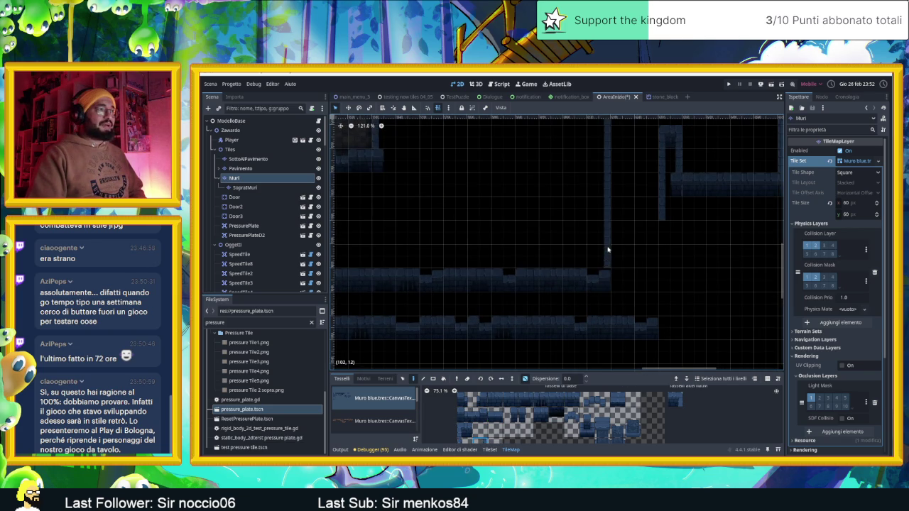
left_click(600, 256)
left_click(541, 399)
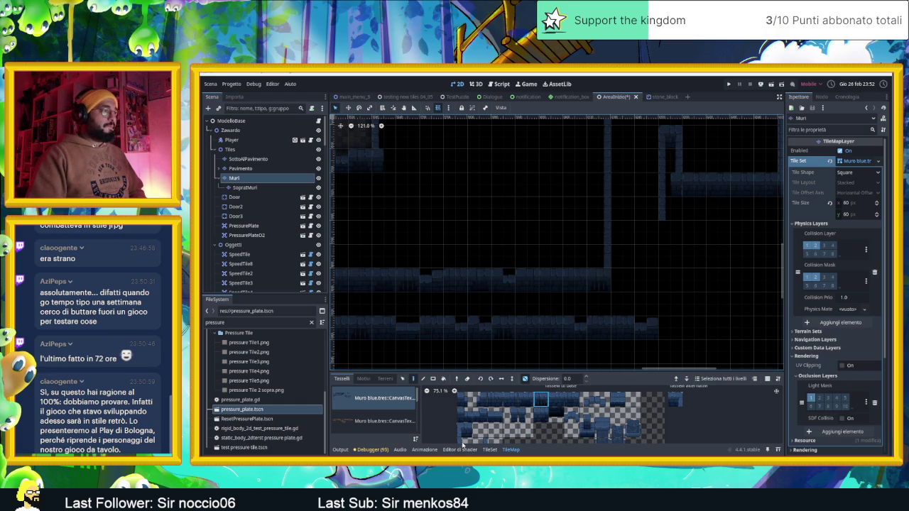
left_click_drag(664, 250, 664, 291)
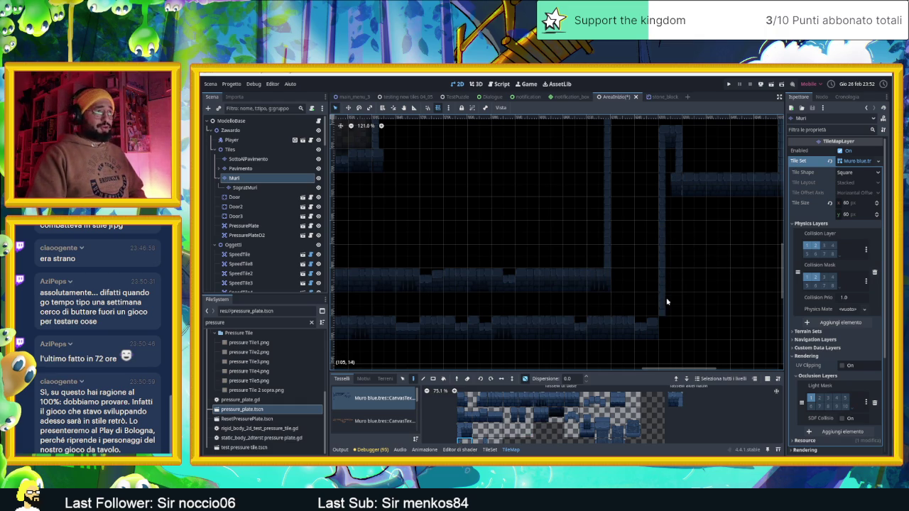
Place a dark wall tile at the corridor's right end
left_click(526, 415)
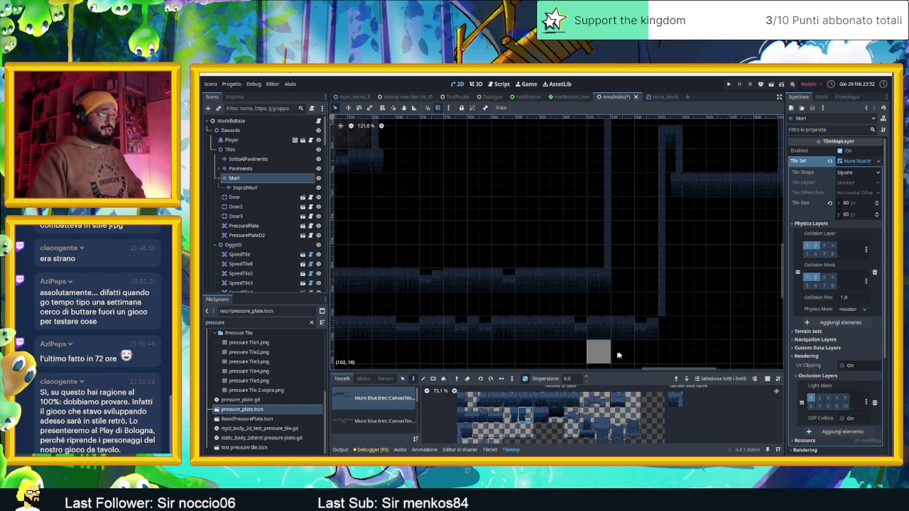
left_click(655, 328)
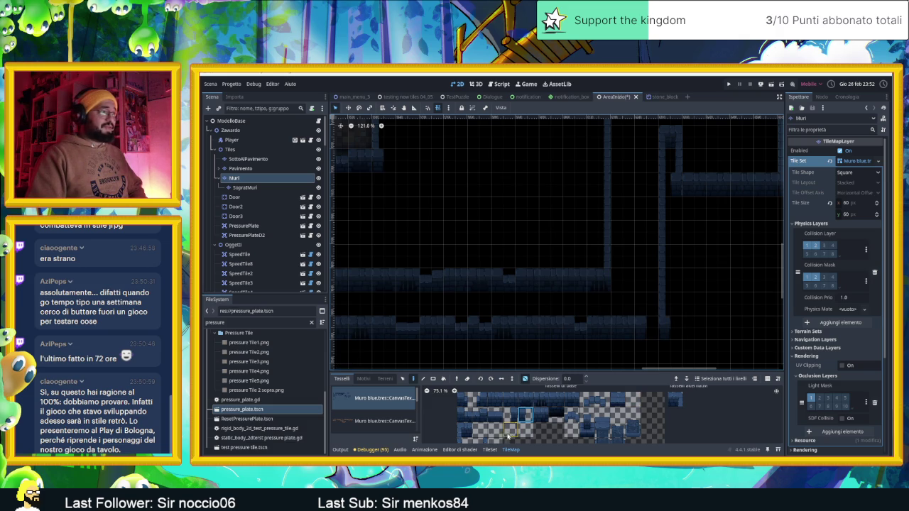
left_click(510, 400)
scroll("down", 3)
left_click_drag(658, 310, 696, 331)
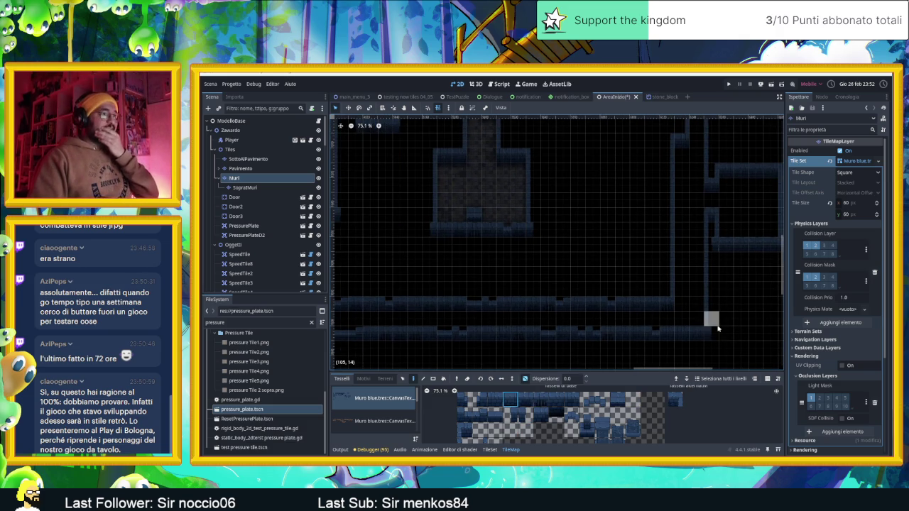
scroll("up", 3)
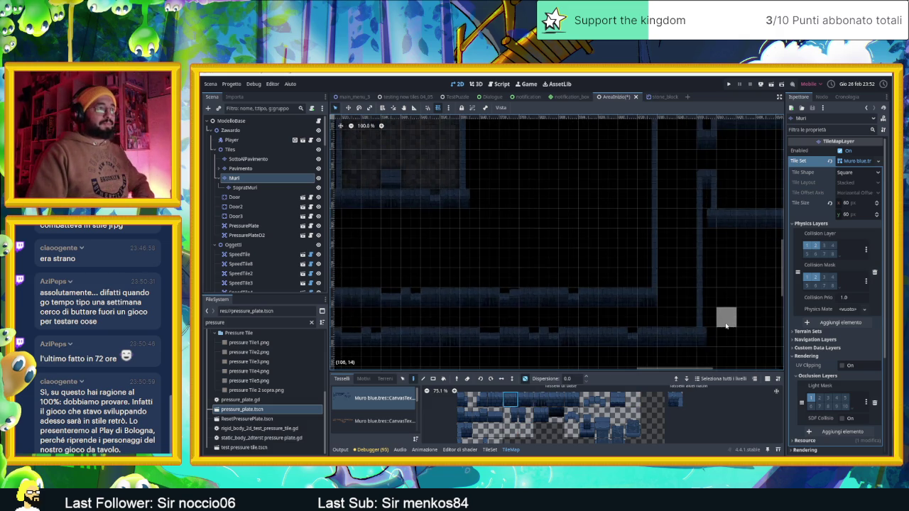
scroll("down", 3)
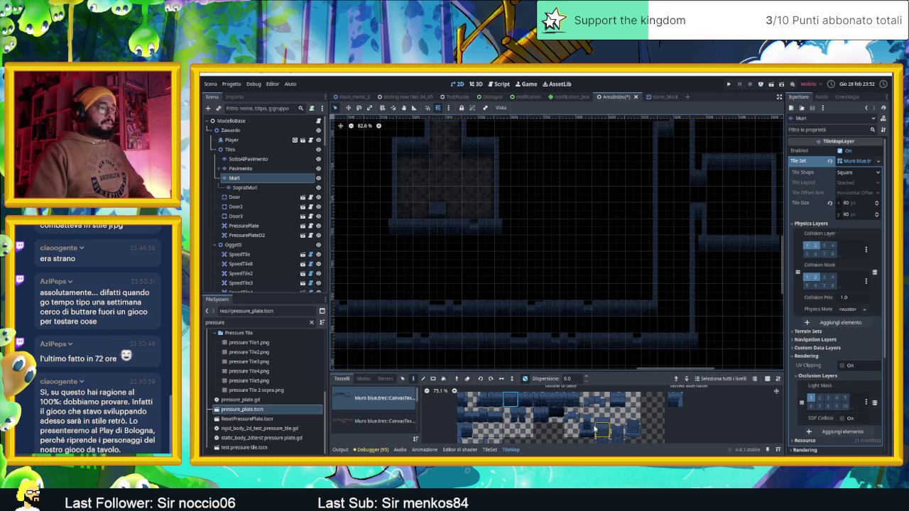
Fill the remaining small wall gaps and turn off random tile scattering
left_click(588, 423)
left_click(682, 325)
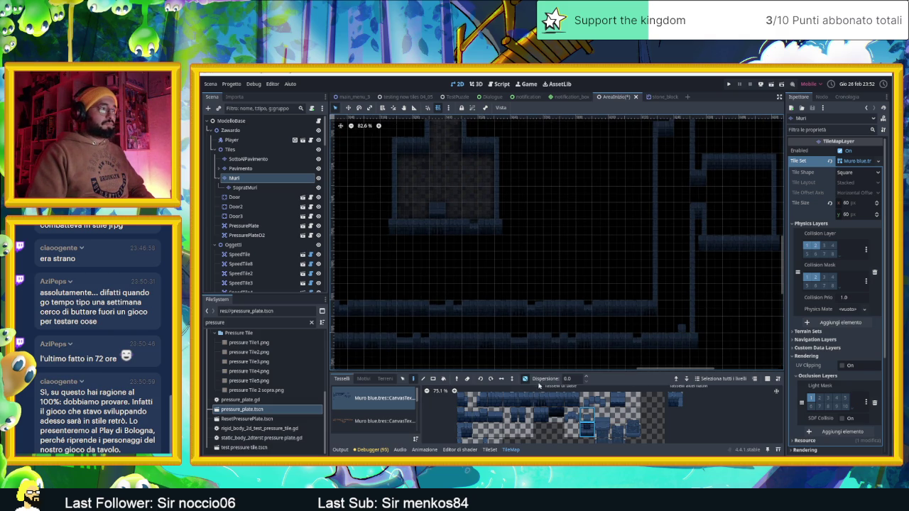
left_click(526, 378)
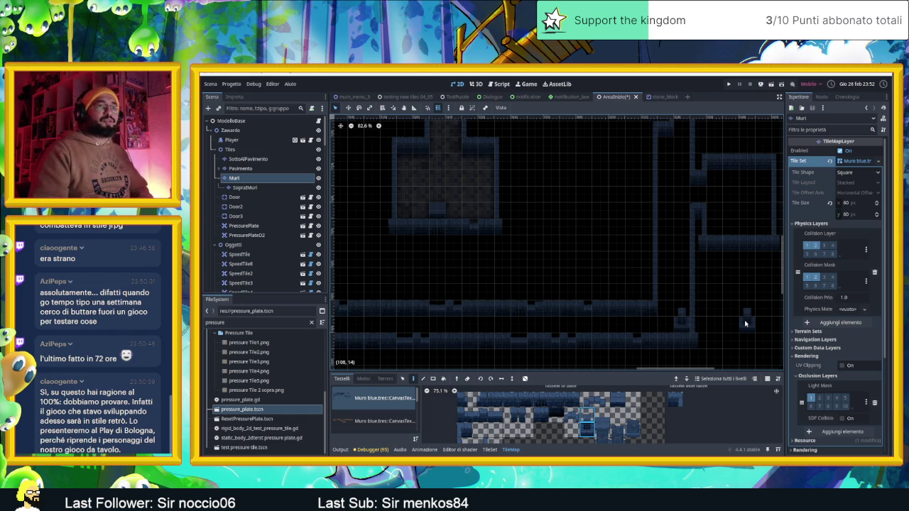
scroll("down", 3)
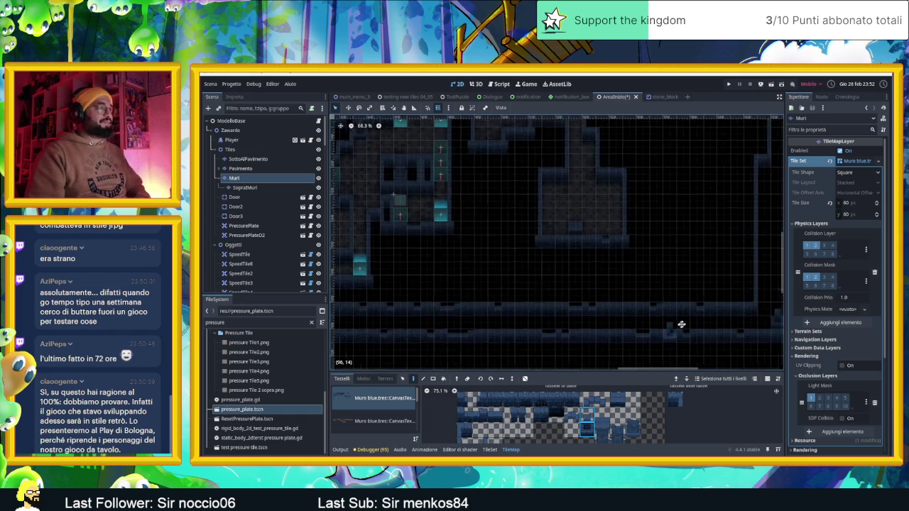
scroll("down", 3)
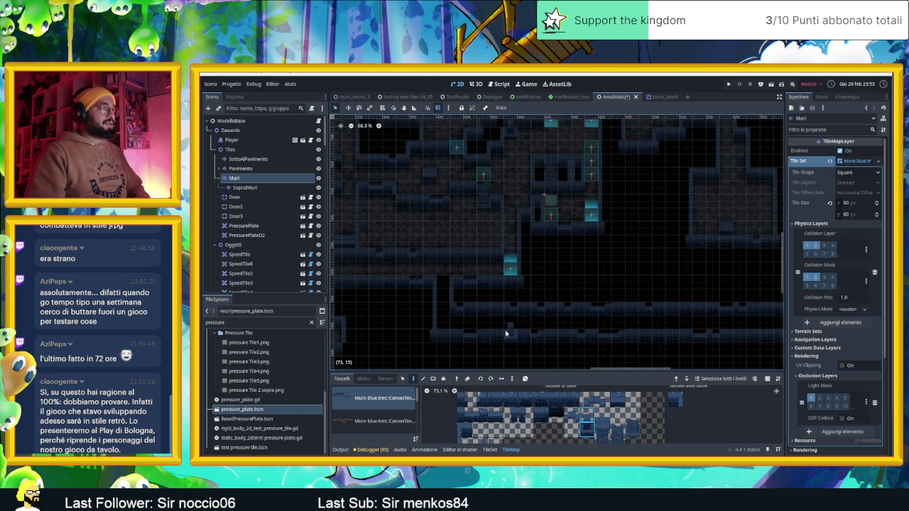
left_click_drag(591, 330, 539, 334)
scroll("up", 3)
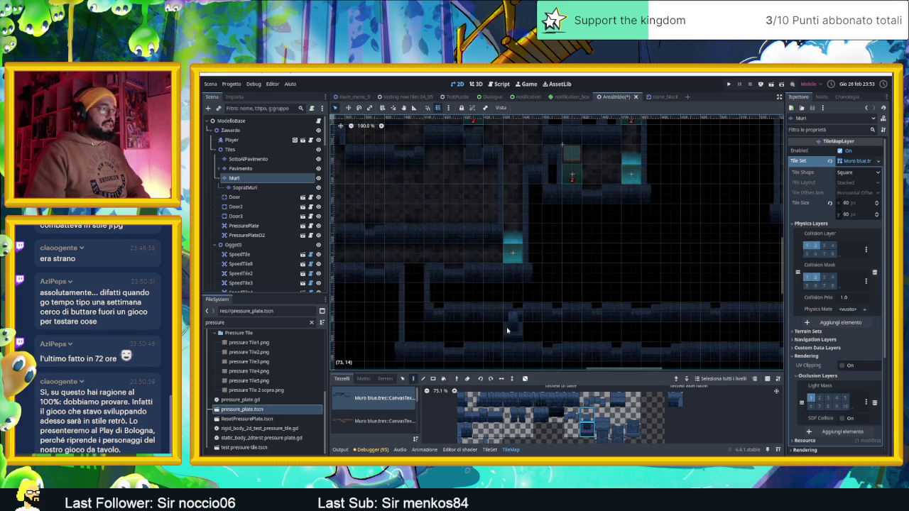
scroll("up", 3)
scroll("left", 3)
Select and expand the Pavimento floor layer, save the scene, and switch to terrain painting
scroll("down", 3)
scroll("right", 3)
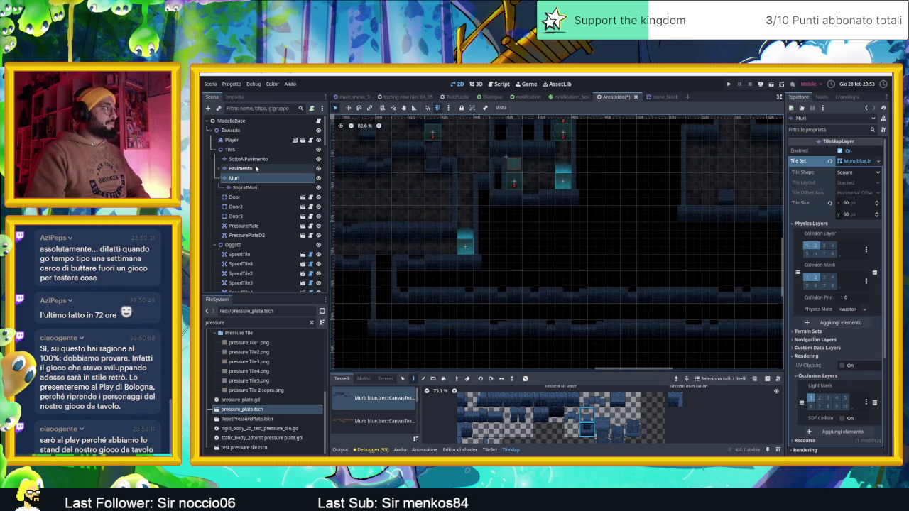
left_click(254, 169)
left_click(224, 169)
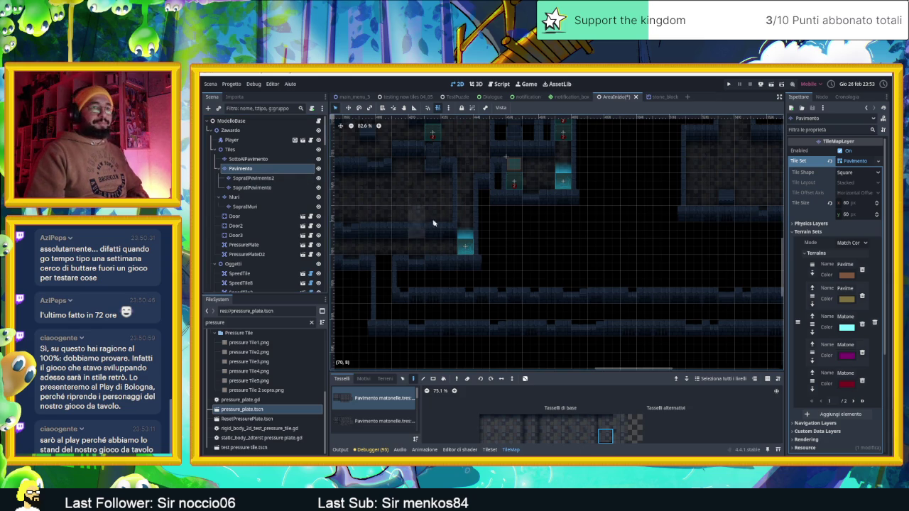
key("ctrl+s")
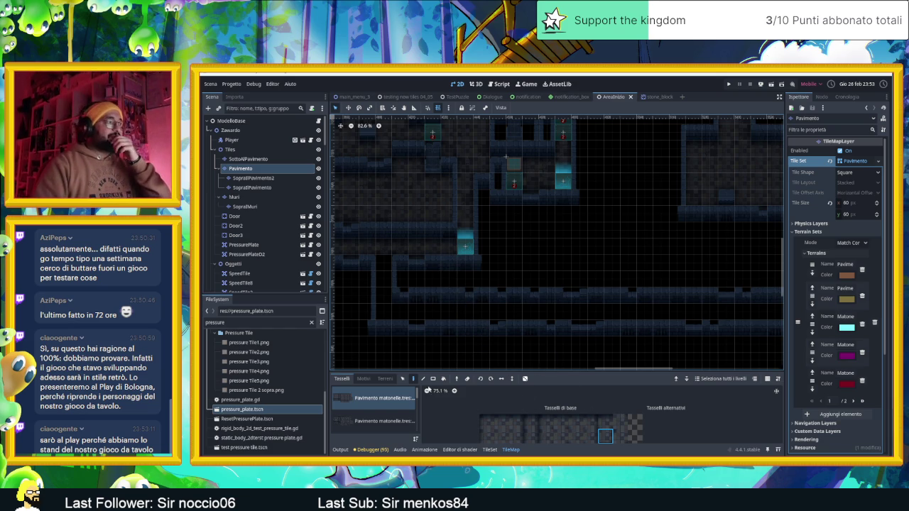
left_click(385, 378)
Paint the horizontal corridor with the Matonelle Full Random terrain
left_click(373, 434)
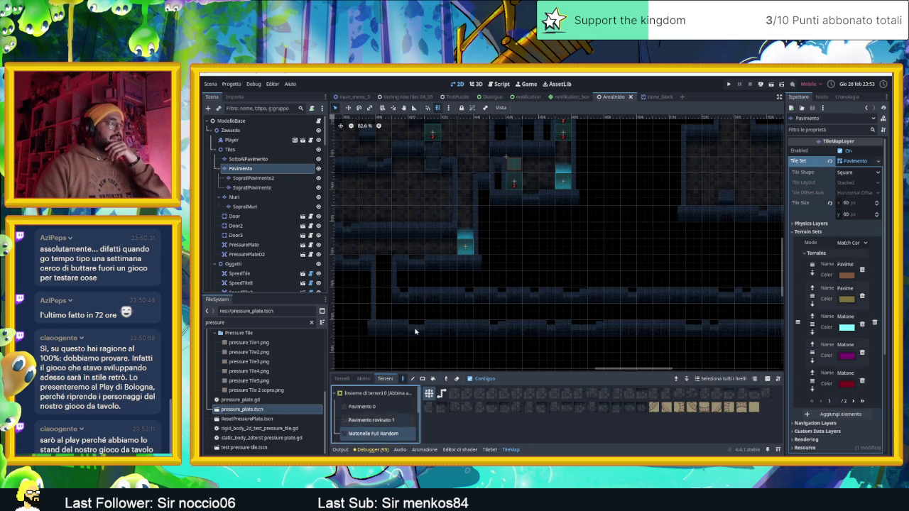
left_click_drag(384, 295, 740, 308)
scroll("right", 3)
left_click_drag(493, 310, 701, 137)
left_click_drag(727, 166, 566, 326)
Paint the vertical corridor running upward, then save the level
left_click_drag(541, 249, 566, 173)
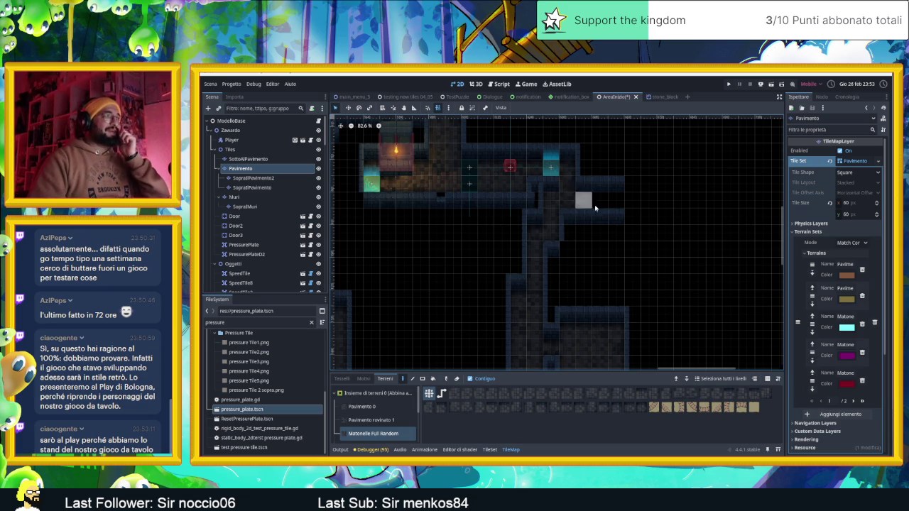
scroll("down", 3)
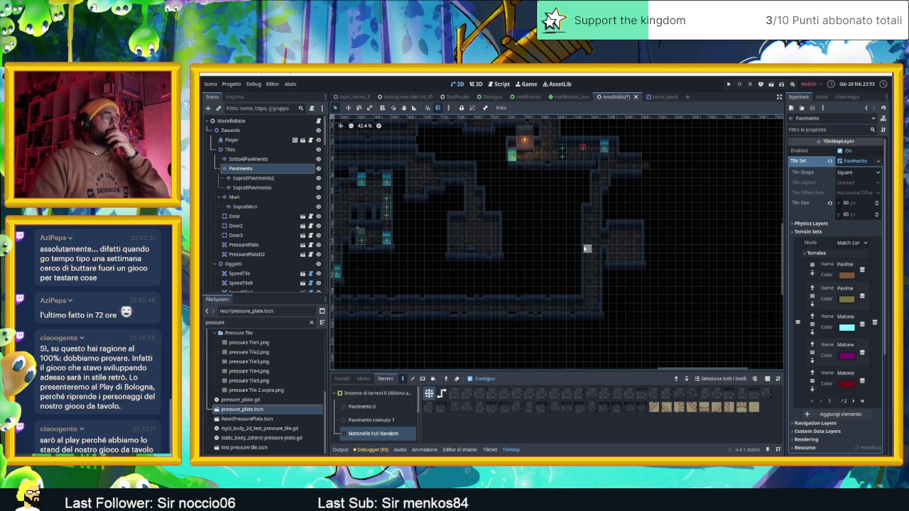
left_click_drag(620, 207, 600, 237)
scroll("up", 3)
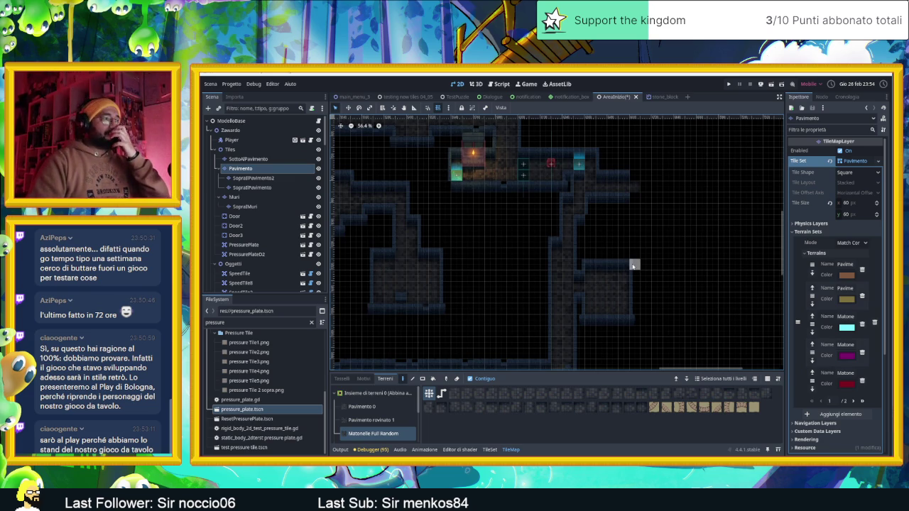
scroll("up", 3)
scroll("up", 3)
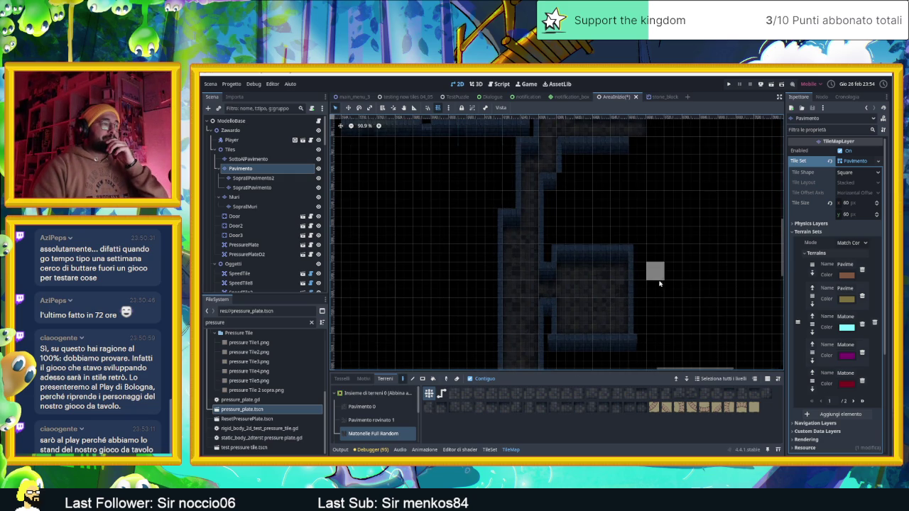
scroll("up", 3)
scroll("down", 3)
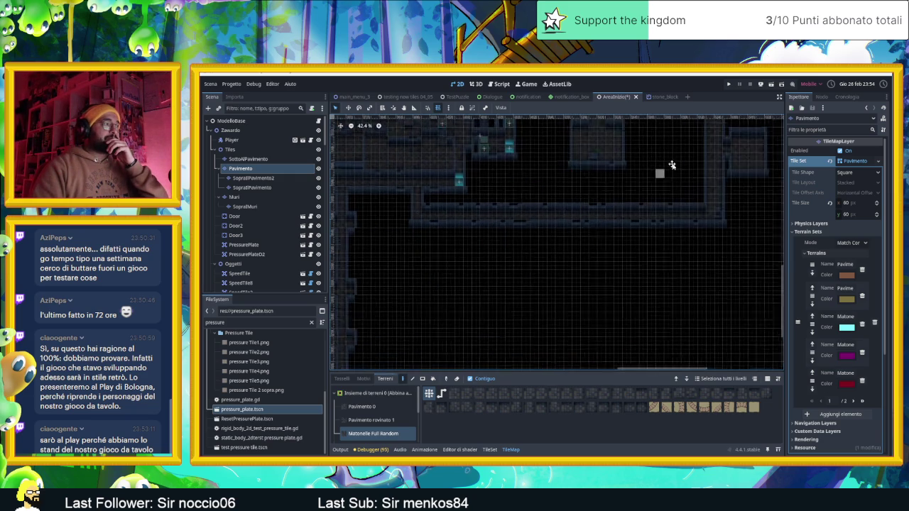
left_click_drag(664, 275, 493, 309)
left_click_drag(560, 284, 598, 305)
key("ctrl+s")
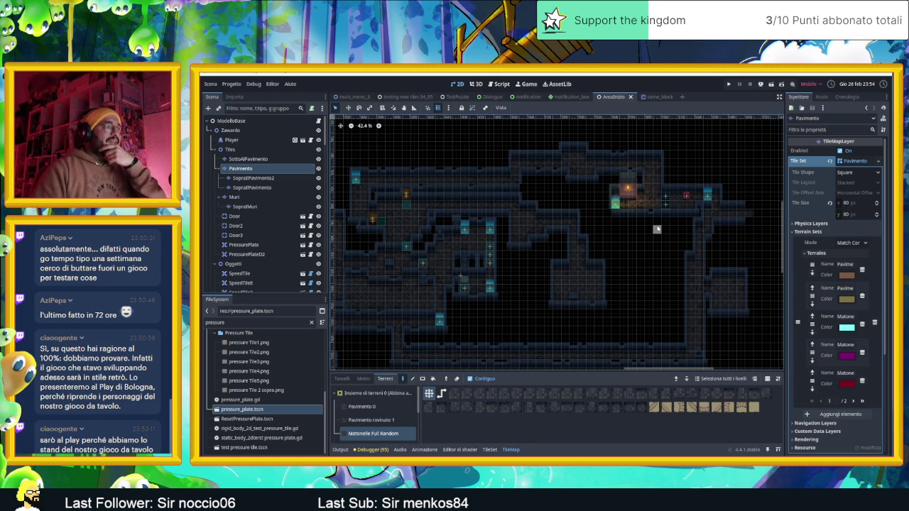
Paint one more terrain tile in the lower corridor and save the scene
scroll("up", 3)
scroll("up", 3)
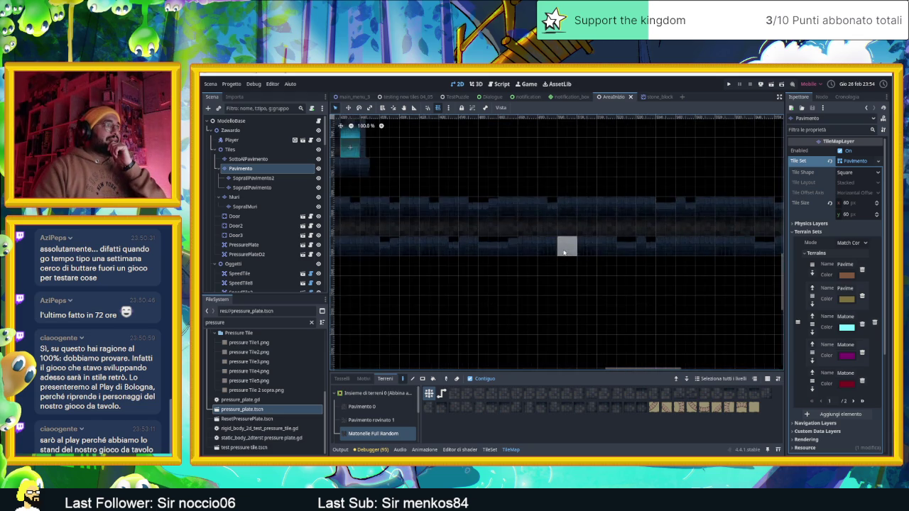
scroll("down", 3)
scroll("up", 3)
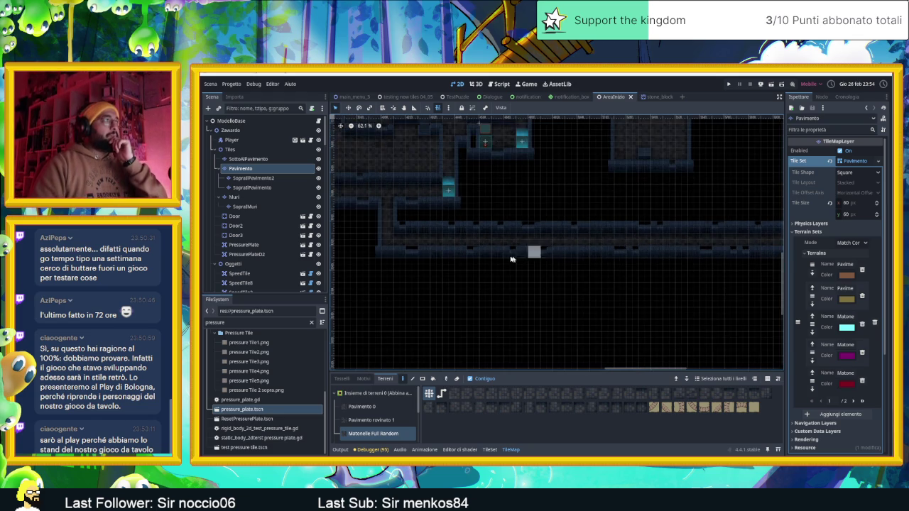
left_click(398, 254)
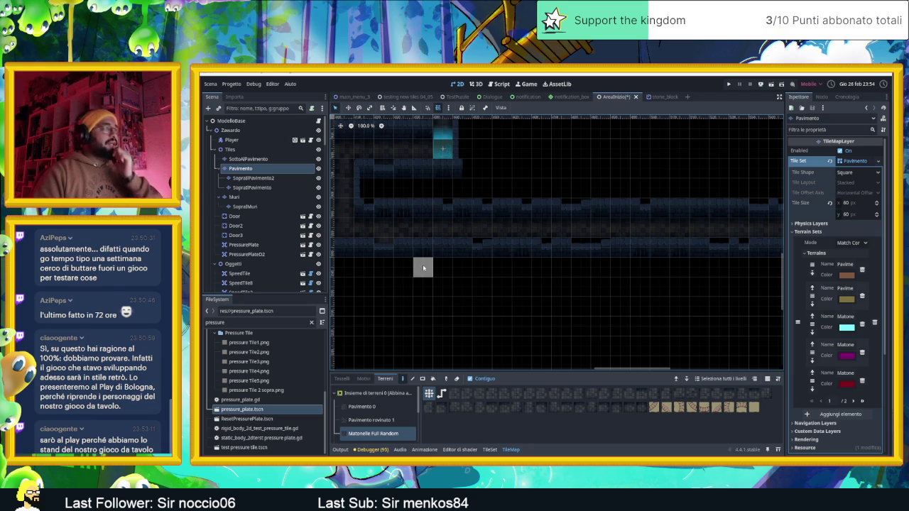
key("ctrl+s")
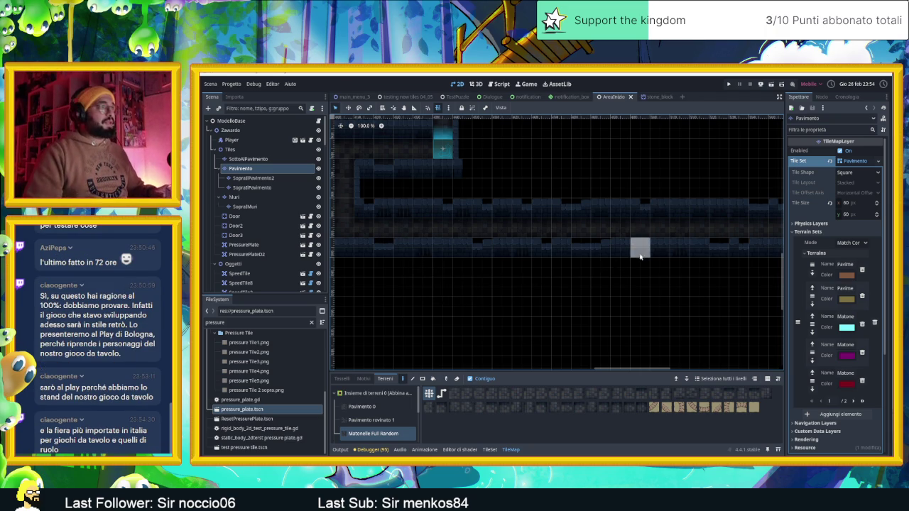
Survey the torch room and the level's left side, then run the current scene
scroll("down", 3)
left_click_drag(641, 300, 609, 271)
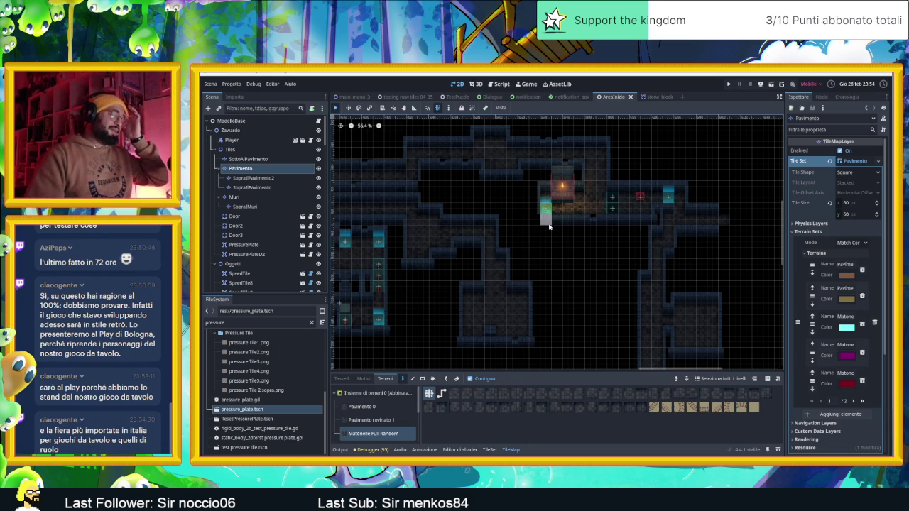
left_click_drag(535, 225, 725, 229)
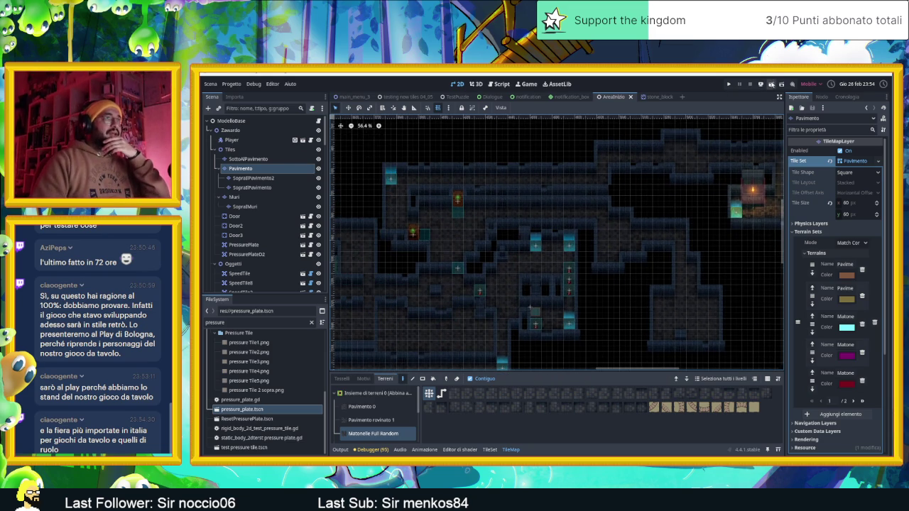
left_click(771, 84)
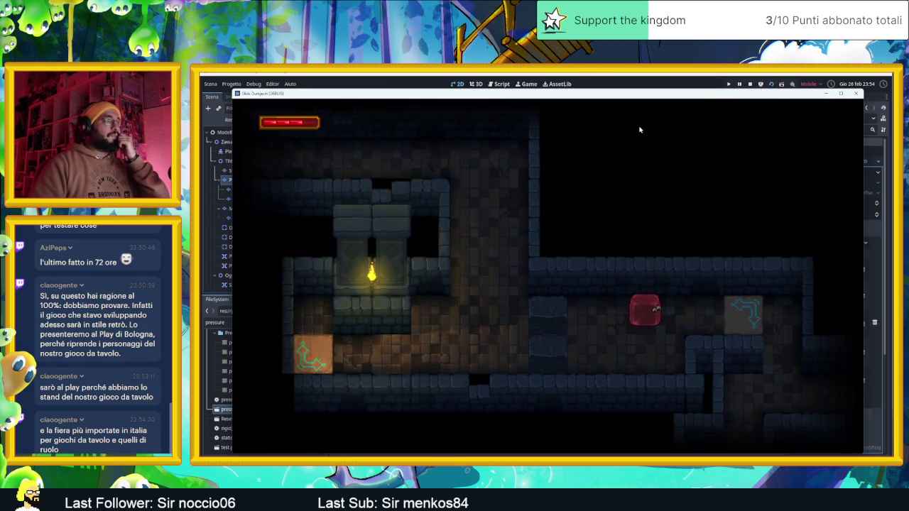
Move the slime right, left, then right into the floor opening, and close the game
key("Right")
key("Left")
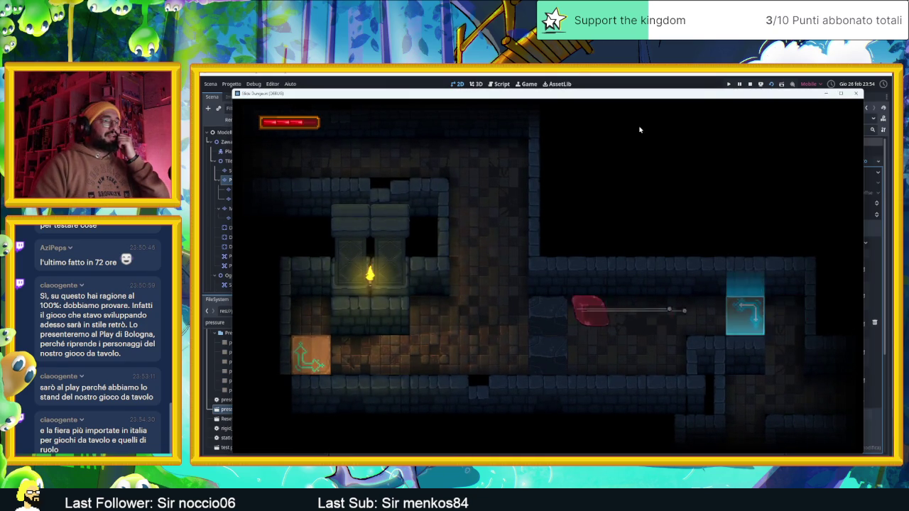
key("Right")
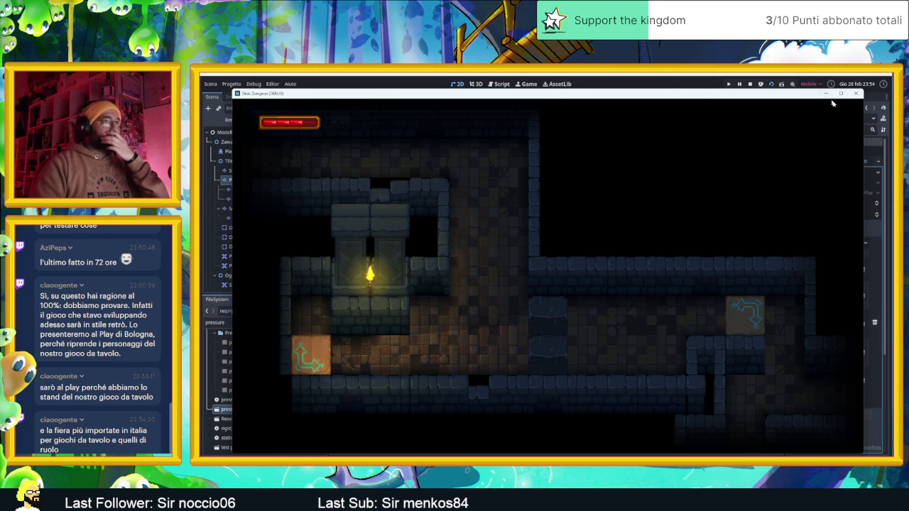
left_click(856, 94)
scroll("down", 3)
left_click_drag(657, 253, 561, 250)
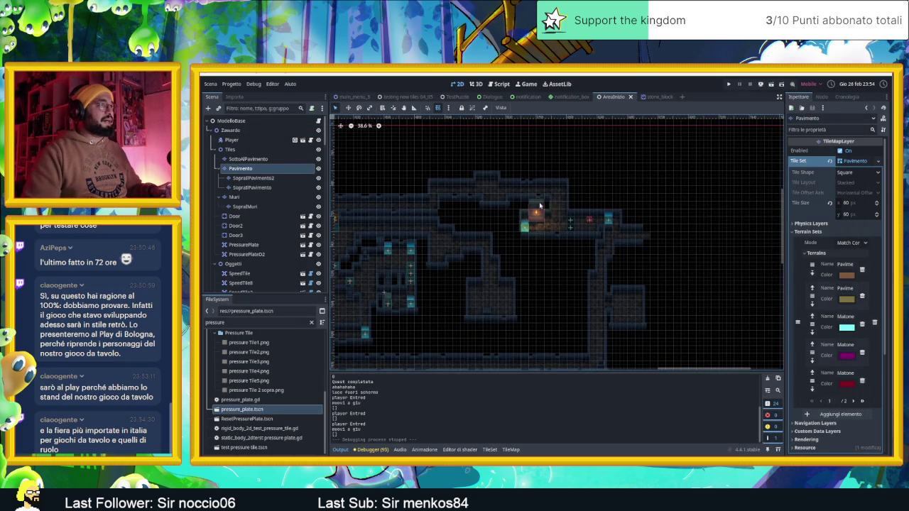
scroll("up", 3)
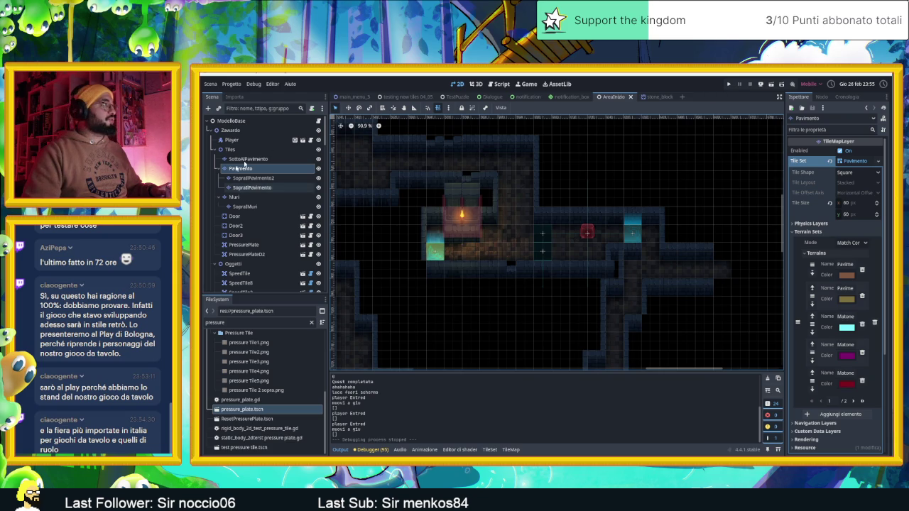
Nudge SpeedTile11 slightly and select the CameraNodeContainer node
left_click_drag(633, 237, 649, 223)
scroll("down", 3)
scroll("down", 3)
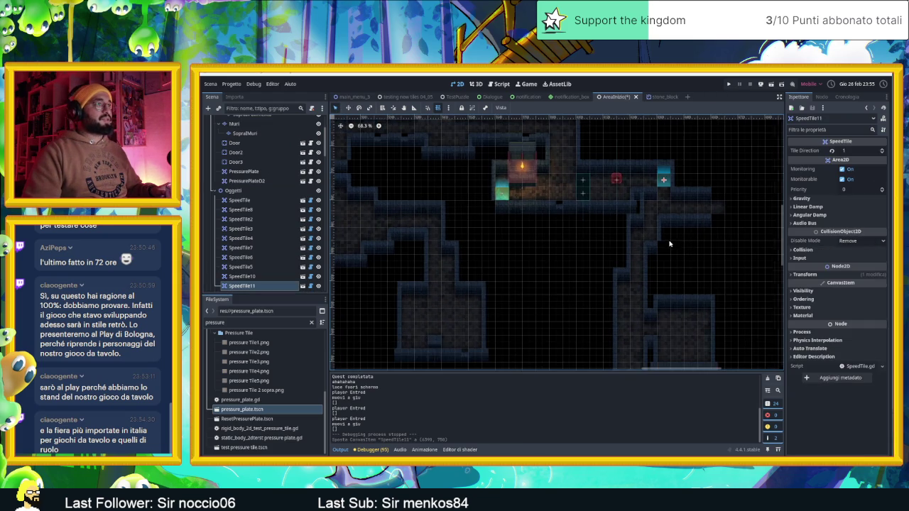
scroll("down", 3)
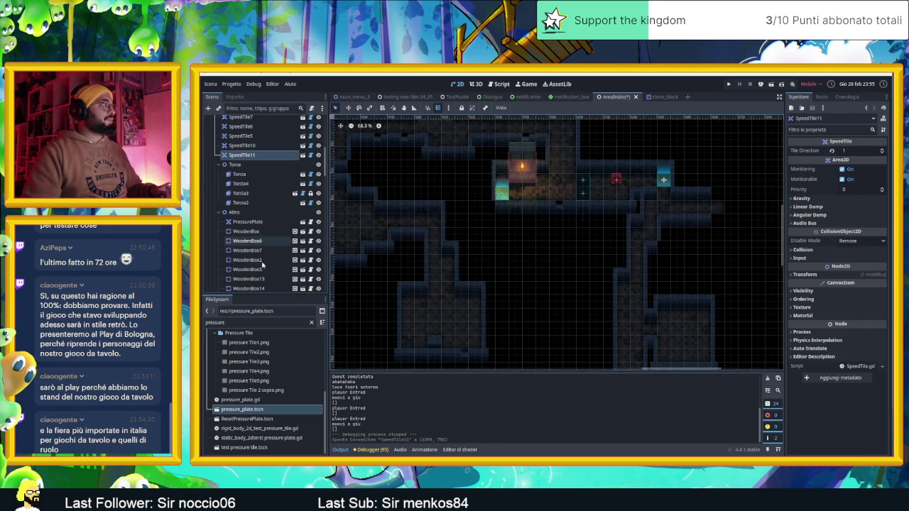
scroll("down", 3)
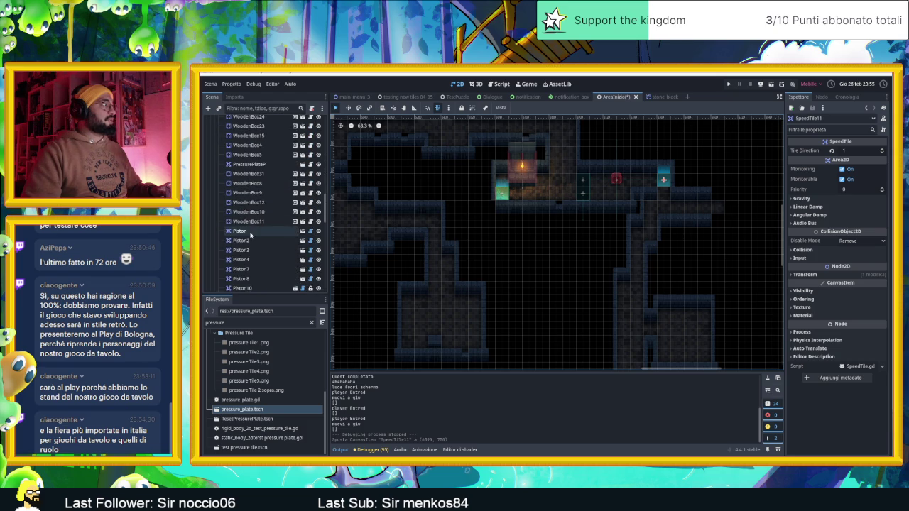
left_click(248, 228)
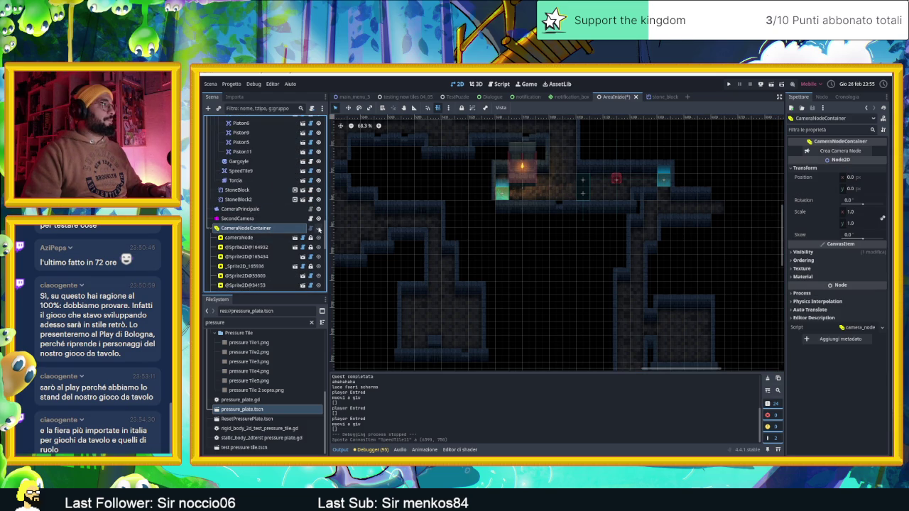
scroll("down", 3)
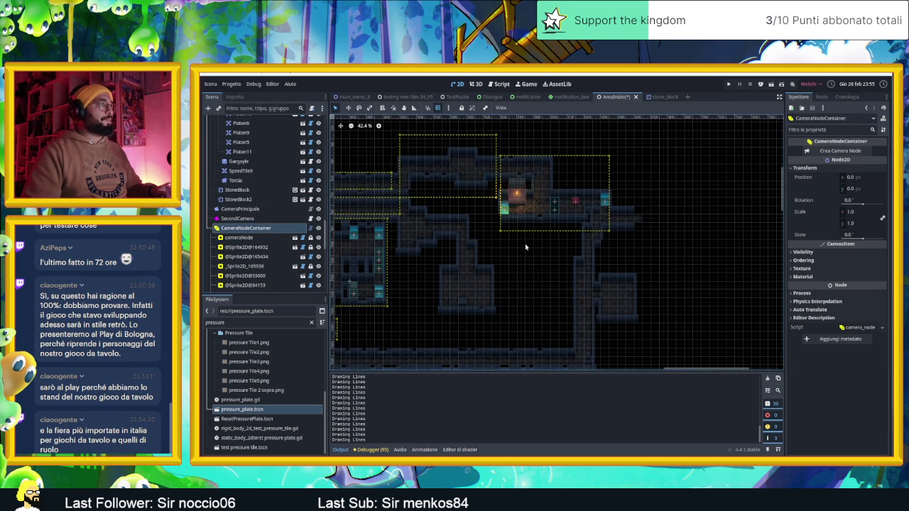
left_click_drag(512, 254, 516, 202)
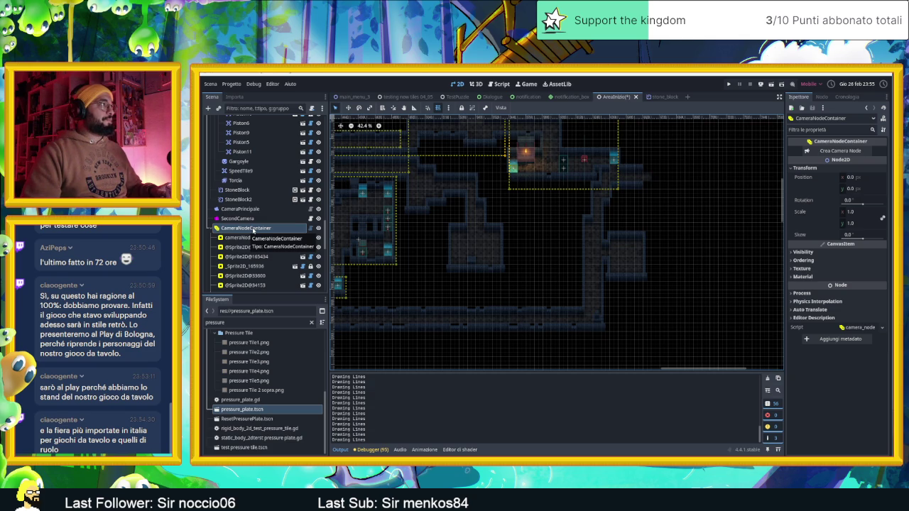
Move the tall camera zone over the right corridor, shorten it from the bottom, and save
scroll("down", 3)
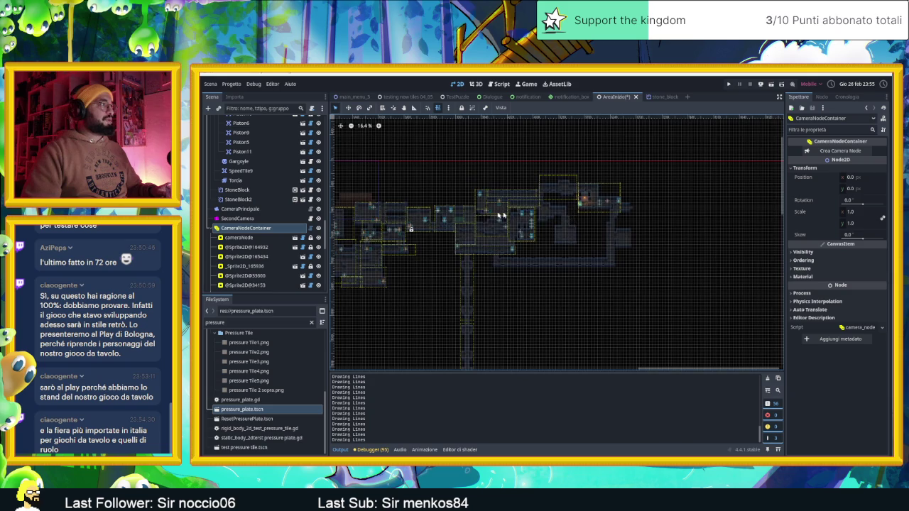
scroll("left", 3)
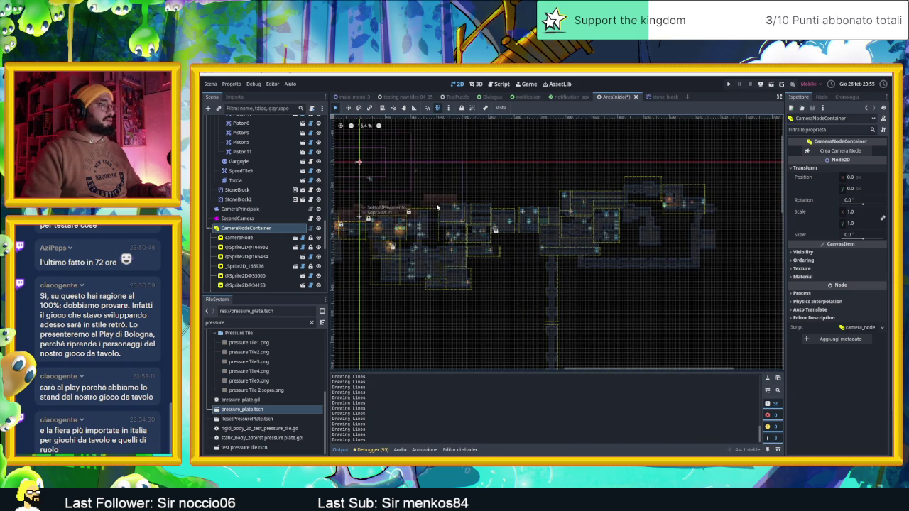
left_click(551, 287)
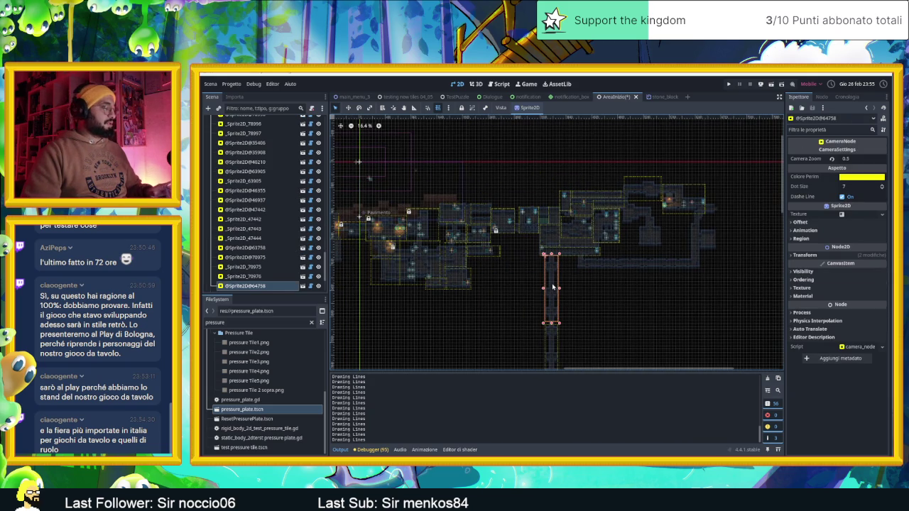
left_click_drag(552, 287, 697, 247)
scroll("up", 3)
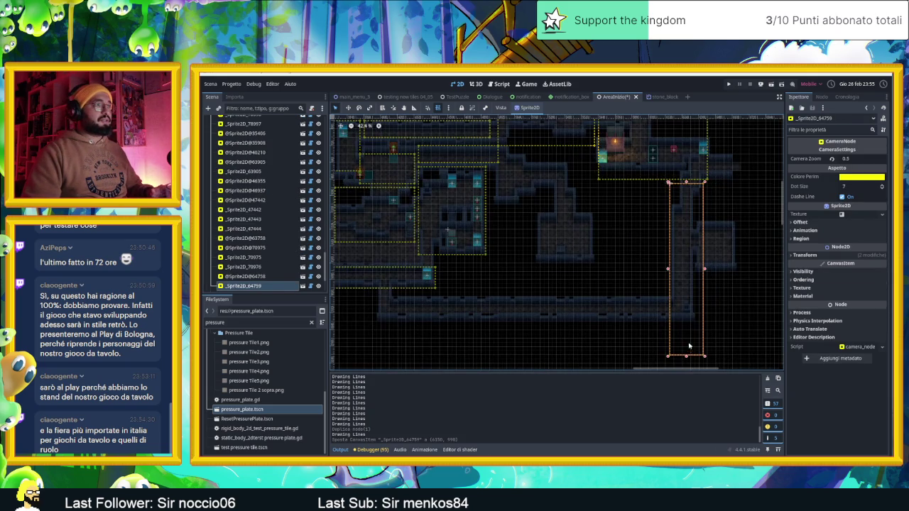
left_click_drag(686, 354, 685, 322)
left_click_drag(689, 212, 688, 210)
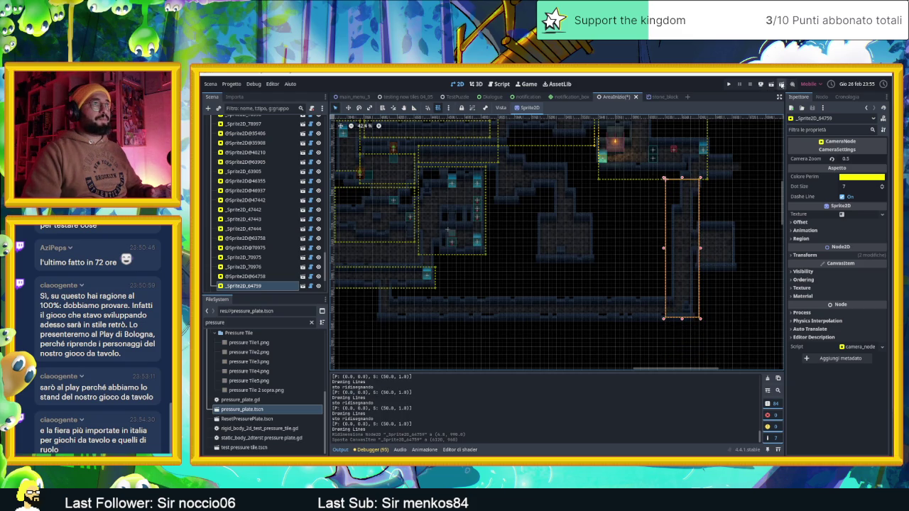
left_click(772, 84)
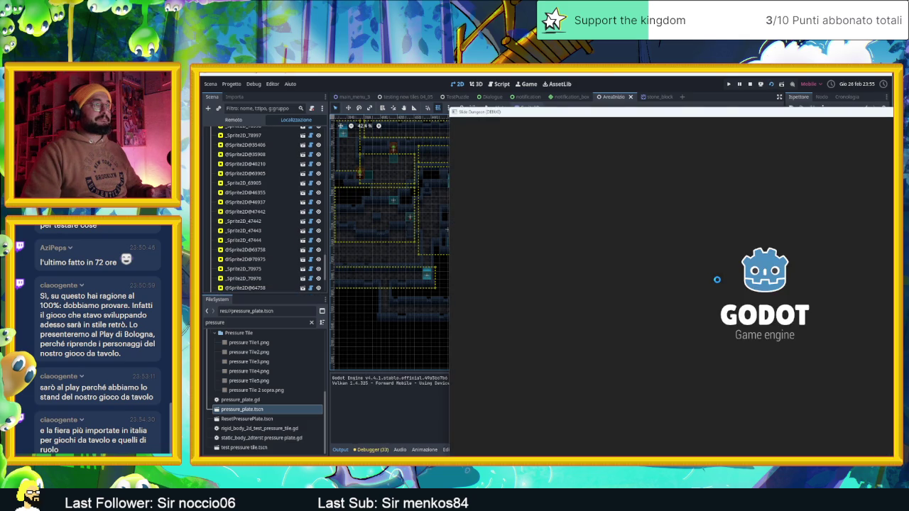
Slide the red cube across the arrow tiles and through the rooms with boxes
key("Right")
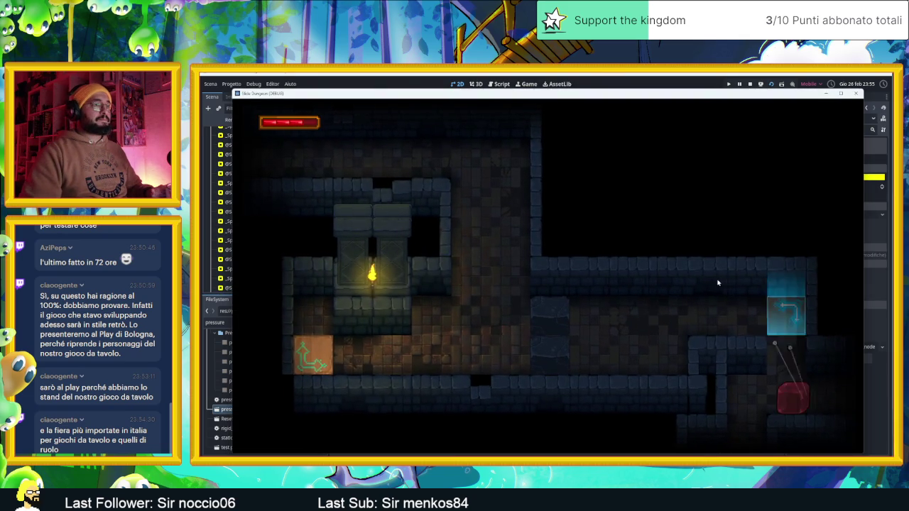
key("Right")
key("Right")
key("Down")
key("Left")
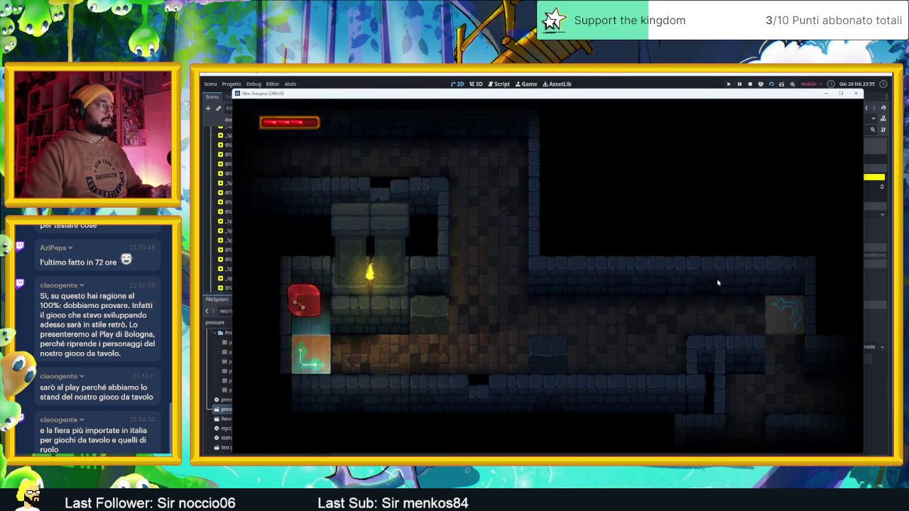
key("Up")
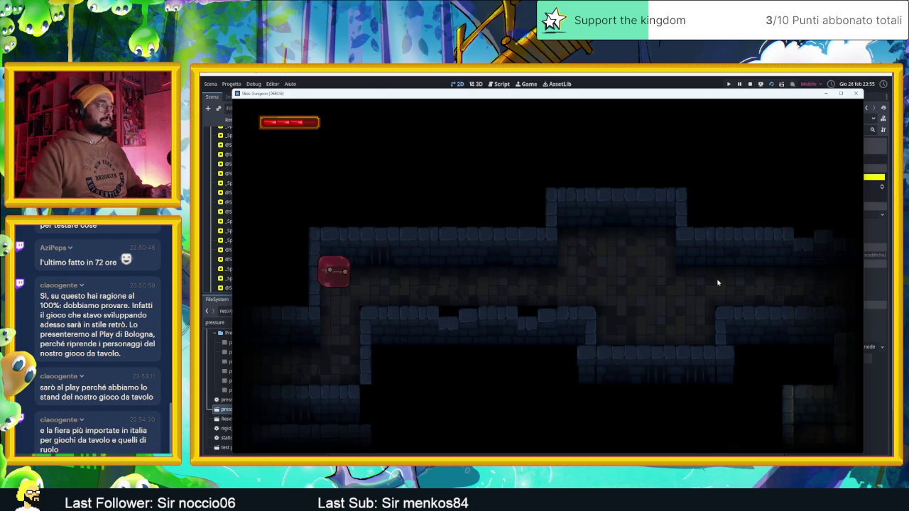
key("Right")
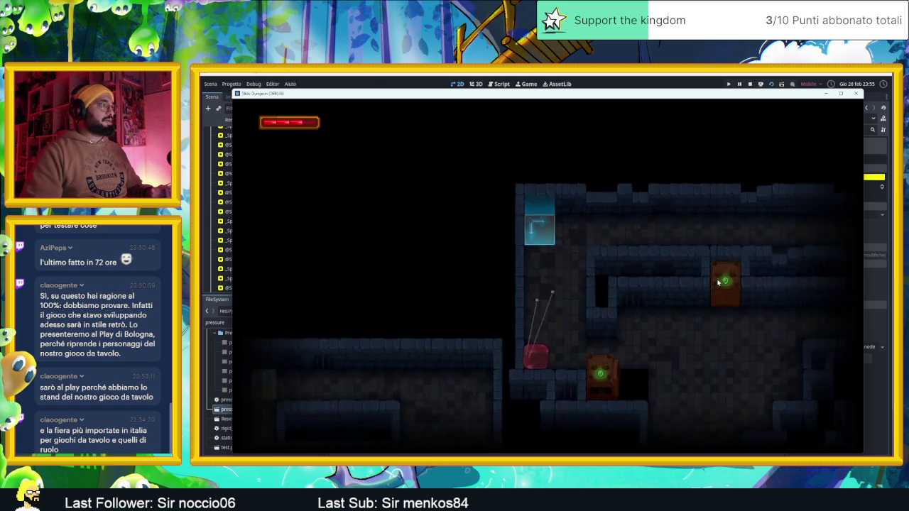
key("Down")
key("Right")
key("Down")
key("Left")
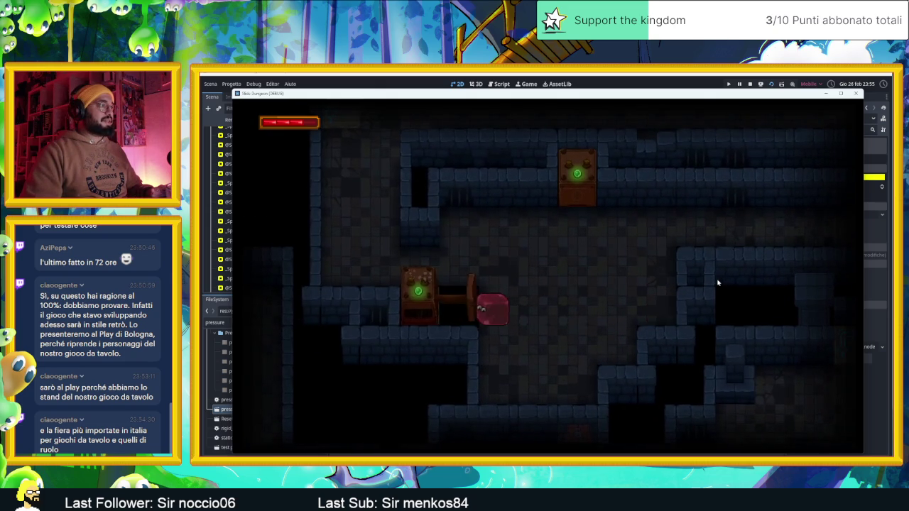
key("Up")
Guide the cube up and down the shaft into the new rooms, then close the game
key("Up")
key("Down")
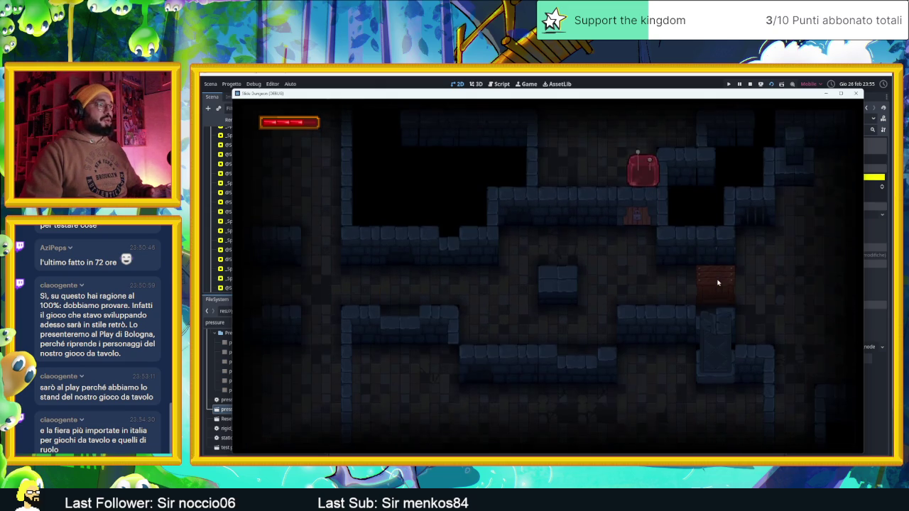
key("Up")
key("Down")
key("Up")
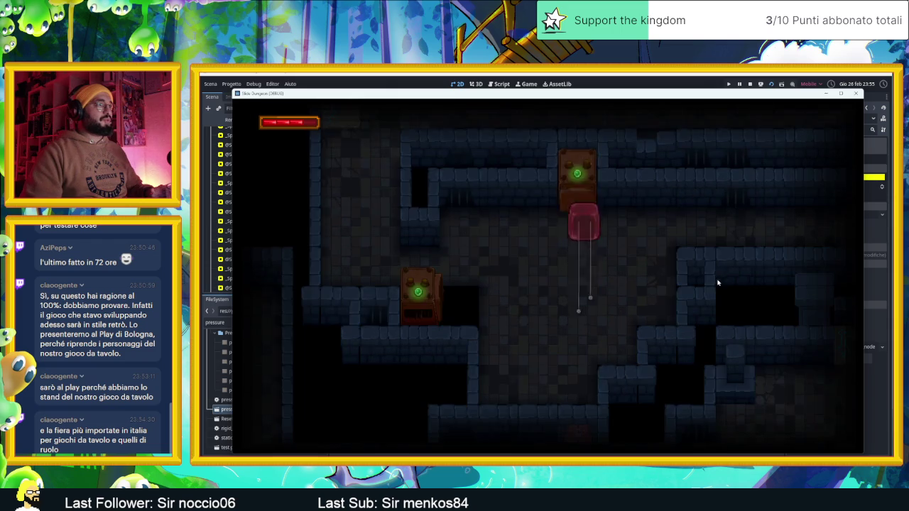
key("Right")
key("Down")
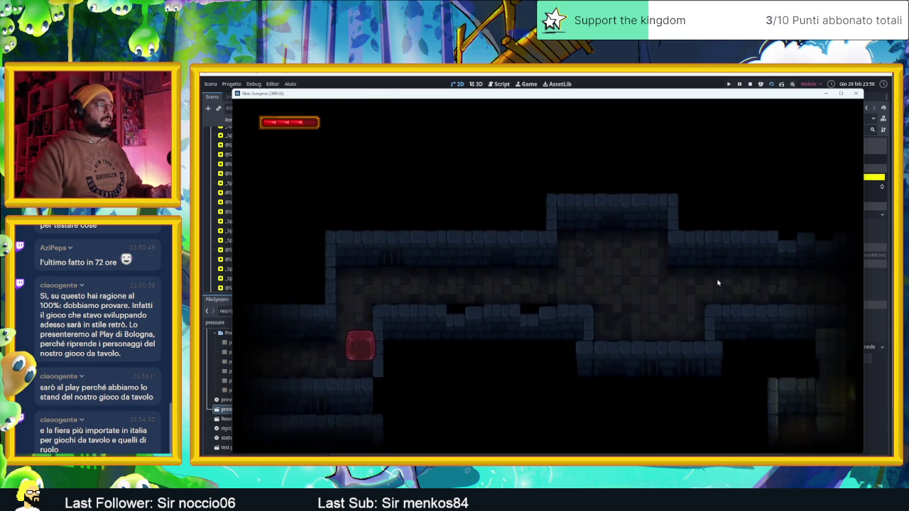
key("Right")
key("Up")
key("Down")
key("Up")
key("Right")
key("Left")
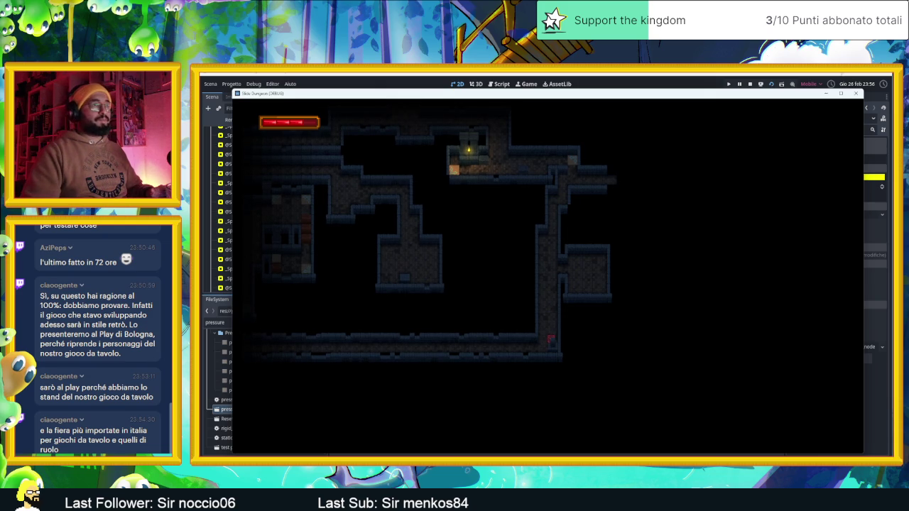
left_click(851, 96)
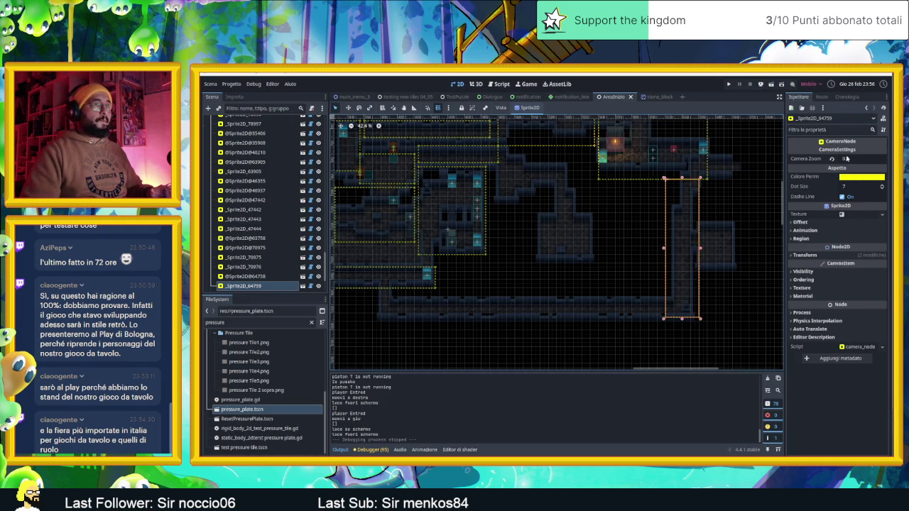
Set the camera zone's Camera Zoom to .8, select the upper camera zone, and run the level
left_click(846, 158)
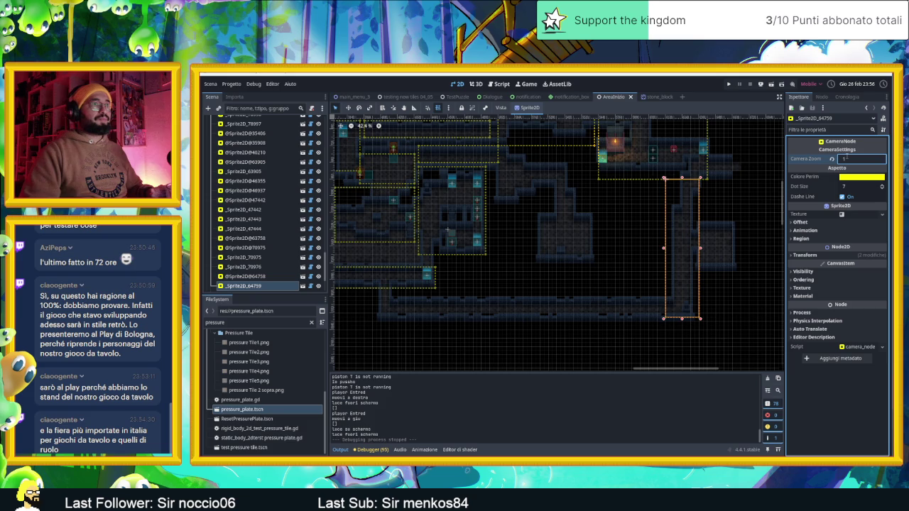
type(".8")
key("Return")
left_click(646, 176)
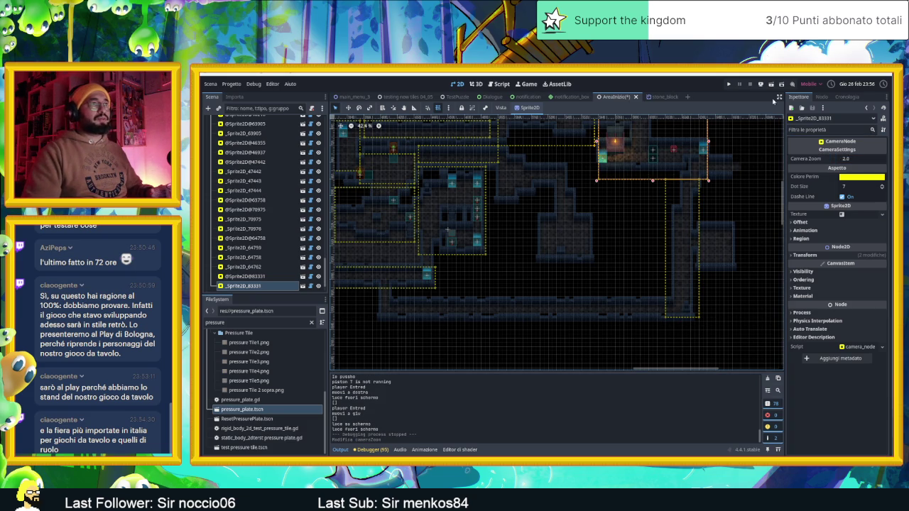
left_click(771, 87)
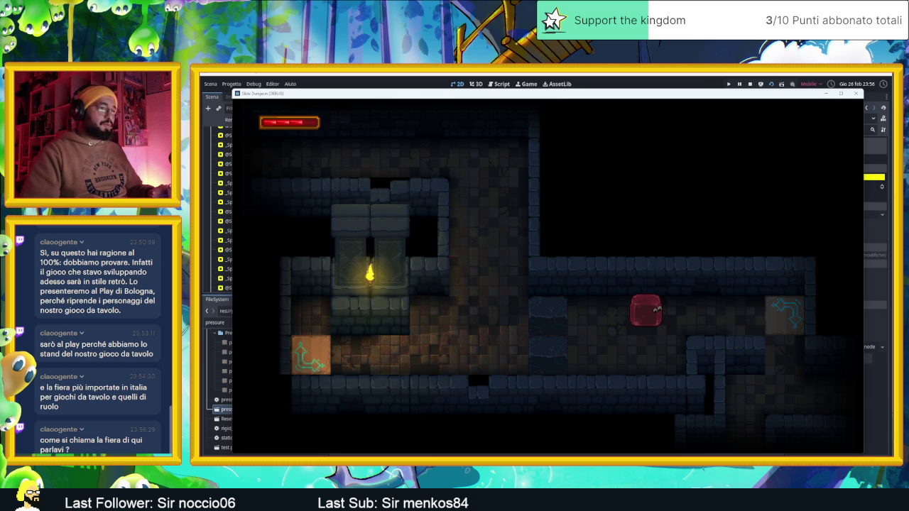
Slide the red player right, left and down through the corridors, then close the game
key("alt+Tab")
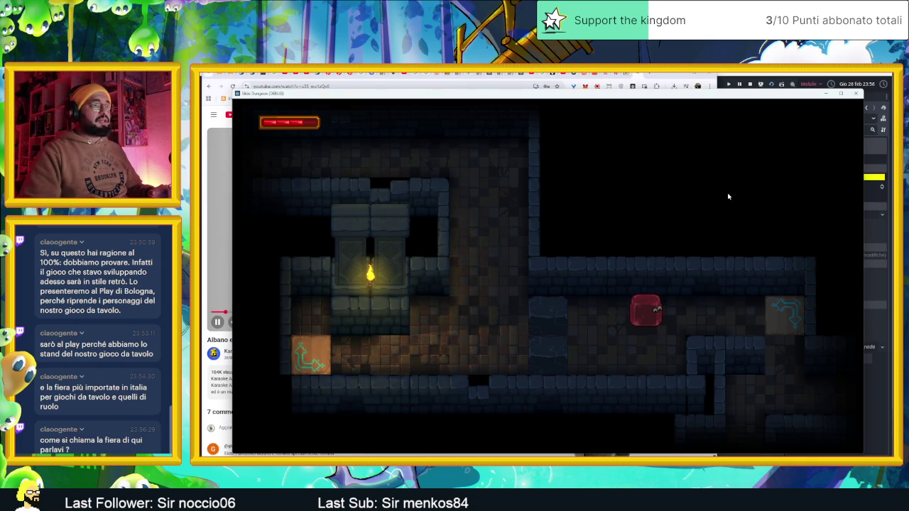
key("Right")
key("Left")
key("Down")
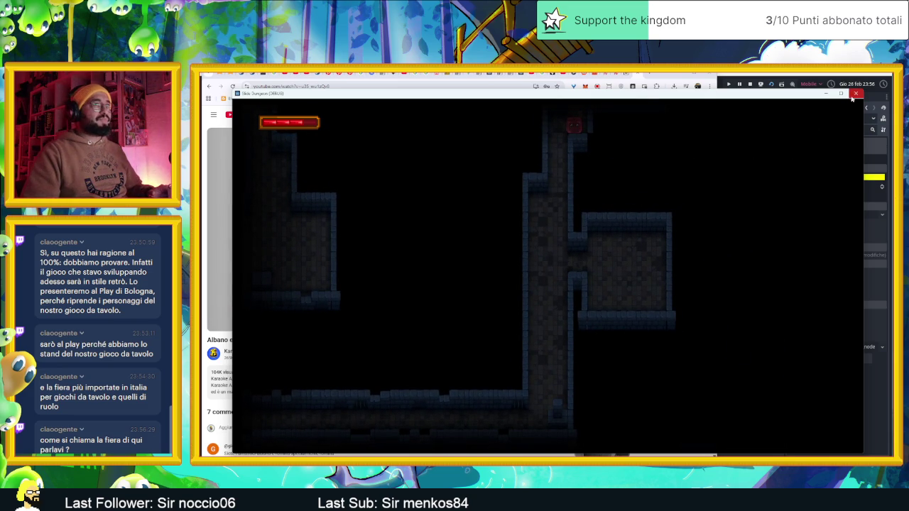
left_click(855, 94)
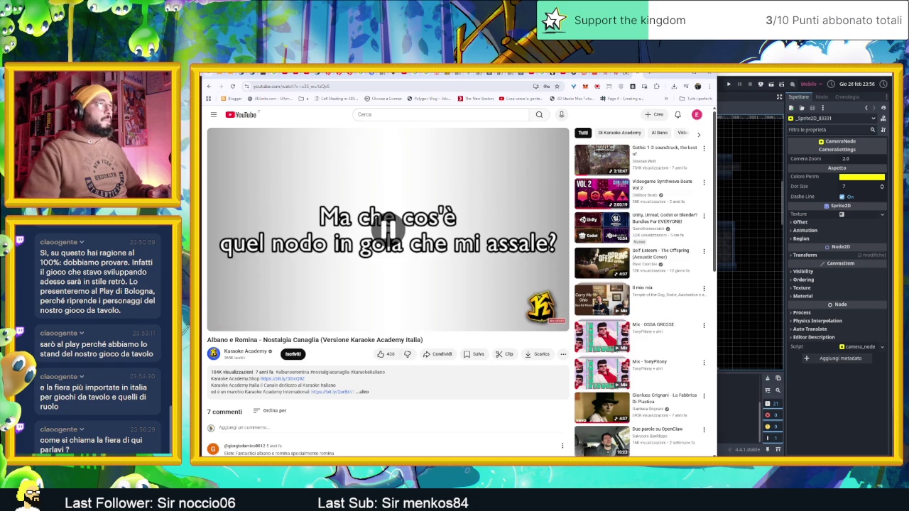
Close the YouTube tabs, search Google for 'bologna svilupparty' and open the ipid.dev result
left_click(648, 75)
left_click(648, 75)
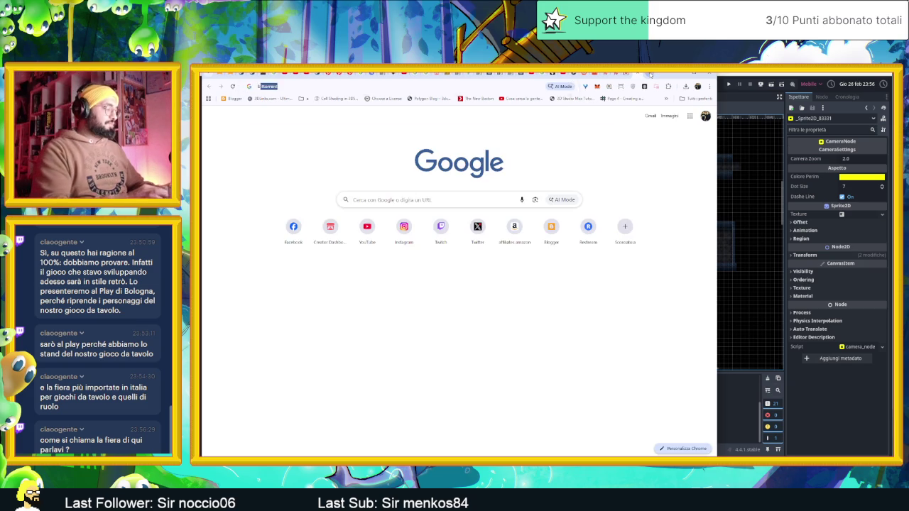
type("bologna svi")
type("lu")
type("ppartyu")
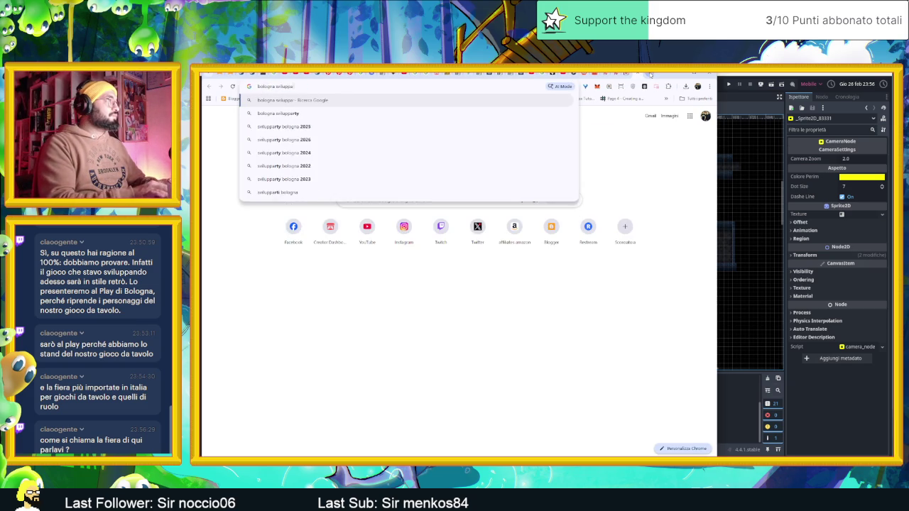
key("Return")
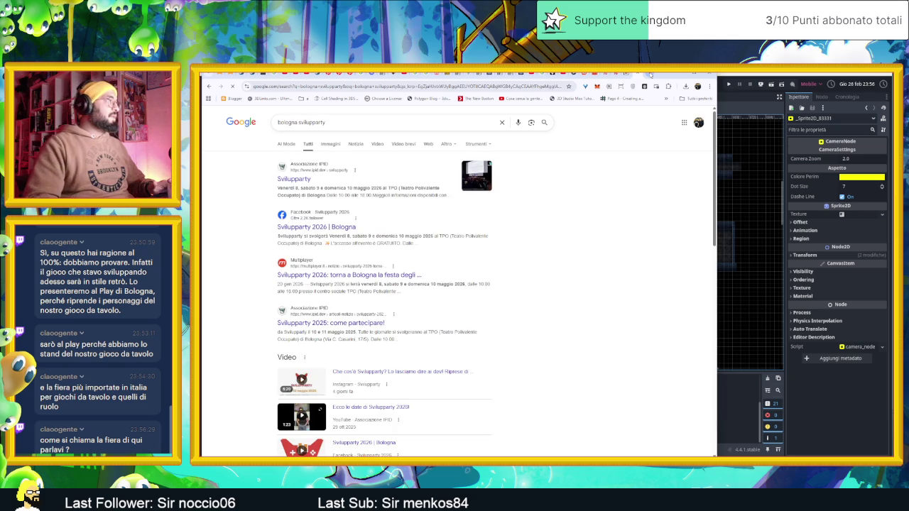
left_click(294, 179)
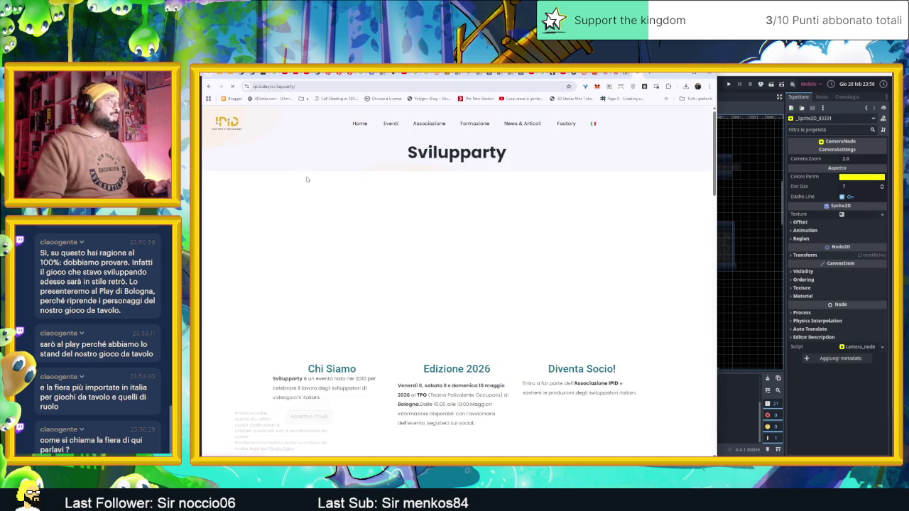
Scroll down the ipid.dev Svilupparty page and accept its cookie notice
left_click(334, 86)
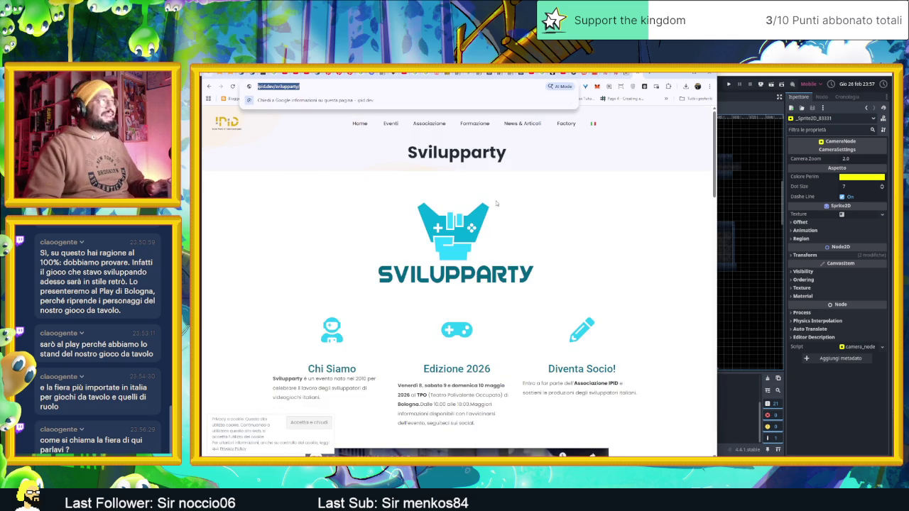
key("Escape")
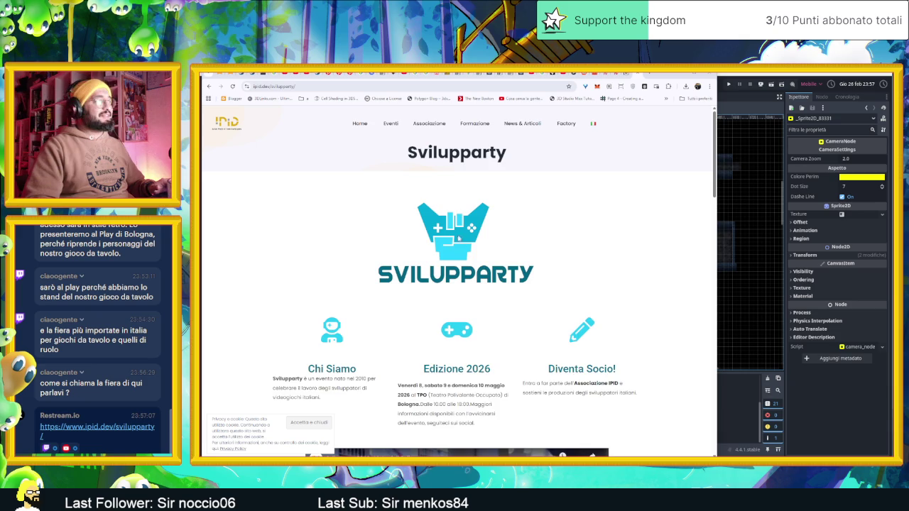
scroll("down", 3)
scroll("down", 3)
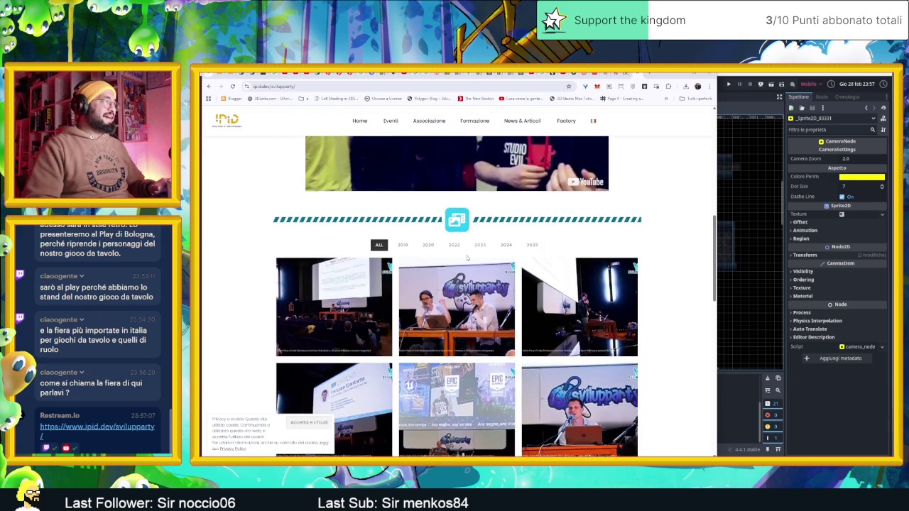
scroll("down", 3)
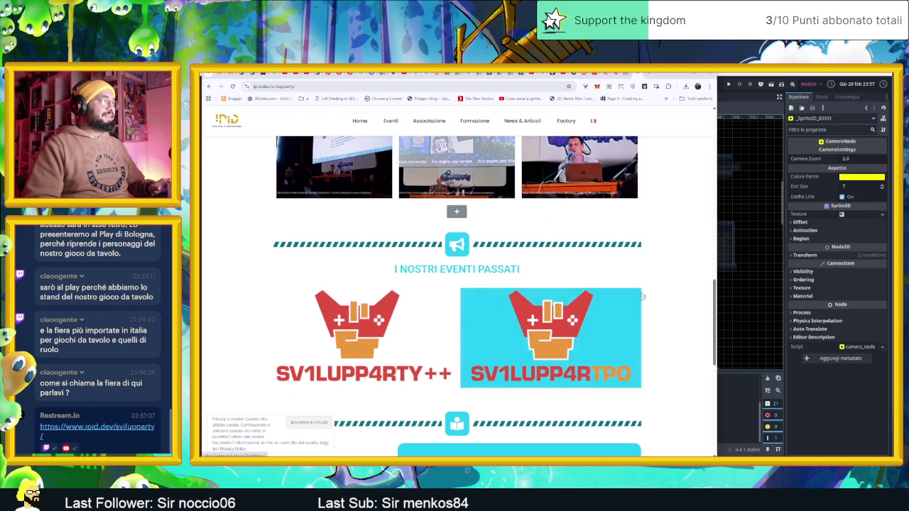
scroll("down", 3)
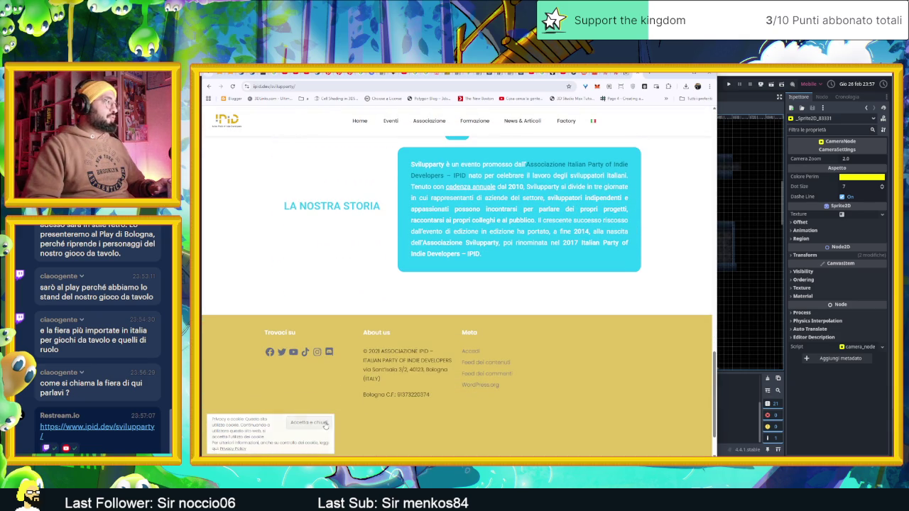
left_click(326, 423)
Look over the event page, then minimize Chrome to return to Godot
scroll("down", 3)
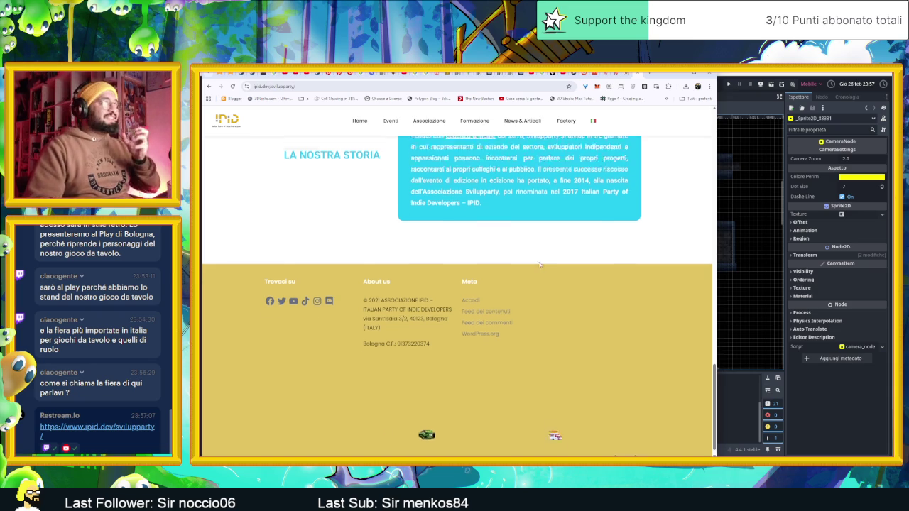
scroll("up", 3)
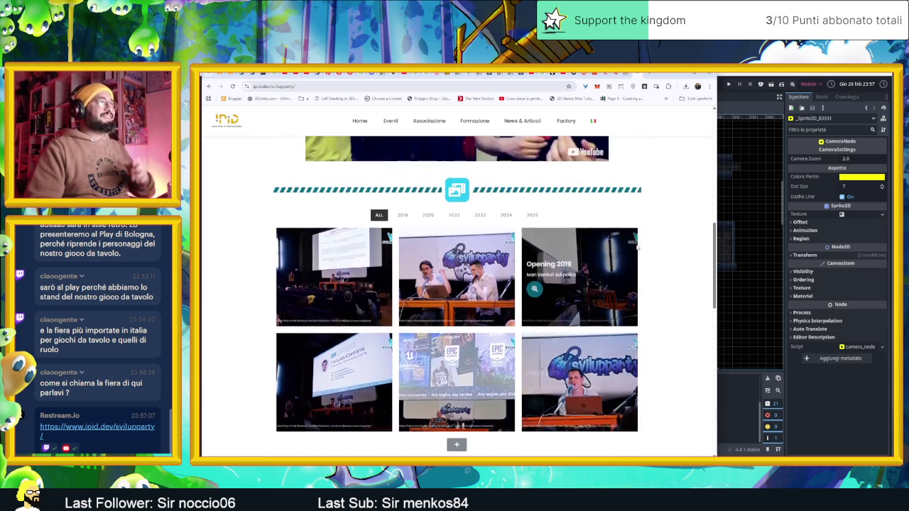
scroll("up", 3)
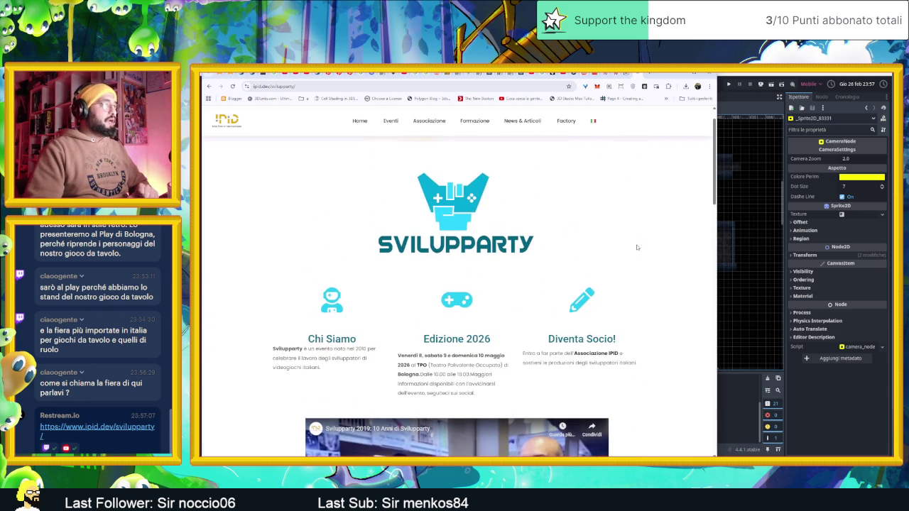
left_click(673, 79)
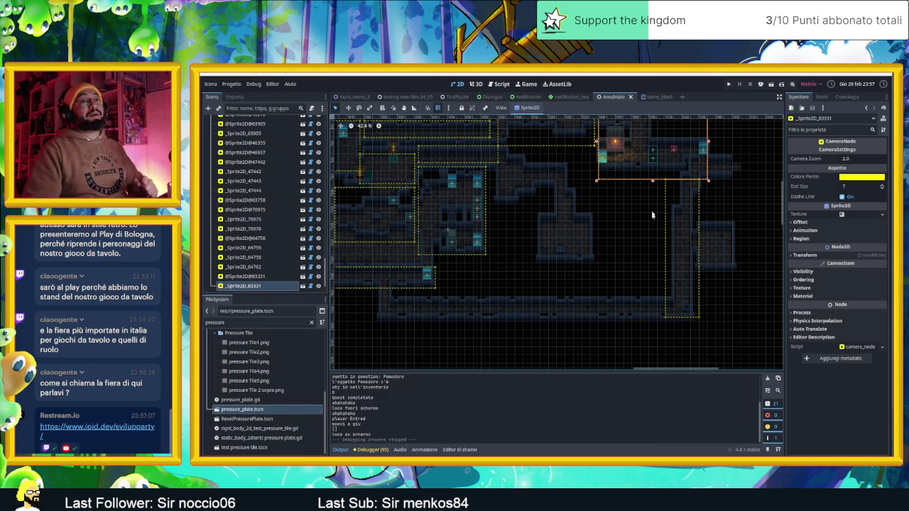
Shrink the tall camera zone to a small square at the corridor top with Camera Zoom 1.5
left_click(697, 313)
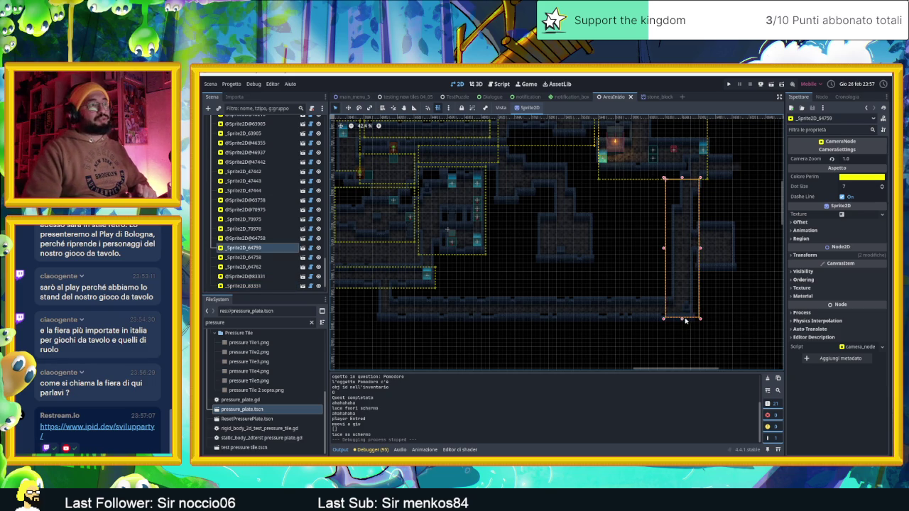
left_click_drag(683, 314, 684, 236)
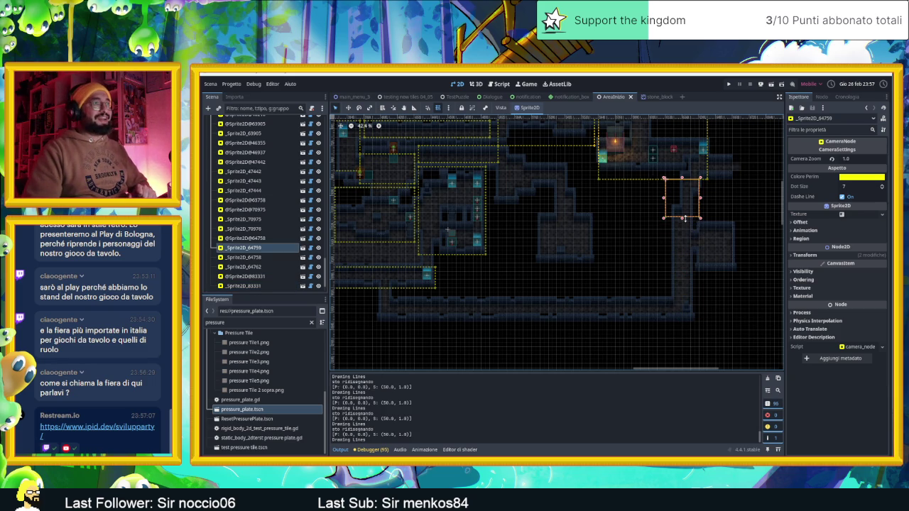
left_click_drag(685, 213, 684, 213)
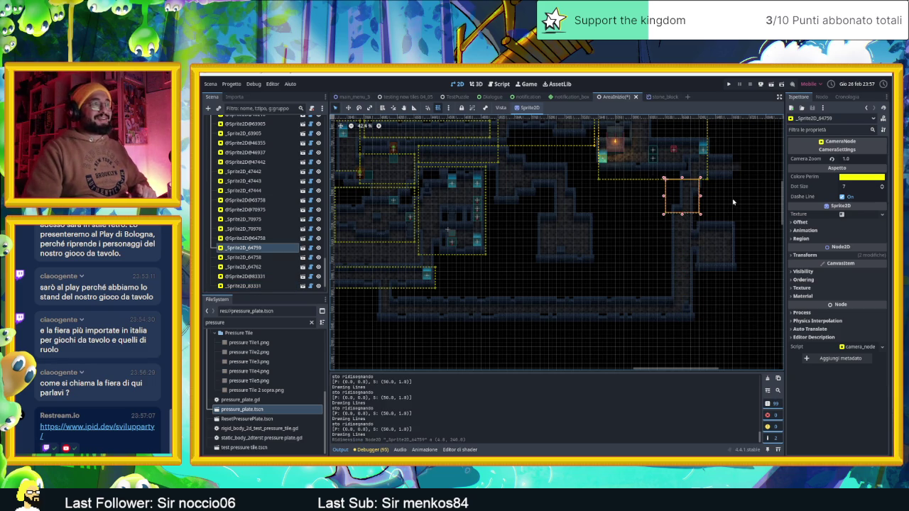
scroll("up", 3)
left_click(851, 160)
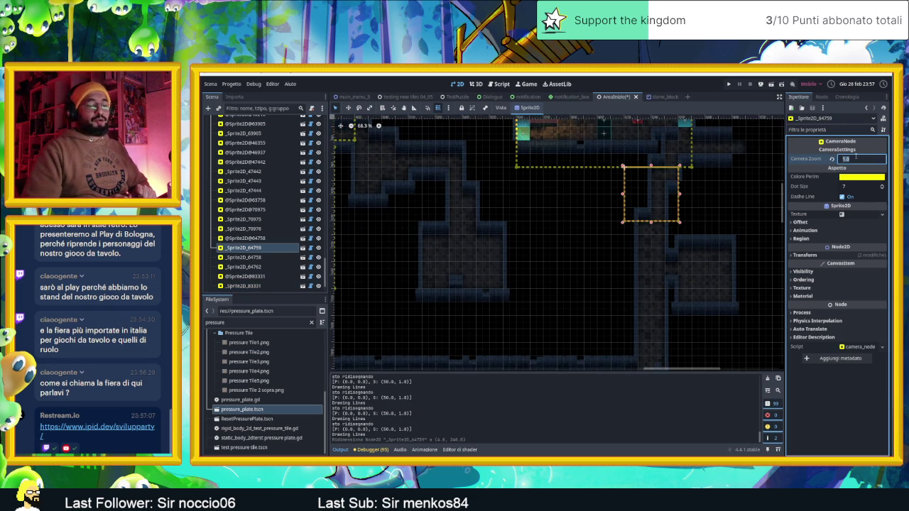
type("1.5")
key("Return")
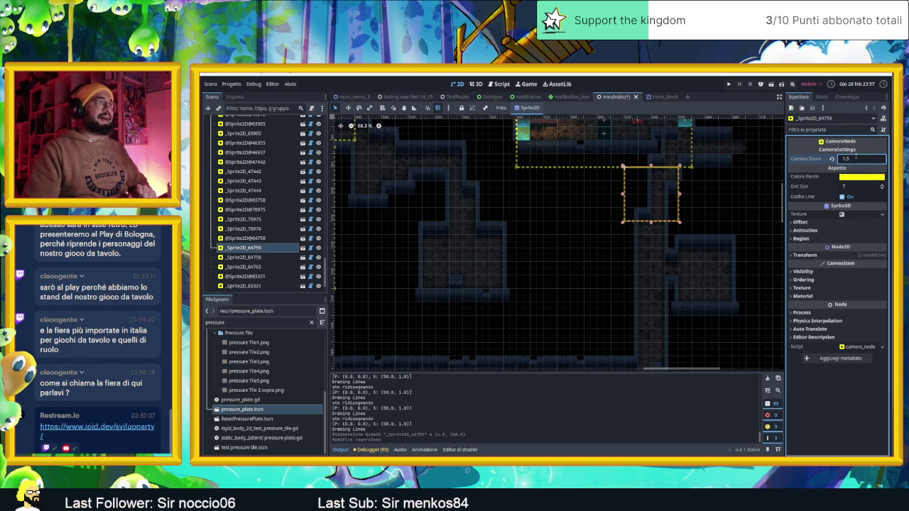
Save the level and run the current scene for a test
left_click(782, 85)
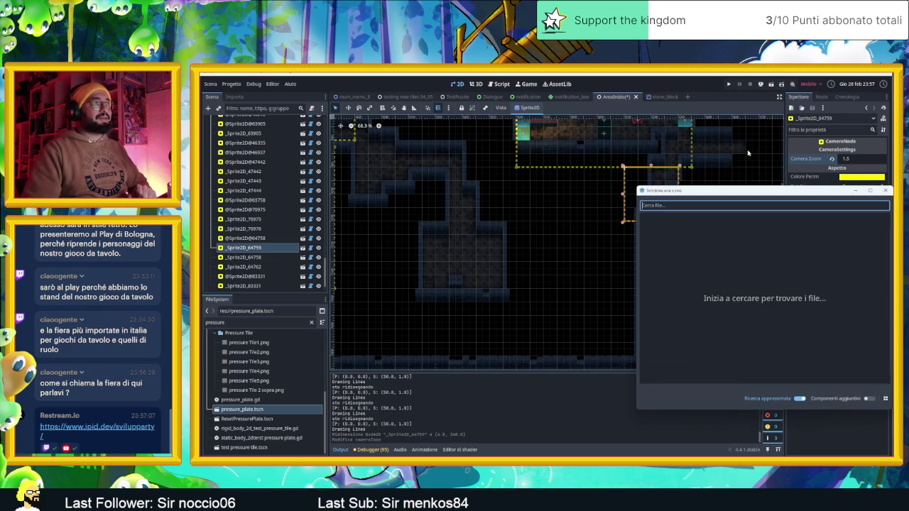
left_click(886, 191)
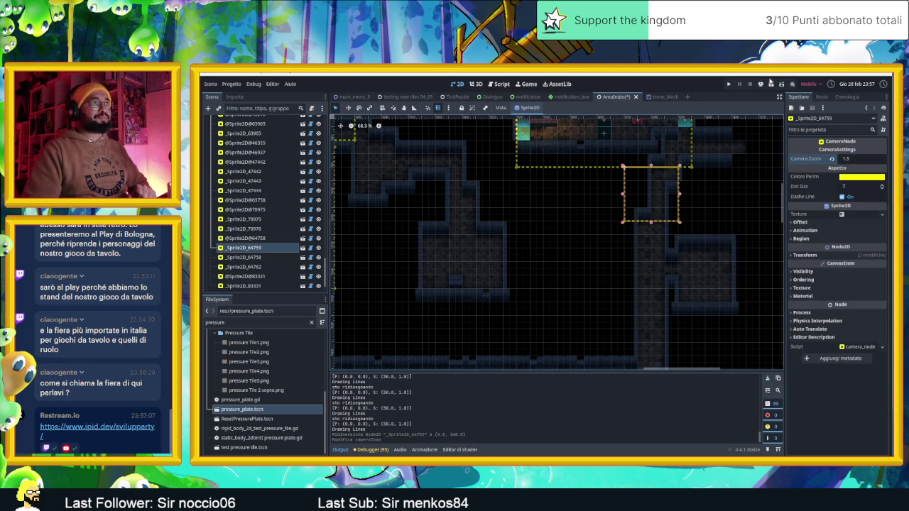
left_click(771, 84)
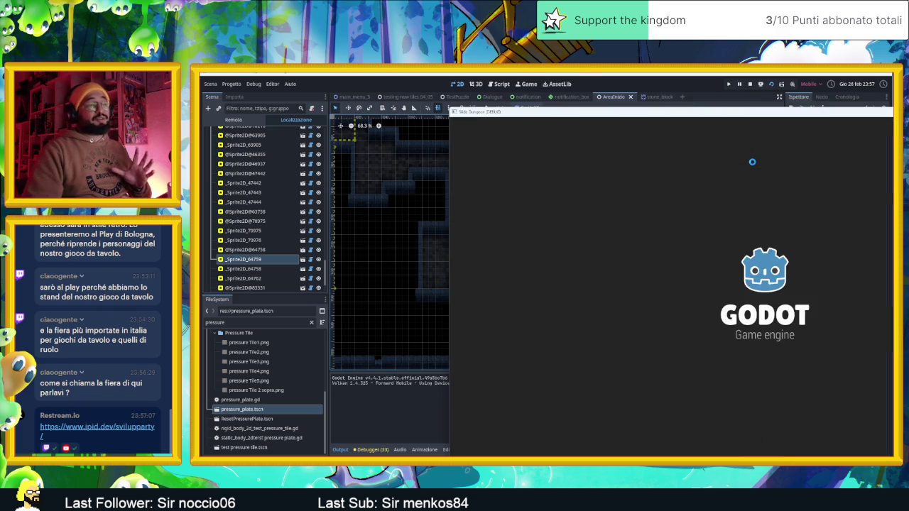
Steer the slime down and back up the corridor to the torch room, then close the game
key("Right")
key("Down")
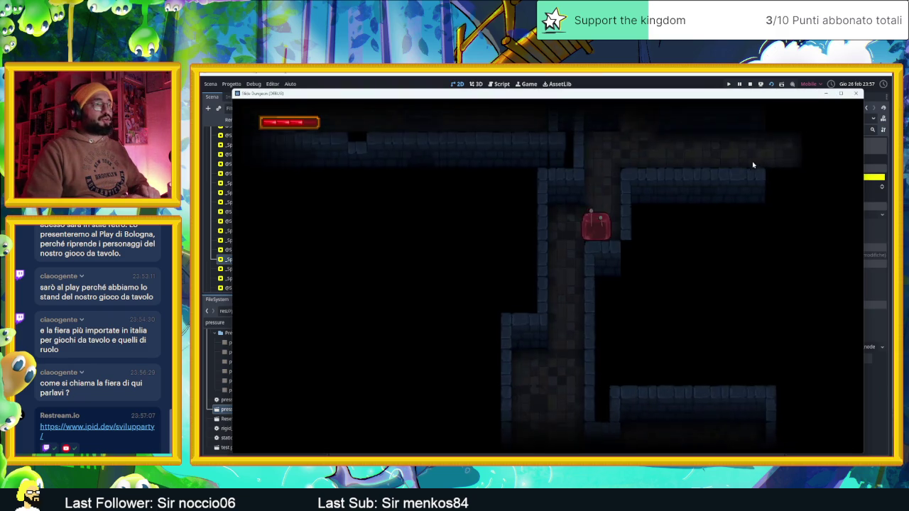
key("Down")
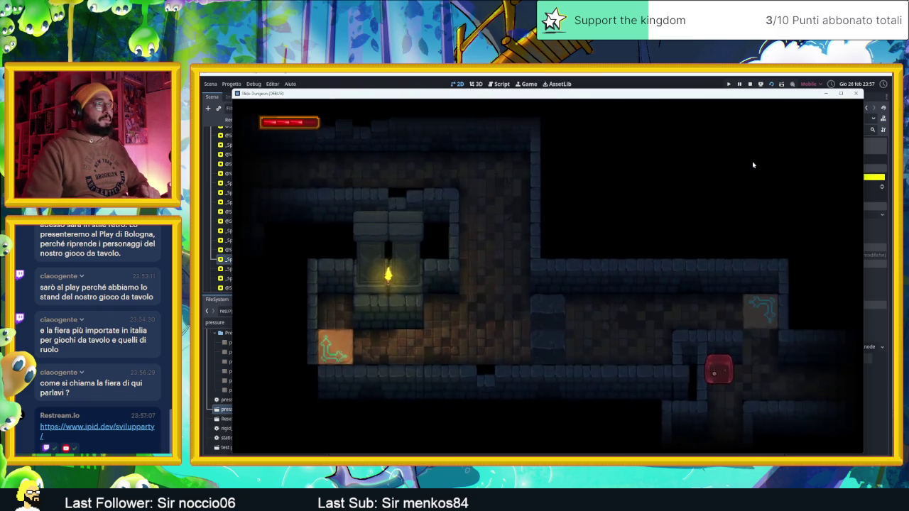
key("Up")
key("Down")
key("Up")
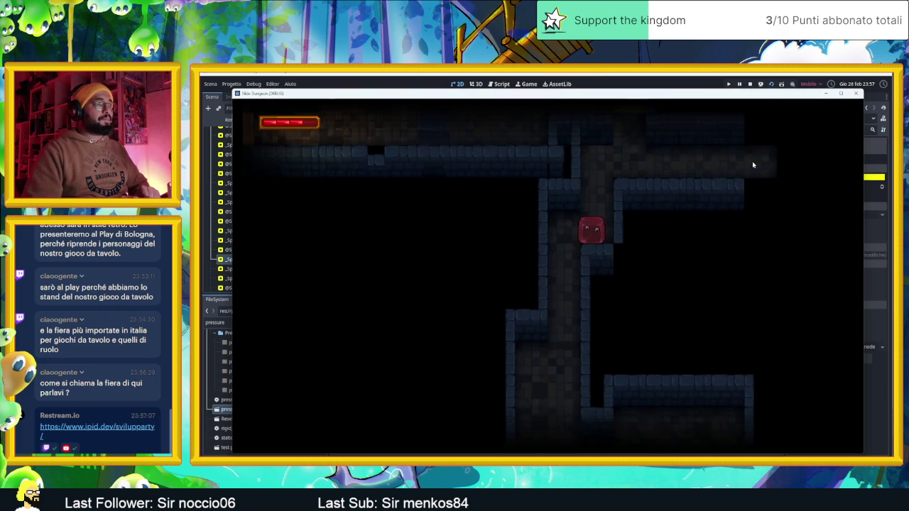
key("Left")
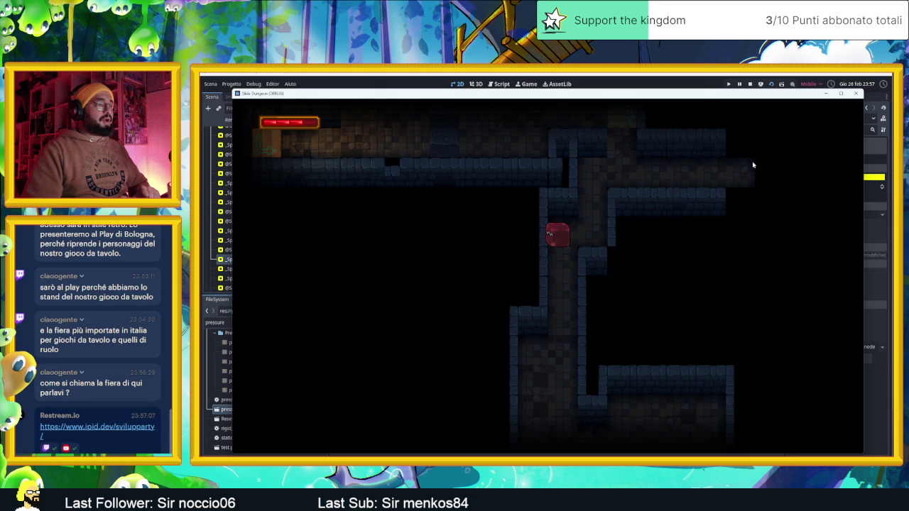
key("Down")
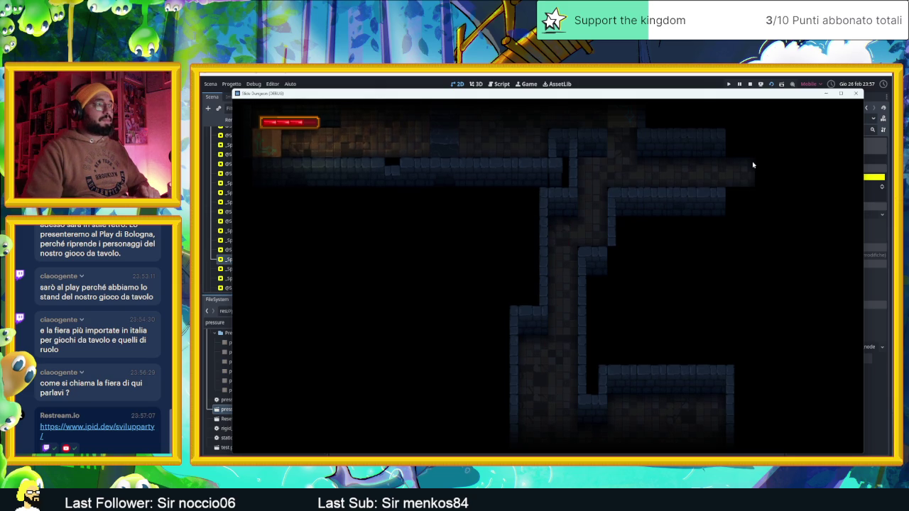
left_click(855, 93)
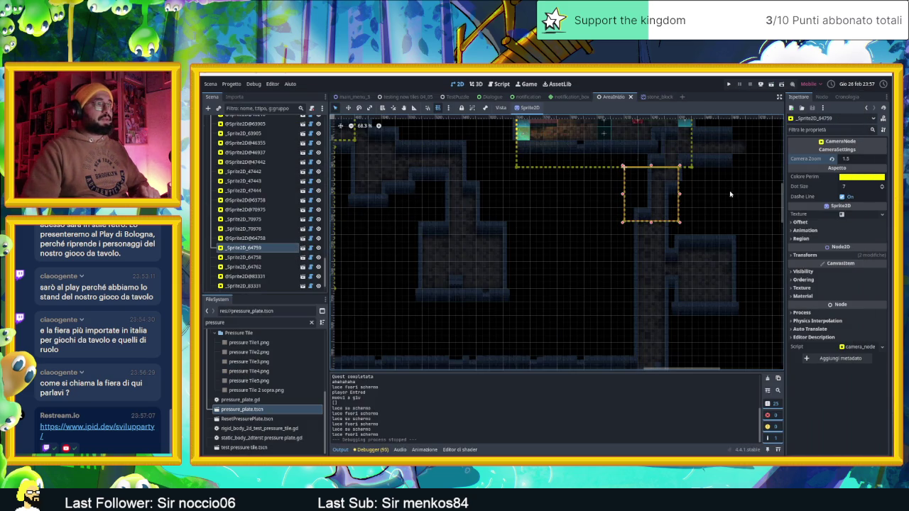
Duplicate the camera zone, stretch it down the vertical corridor with zoom 1.0, and run the level
left_click(592, 194)
left_click(633, 194)
key("ctrl+d")
left_click_drag(634, 193, 637, 245)
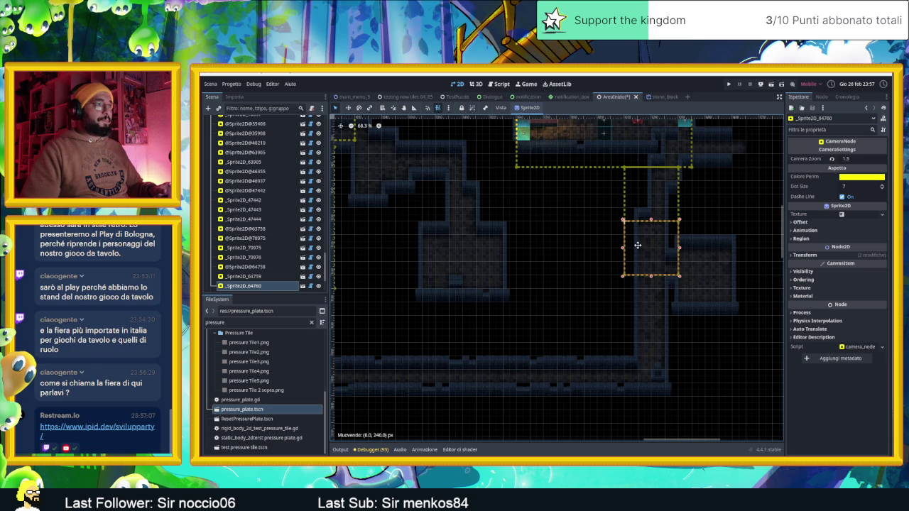
left_click_drag(652, 278, 650, 398)
left_click(855, 160)
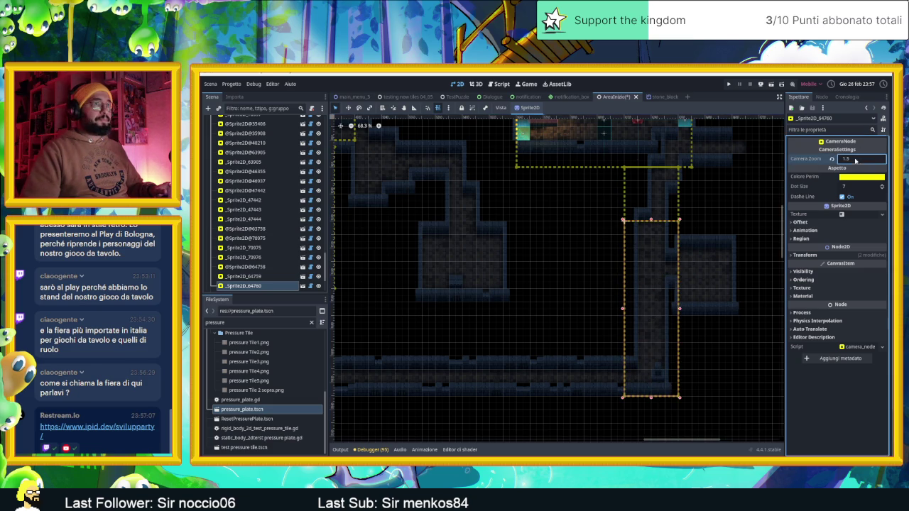
type("1")
key("Return")
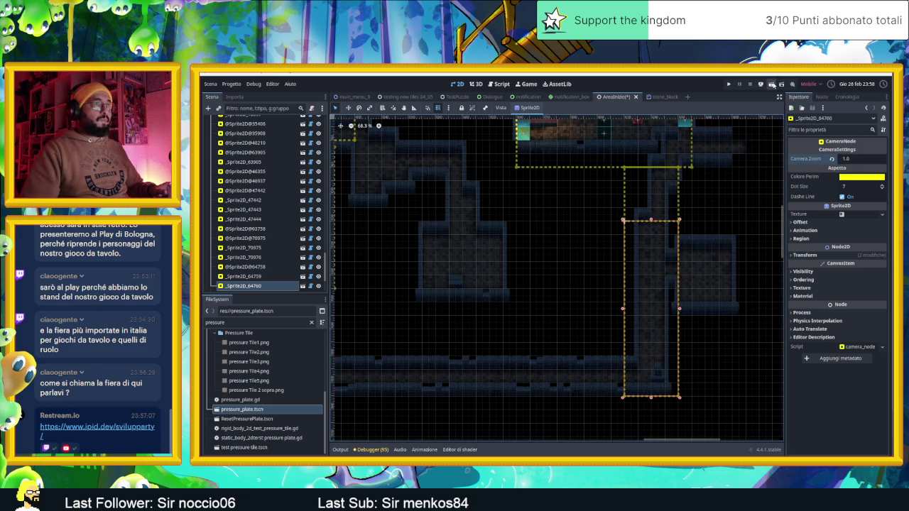
left_click(771, 83)
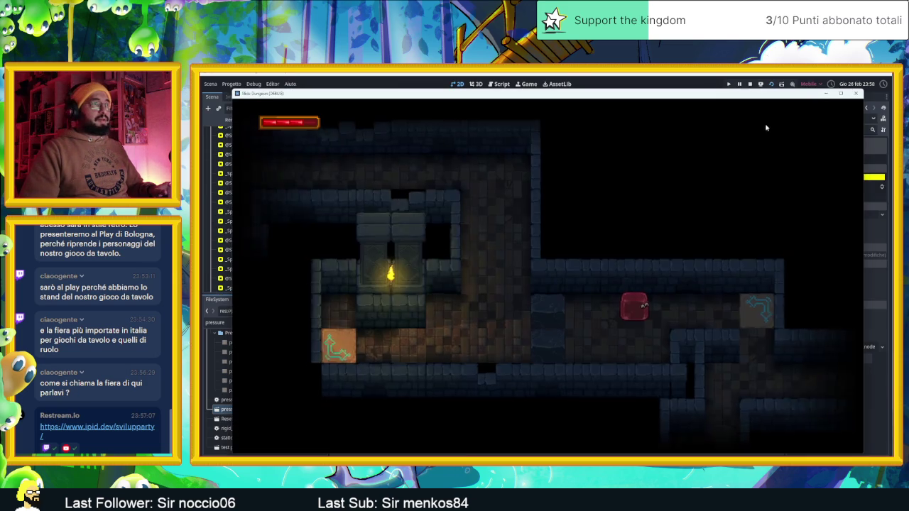
Move the player through the vertical corridor, torch room and lower passage, then close the game
key("Down")
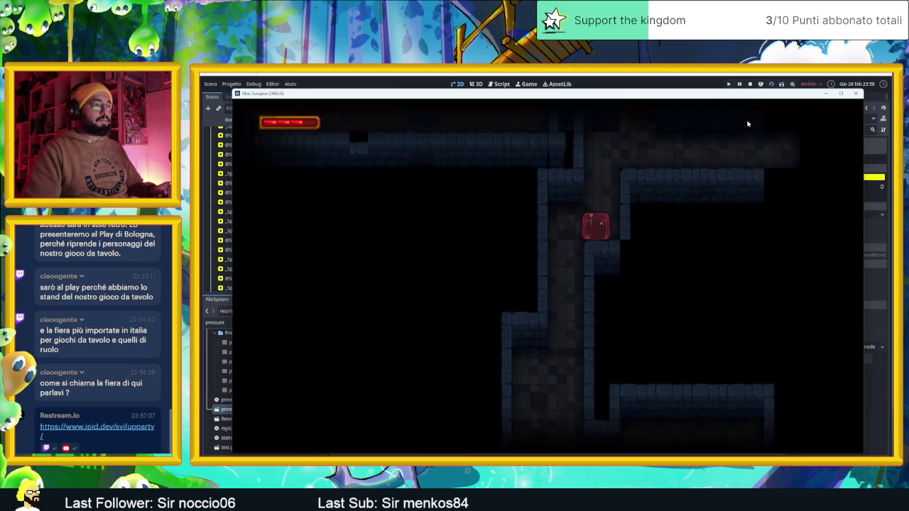
key("Up")
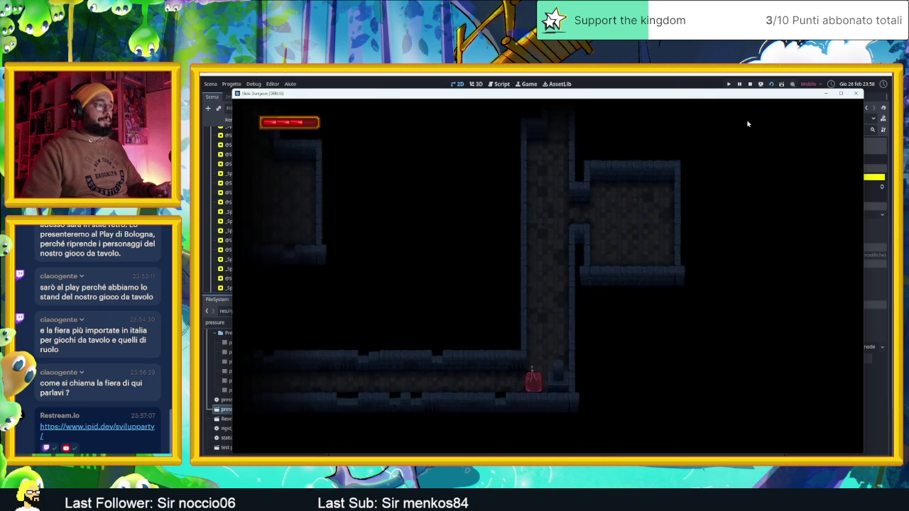
key("Up")
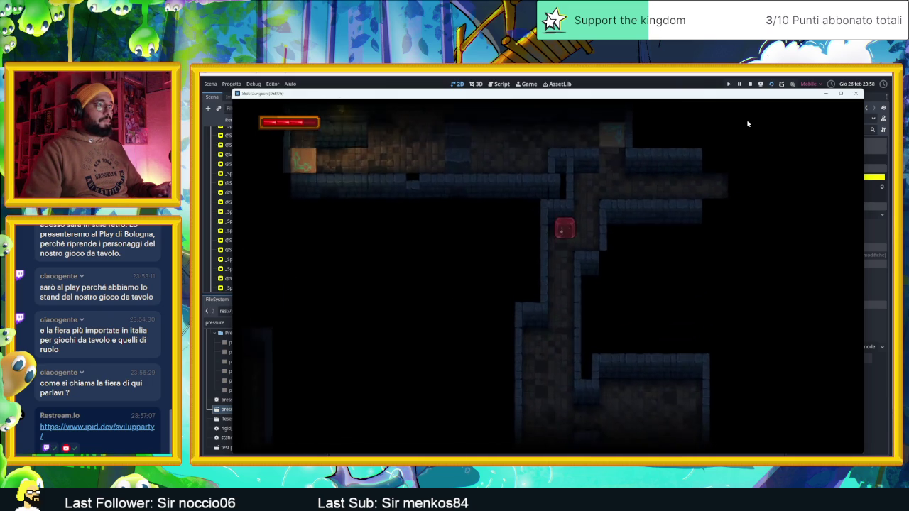
key("Right")
key("Down")
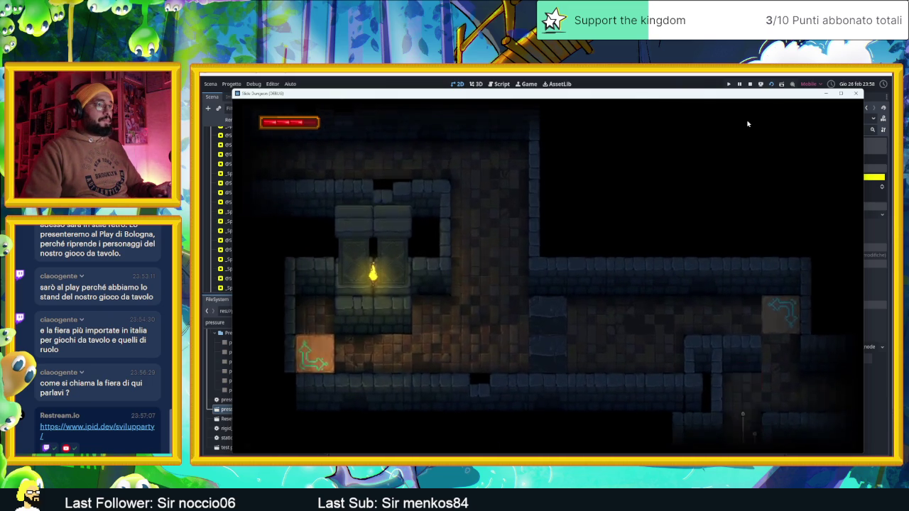
key("Left")
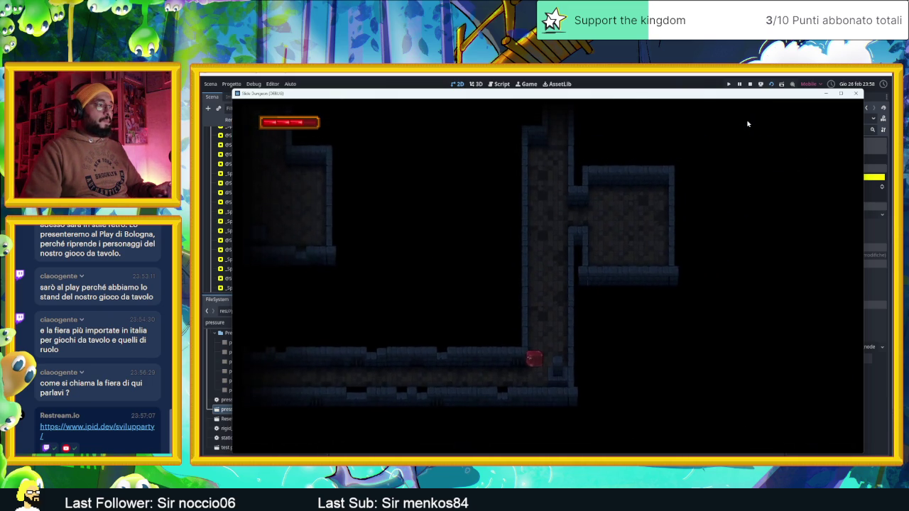
key("Right")
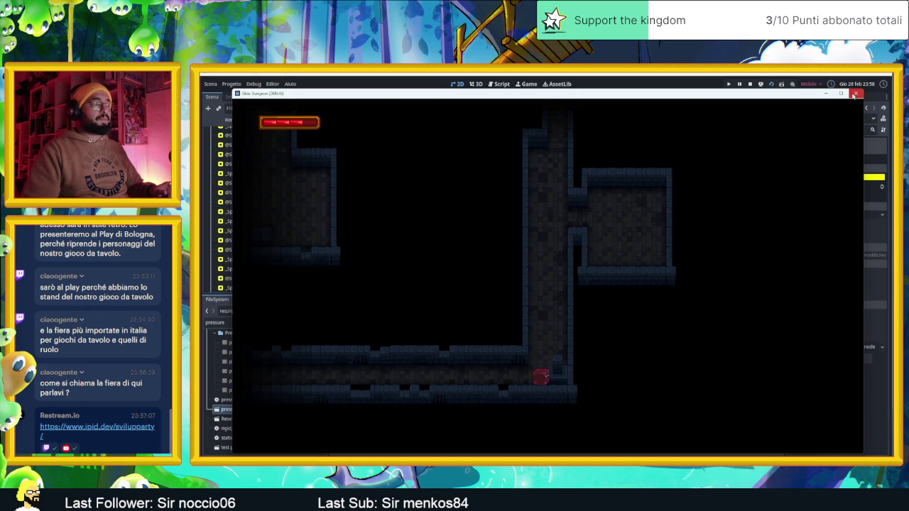
left_click(855, 94)
scroll("down", 3)
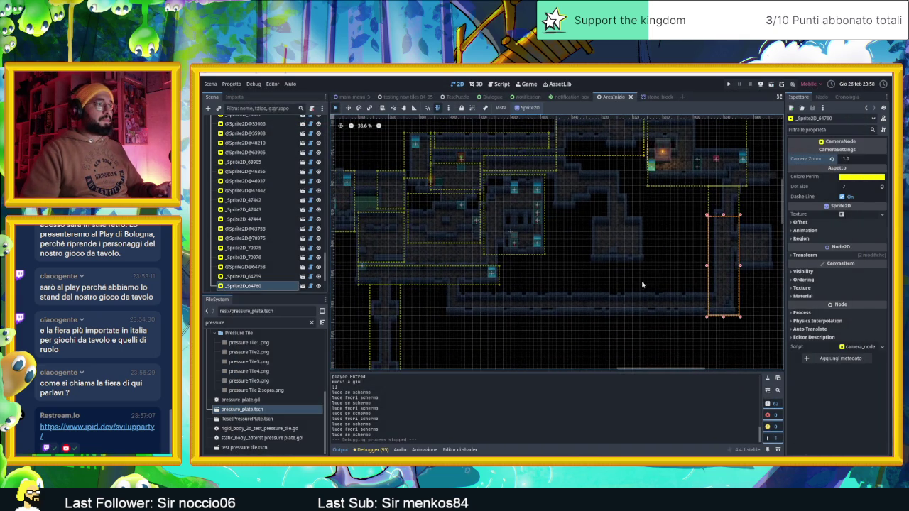
Duplicate the zoom-1.0 camera zone and reshape it into a wide rectangle along the lower passage
scroll("up", 3)
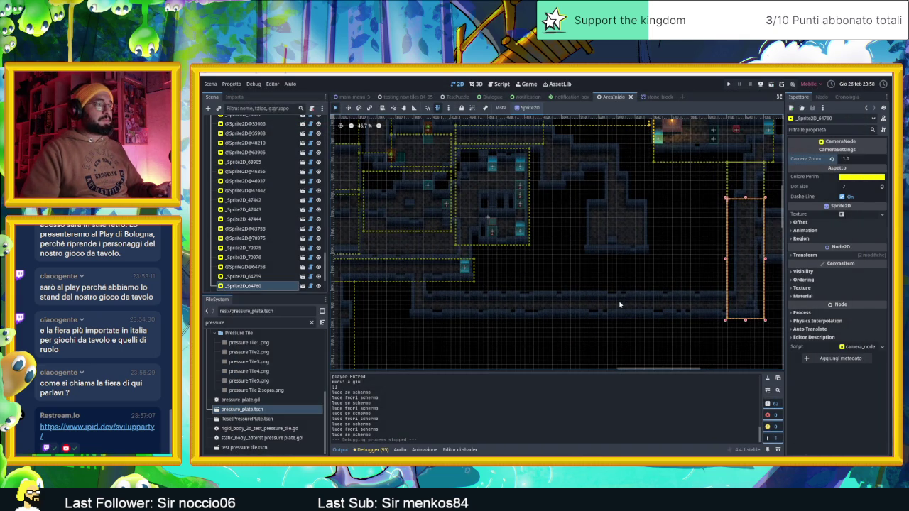
scroll("up", 3)
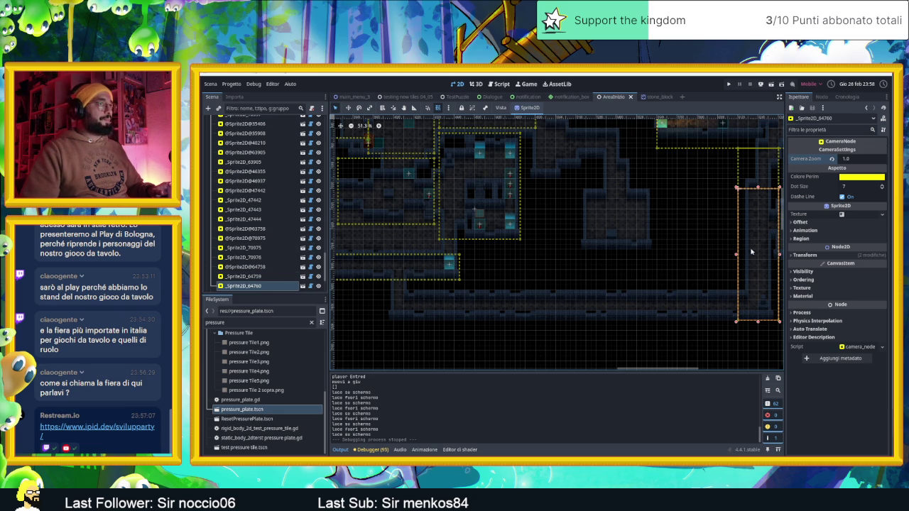
key("ctrl+d")
left_click_drag(734, 228, 486, 261)
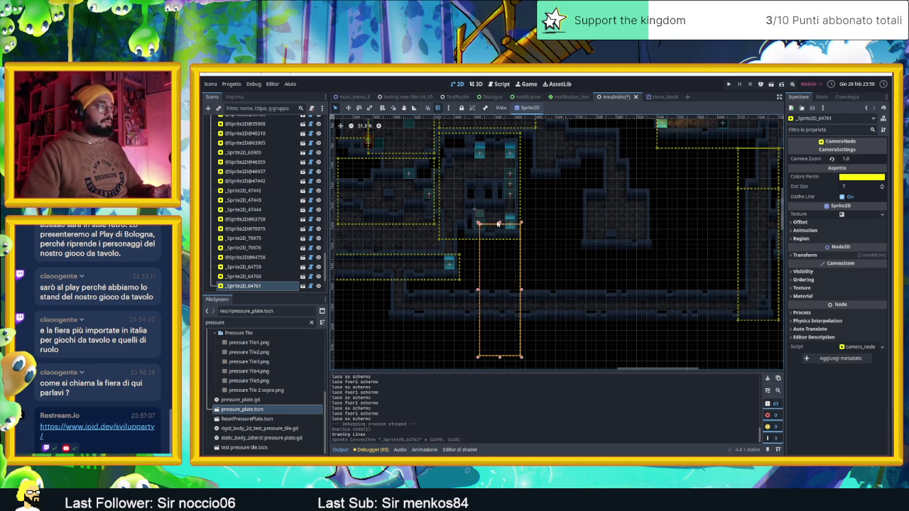
left_click_drag(500, 225, 492, 310)
left_click_drag(500, 336, 640, 307)
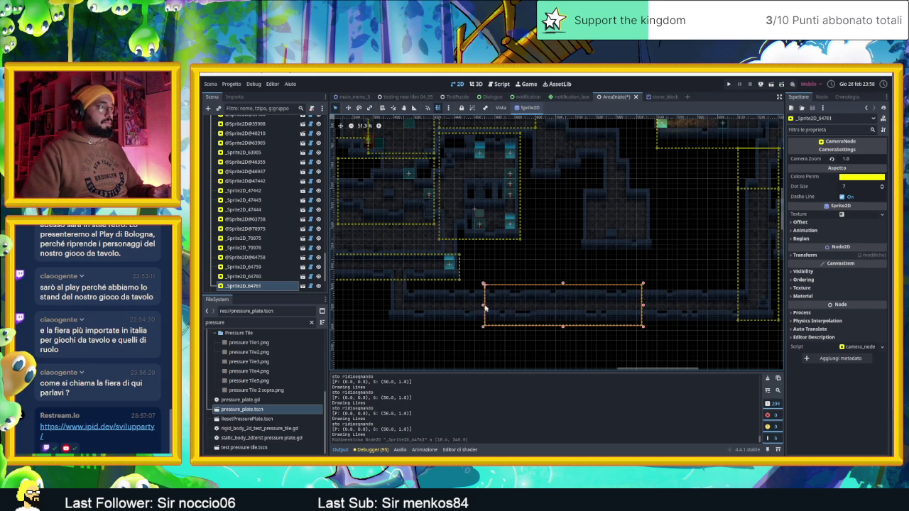
left_click_drag(483, 305, 444, 306)
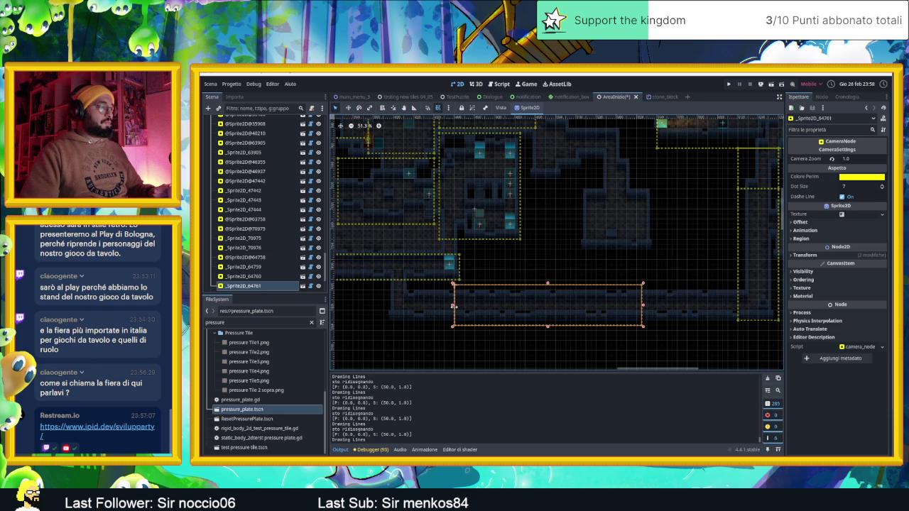
left_click_drag(442, 306, 376, 306)
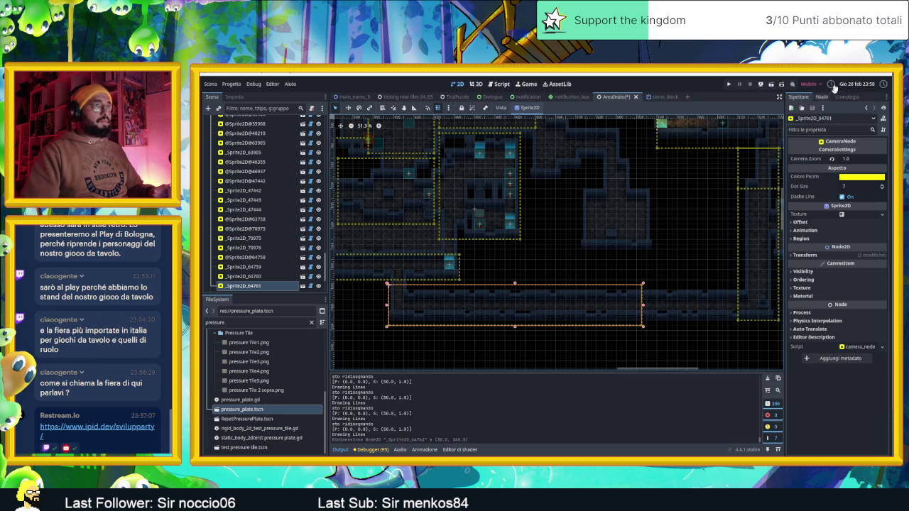
Save and launch the level, steer the slime through the rooms to the lower corridor, then maximize and restore the game window
key("ctrl+s")
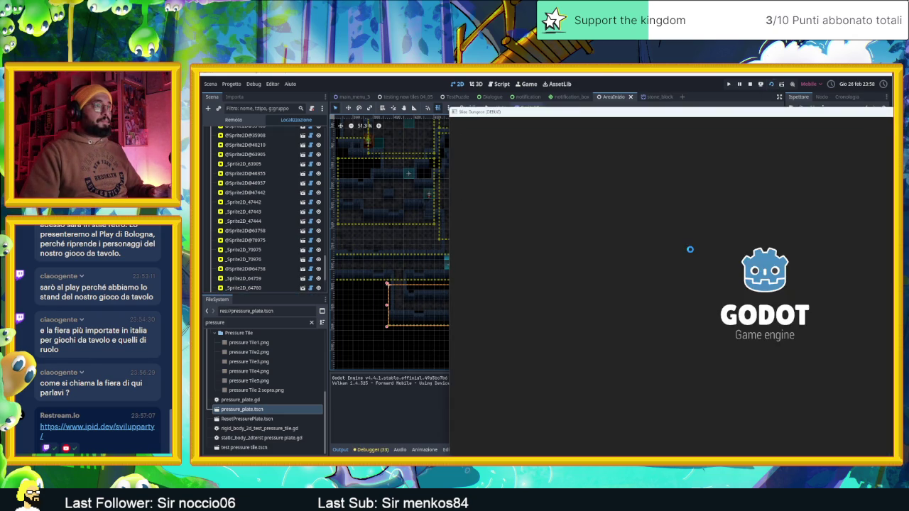
key("Right")
key("Down")
key("Left")
key("Down")
key("Down")
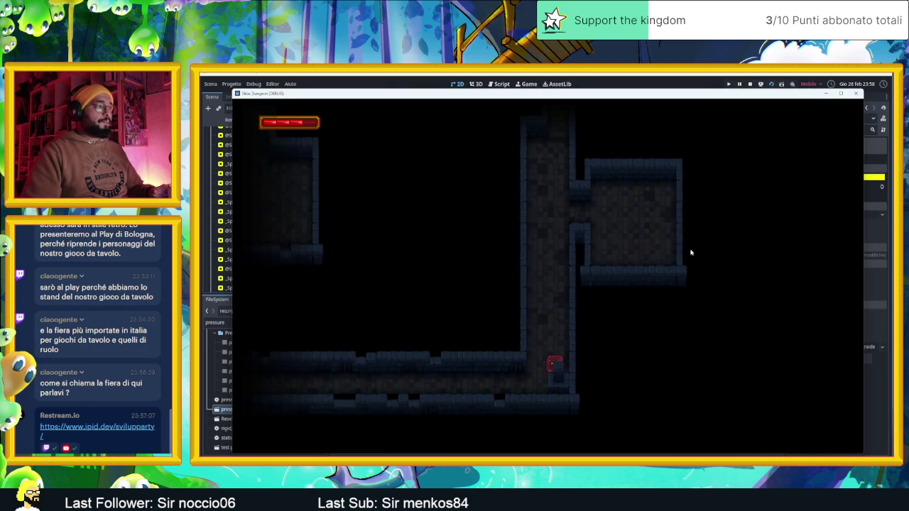
key("Right")
key("Left")
key("Up")
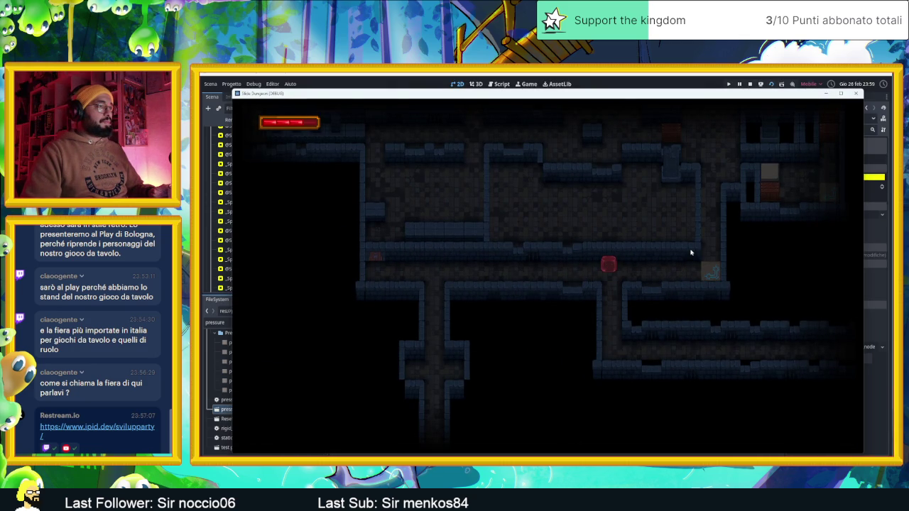
key("Down")
key("Up")
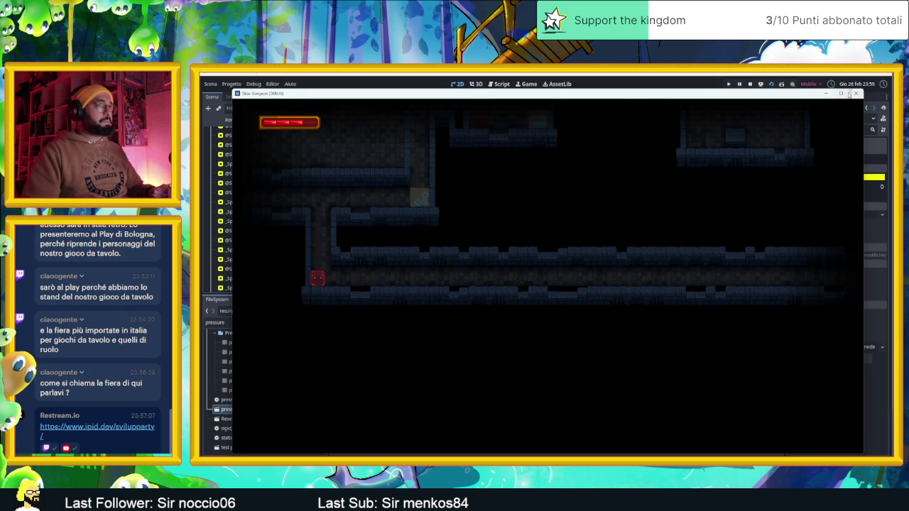
left_click(848, 93)
double_click(526, 78)
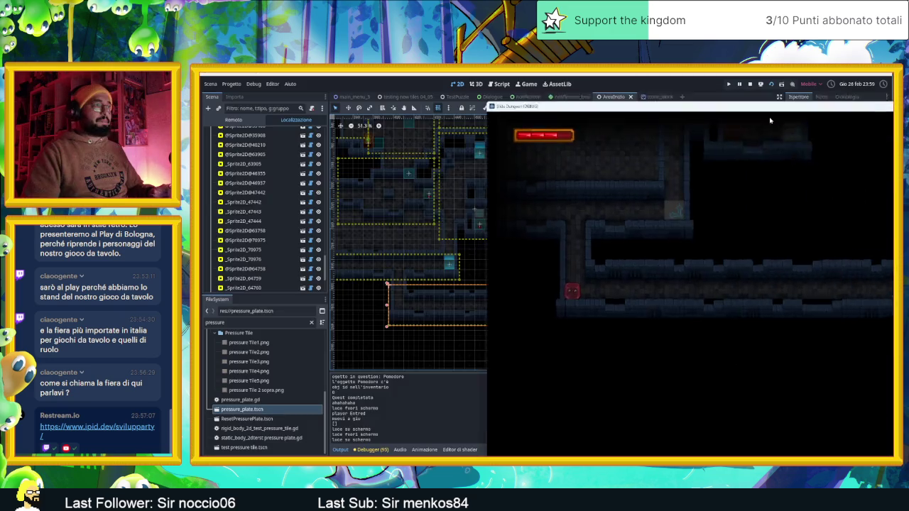
Narrow the lower-corridor camera zone from its left end and test-run the level
left_click(829, 101)
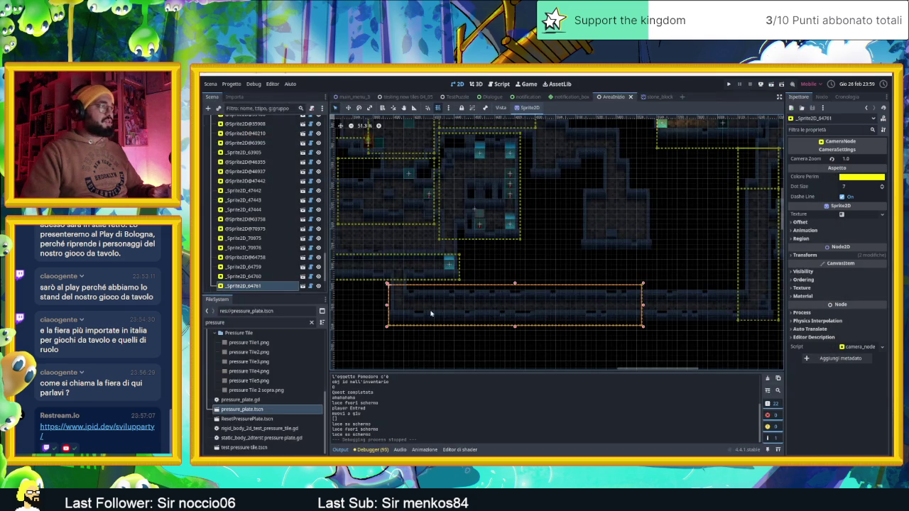
left_click_drag(389, 307, 506, 307)
left_click(546, 353)
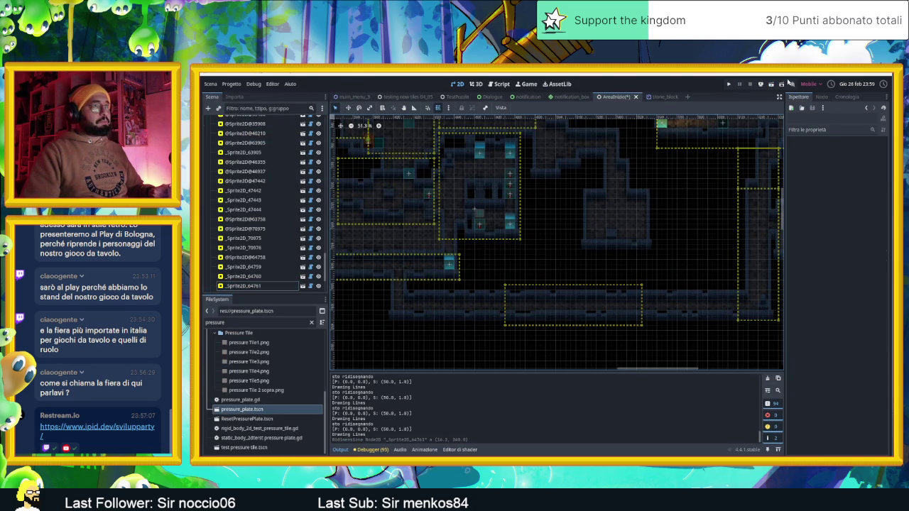
left_click(773, 86)
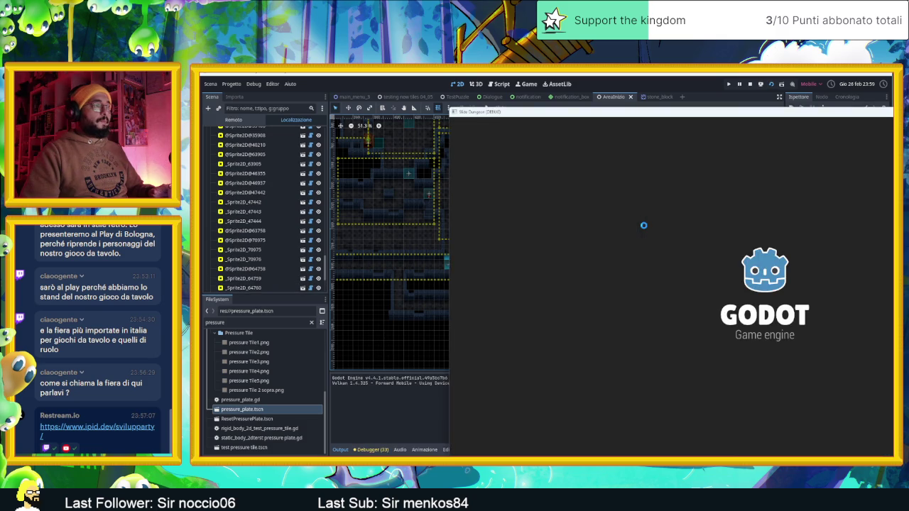
key("Right")
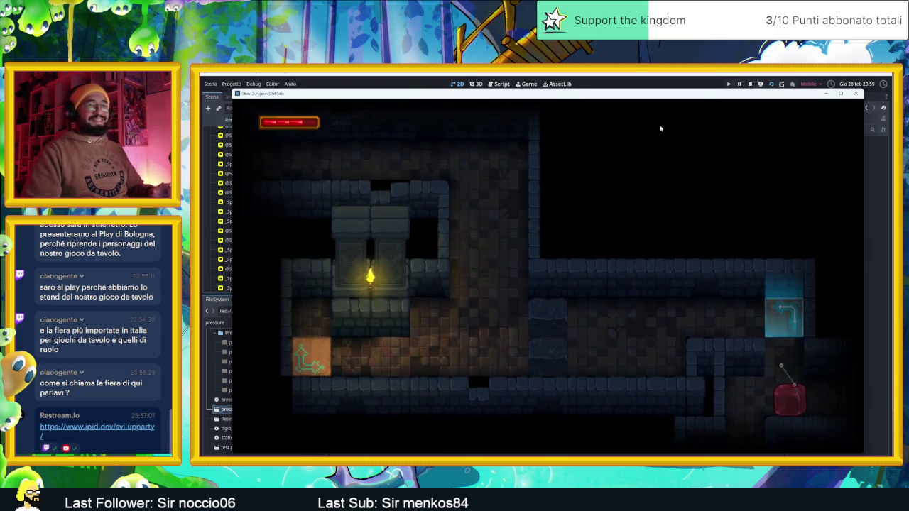
key("Down")
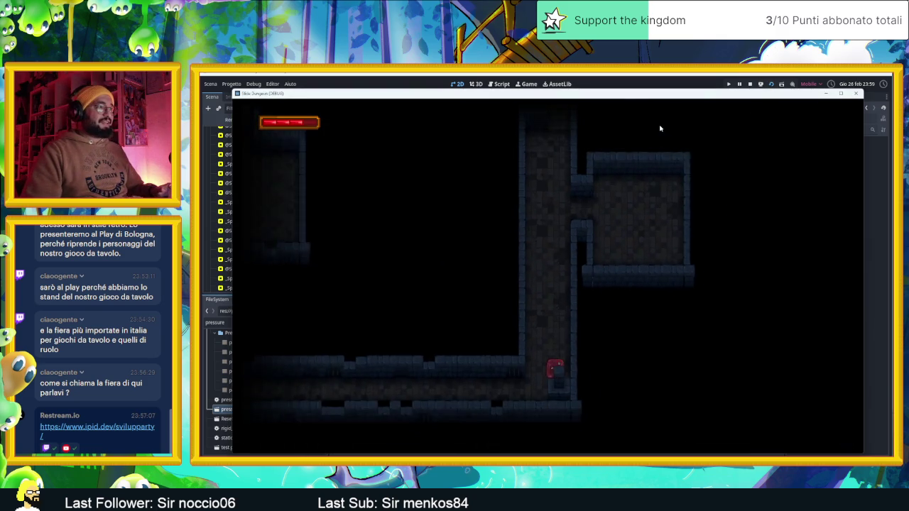
key("Left")
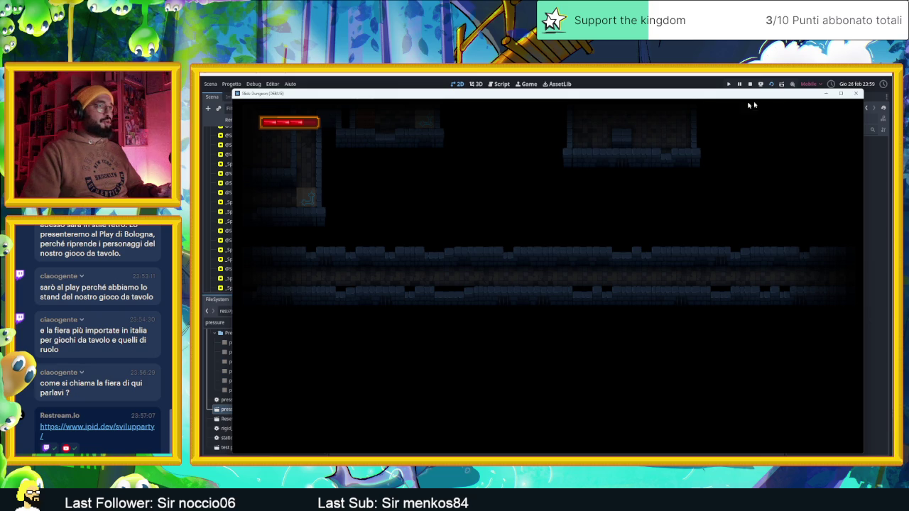
Widen the camera zone back to the left and play-test the bottom corridor again
left_click(759, 85)
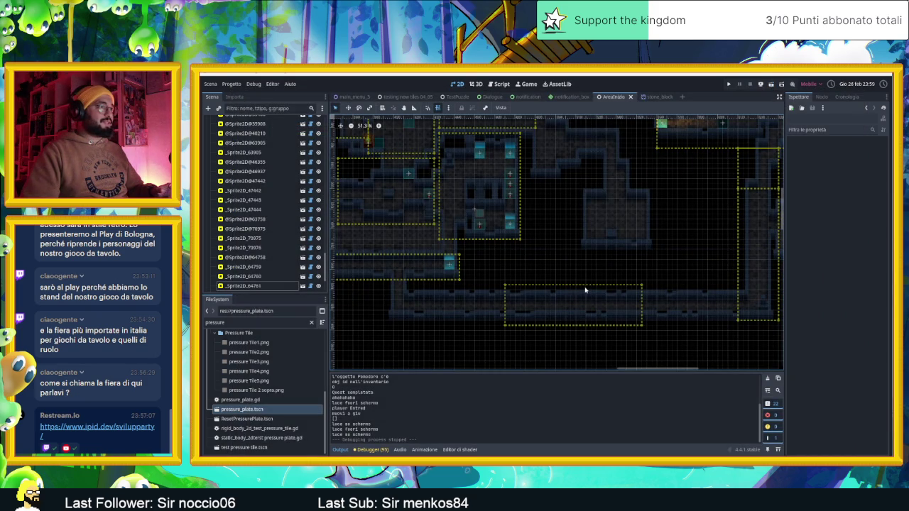
left_click(513, 306)
left_click_drag(502, 306, 457, 304)
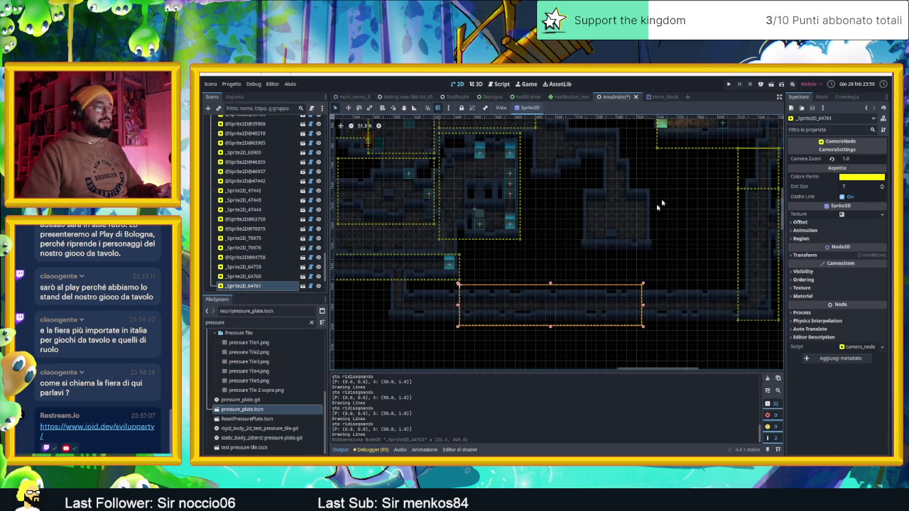
left_click(771, 86)
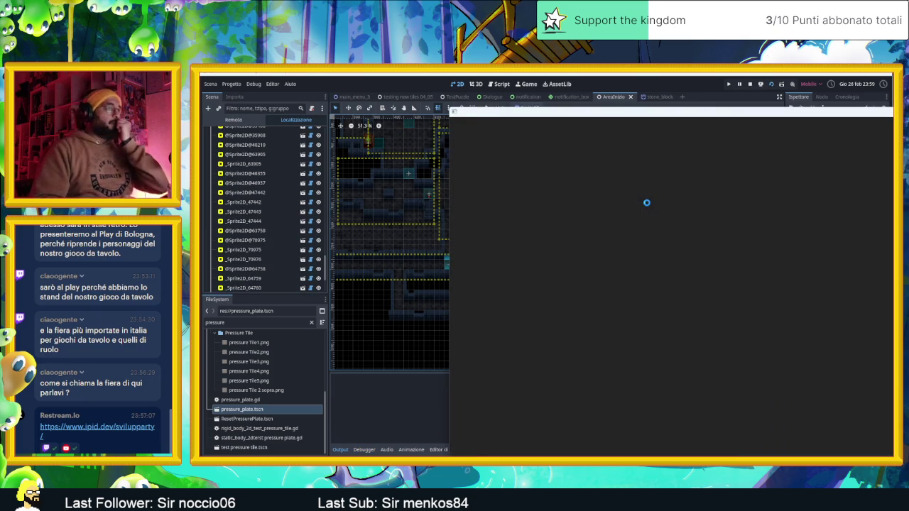
key("Right")
key("Down")
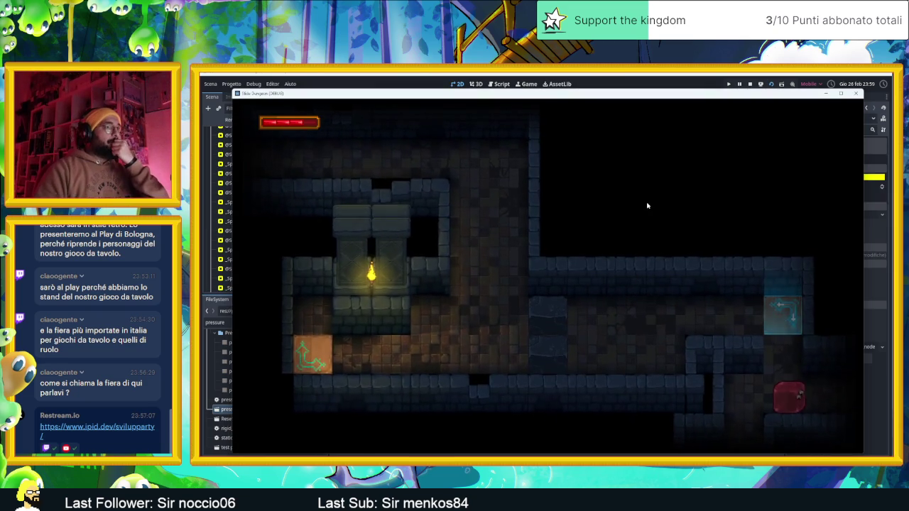
key("Left")
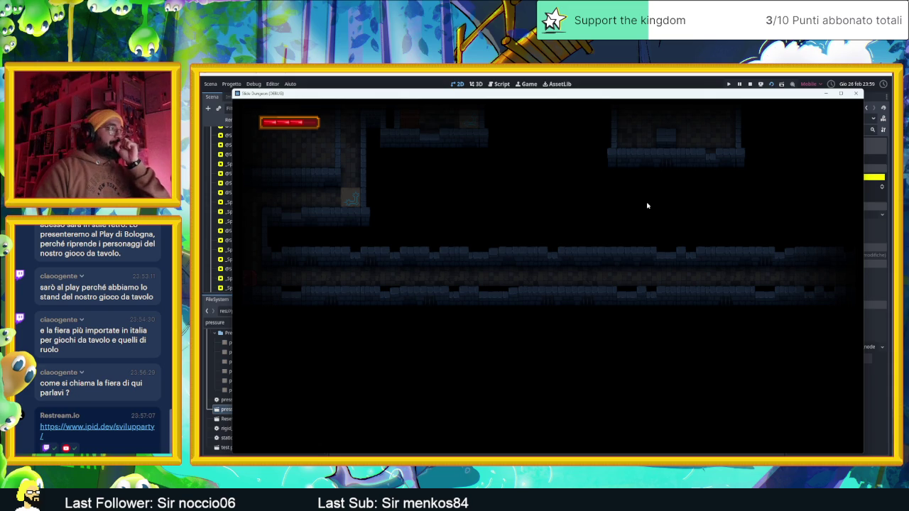
Pull in the zone's right edge slightly, then save and run the level again
left_click(751, 84)
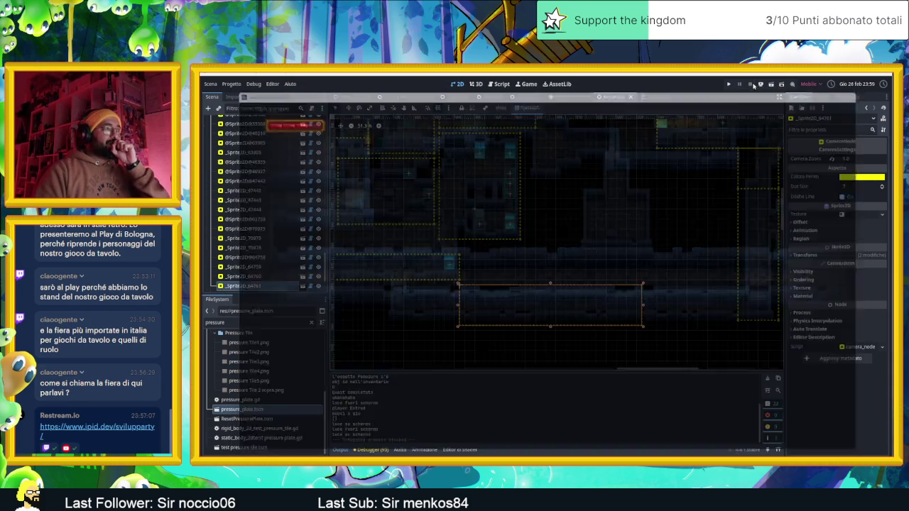
left_click_drag(644, 307, 594, 293)
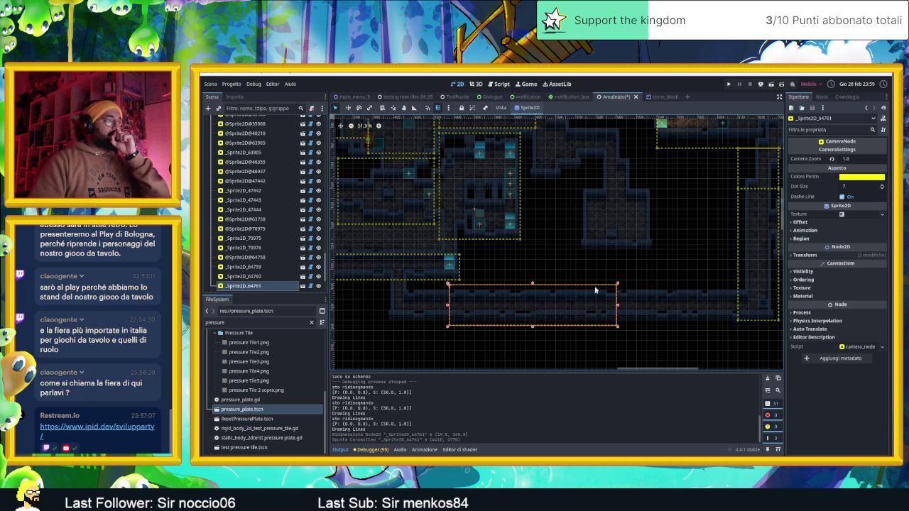
left_click(772, 83)
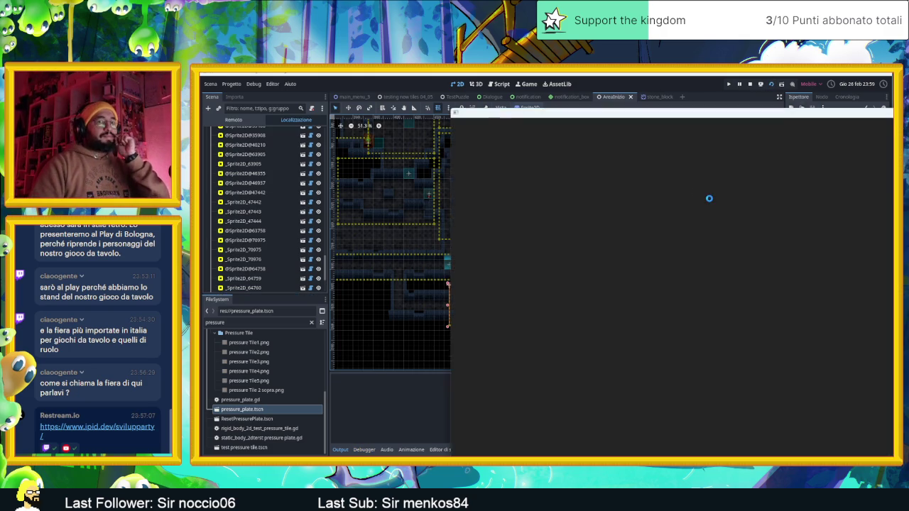
Steer the red player block through the first corridors onto the puzzle room's blue tile and back out
key("Right")
key("Left")
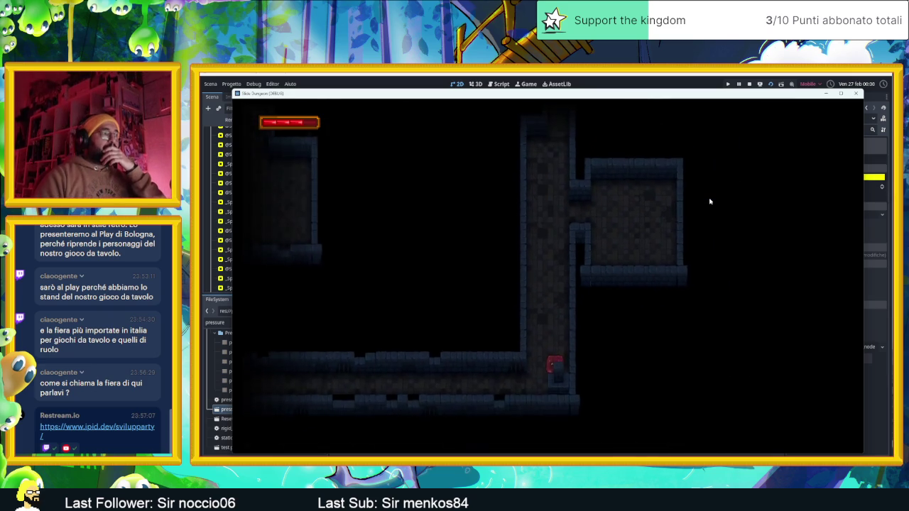
key("Left")
key("Up")
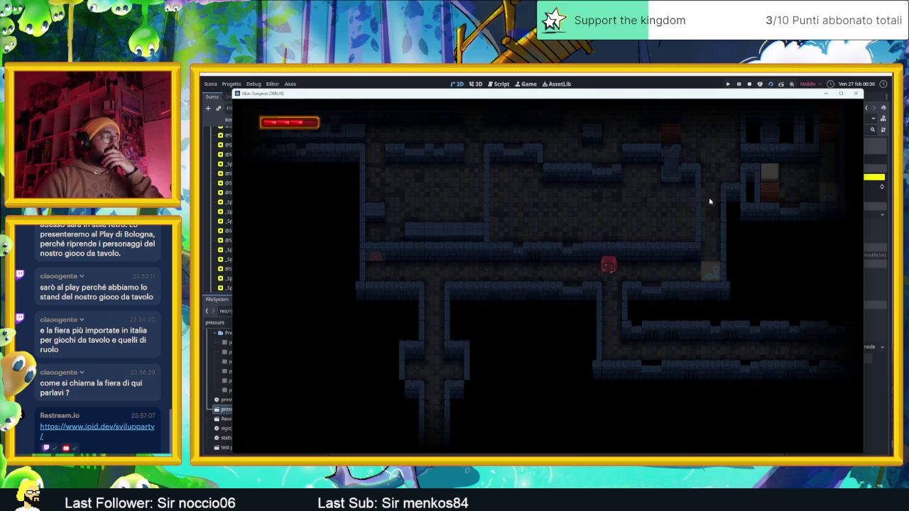
key("Down")
key("Right")
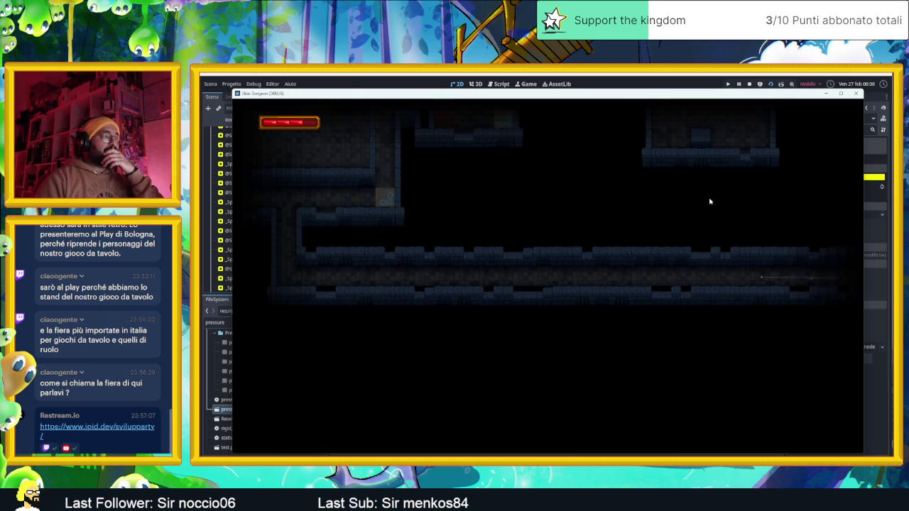
key("Right")
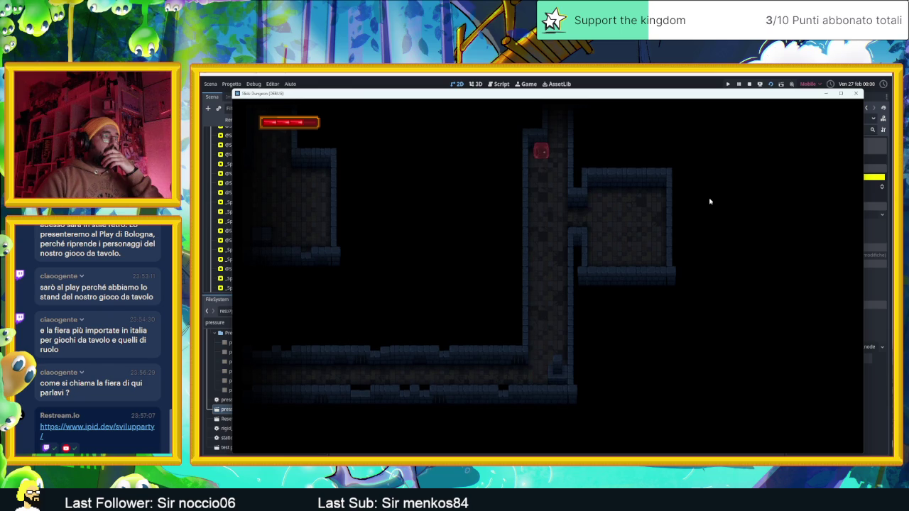
key("Right")
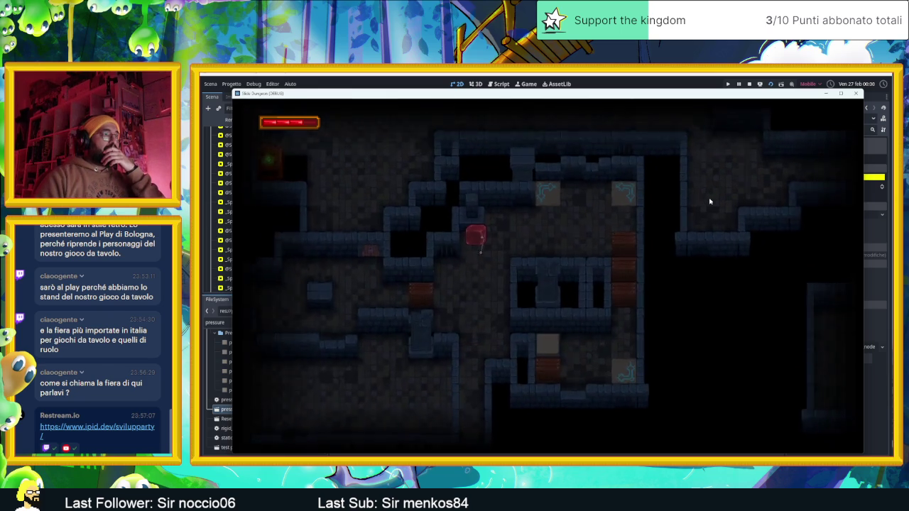
key("Down")
key("Right")
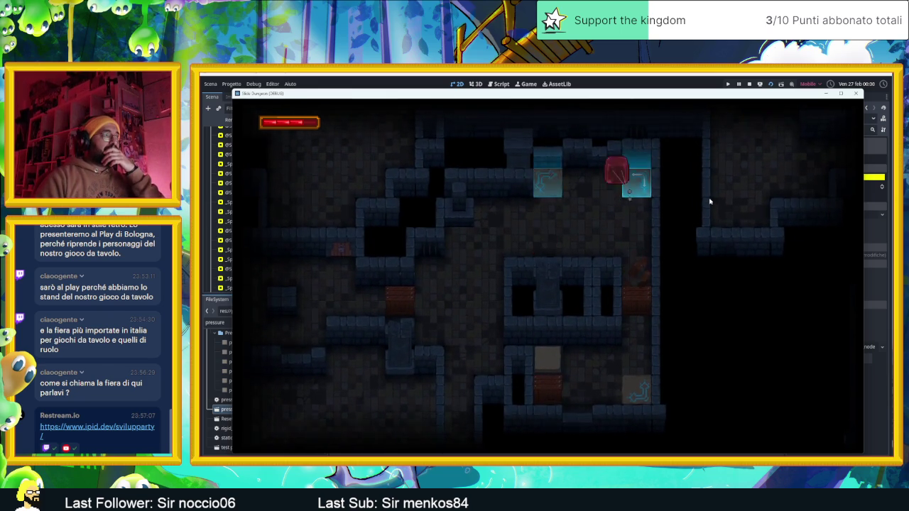
key("Left")
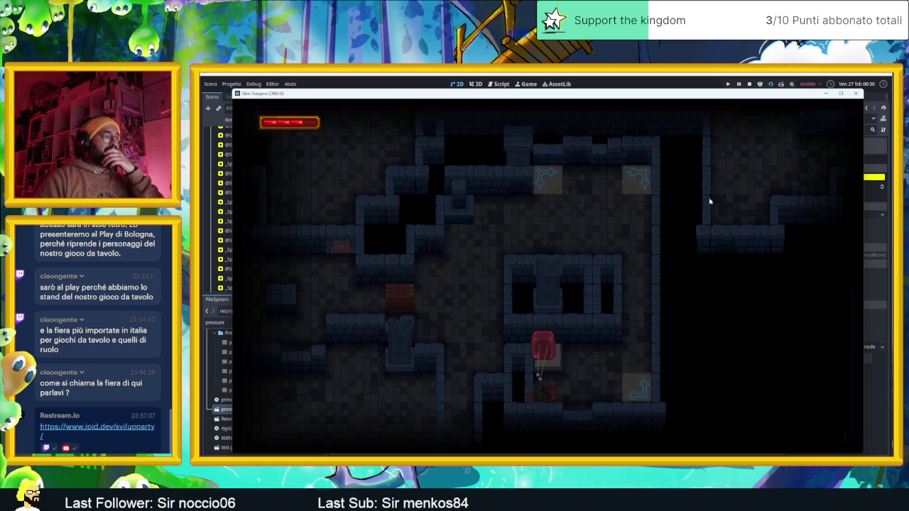
key("Right")
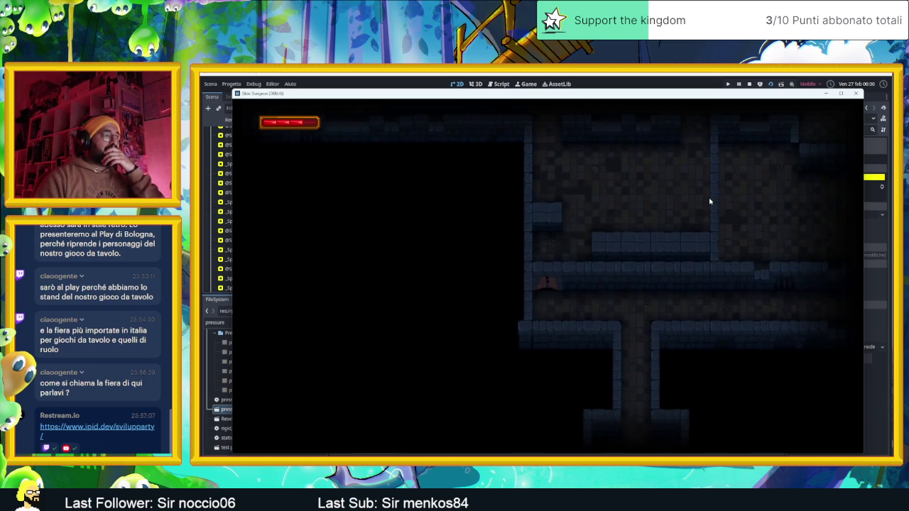
key("Left")
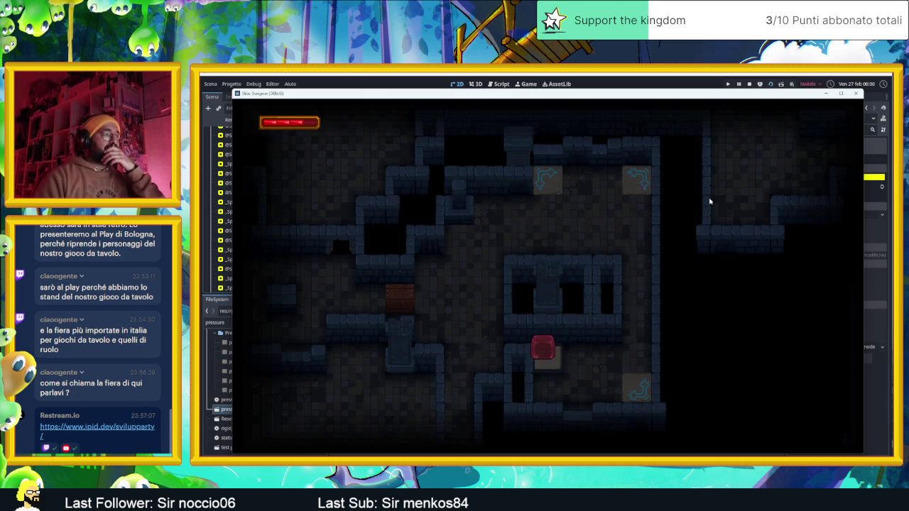
key("Left")
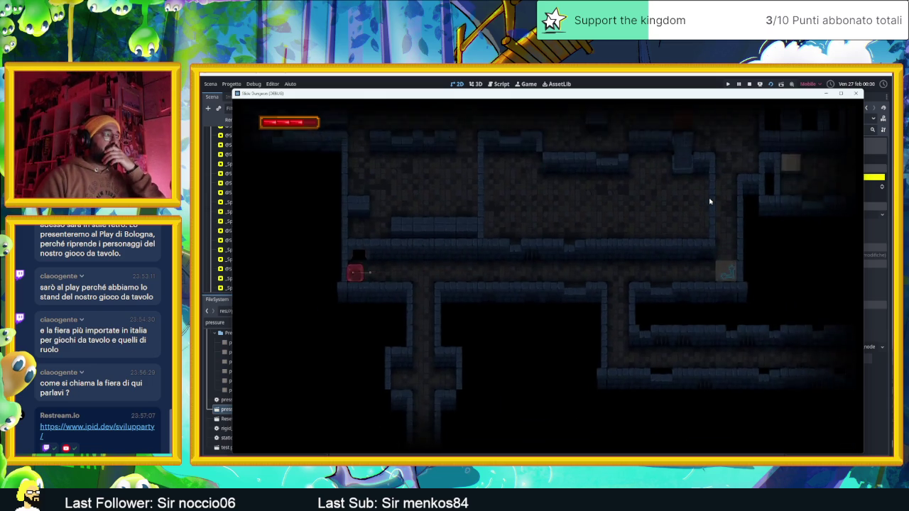
Move the block along the tether lines, past the green-lit device, arrow tile and chest, until the level resets
key("Up")
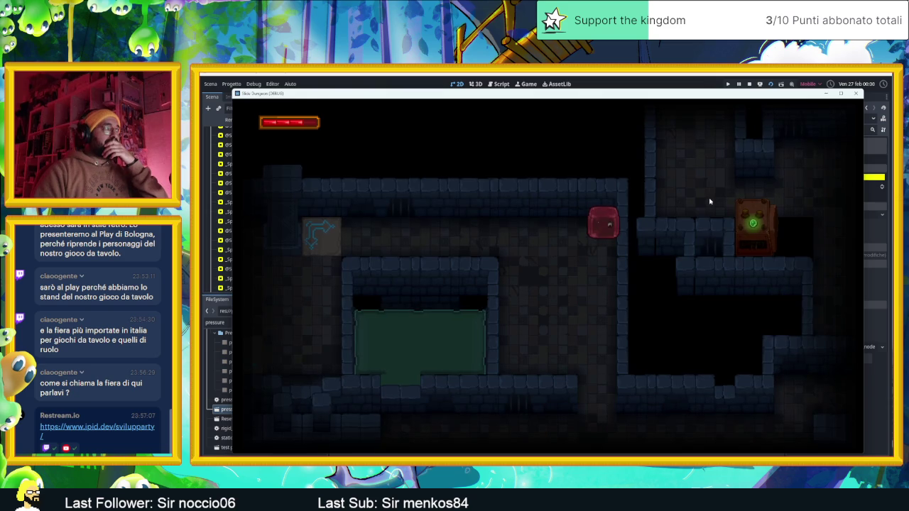
key("Left")
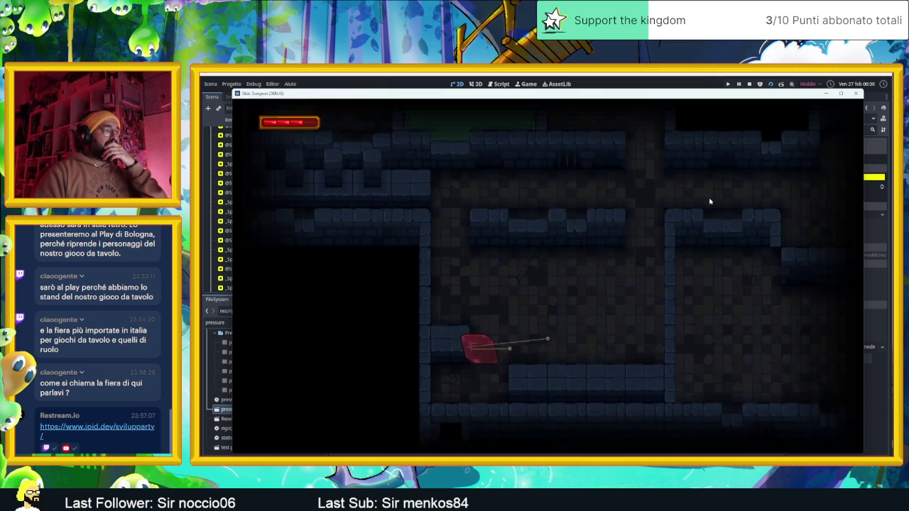
key("Right")
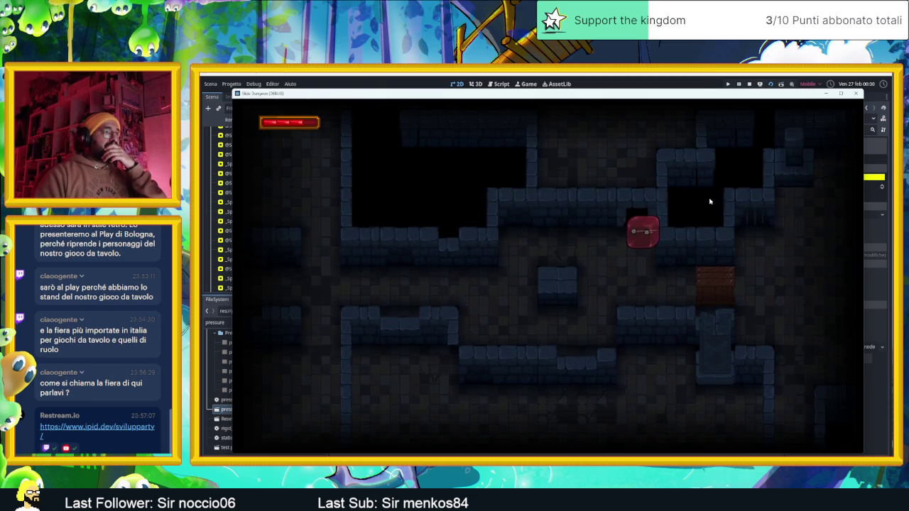
key("Up")
key("Left")
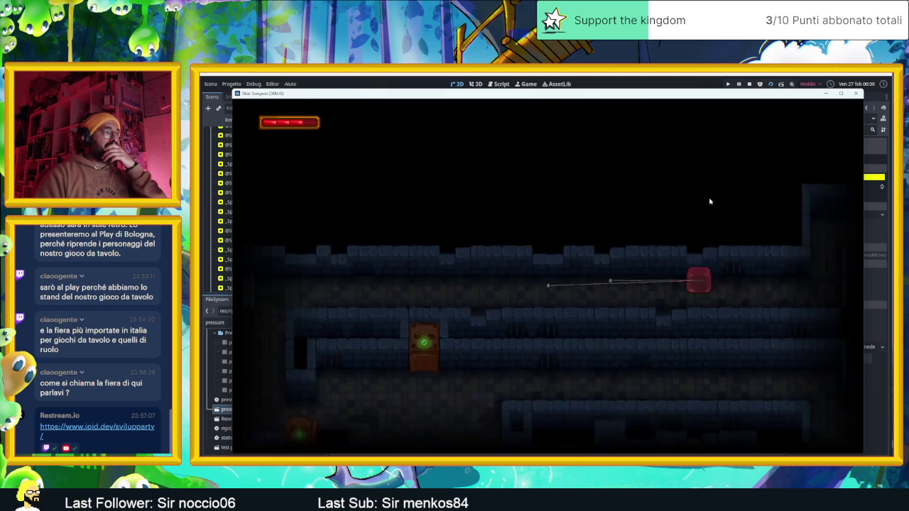
key("Up")
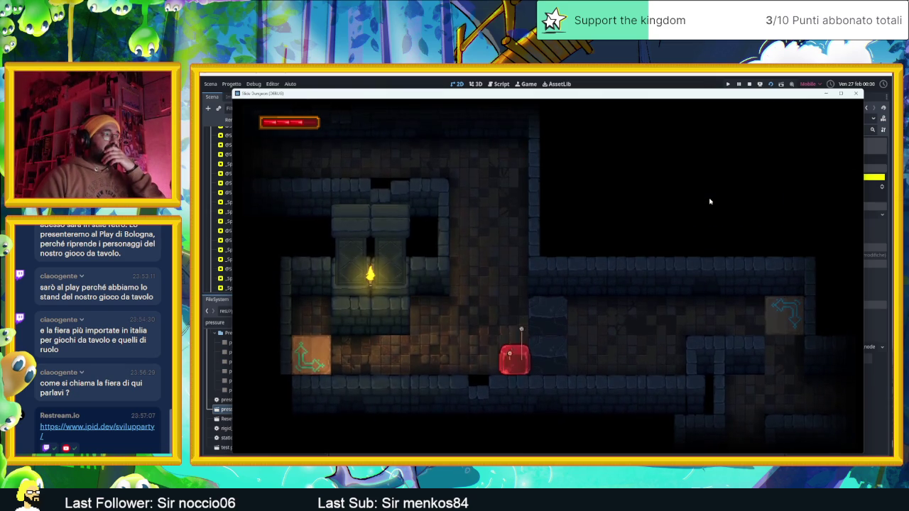
key("Left")
key("Down")
key("Left")
key("Down")
key("Right")
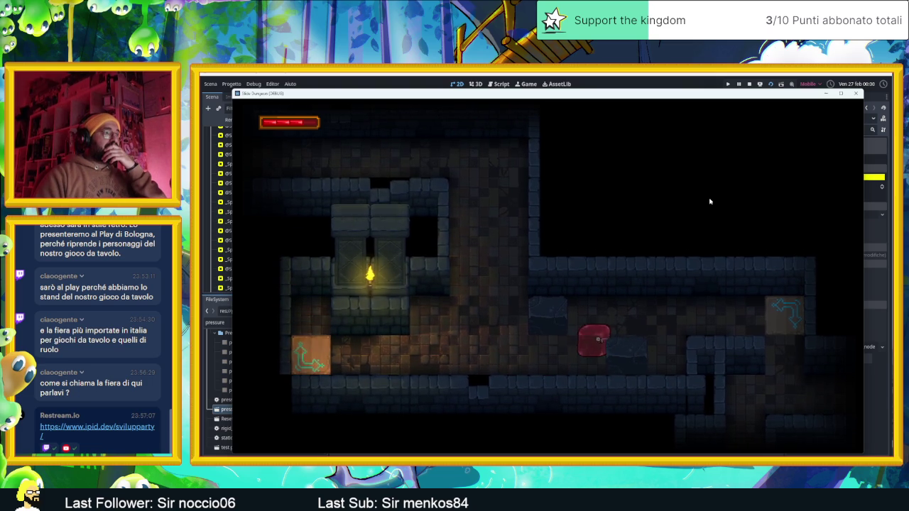
key("Down")
key("Left")
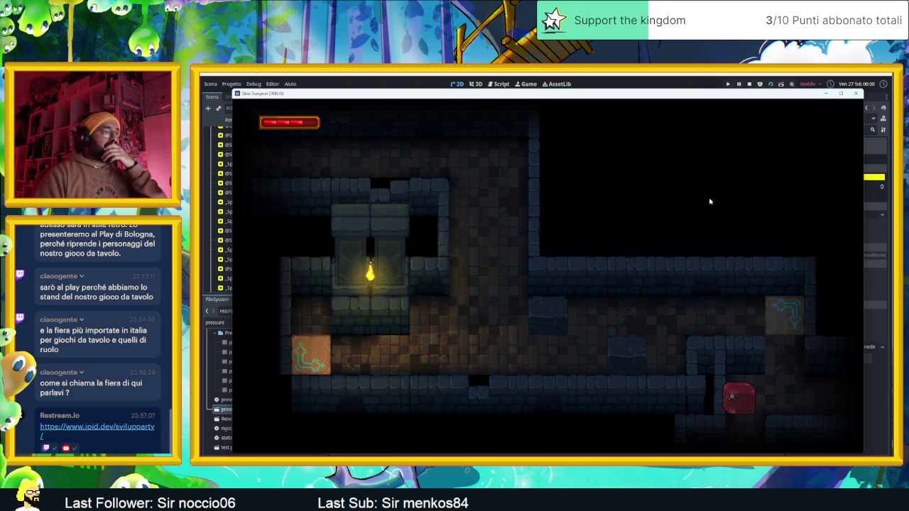
key("Down")
key("Down")
key("Up")
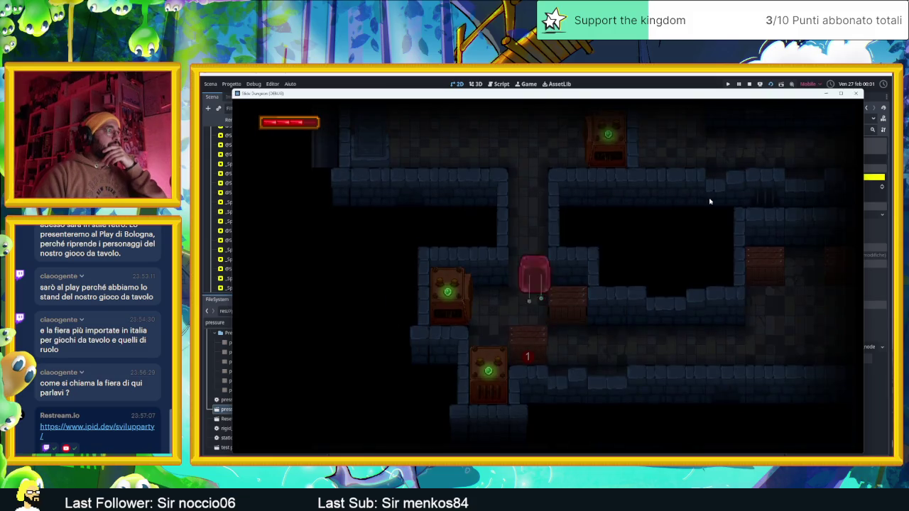
key("Down")
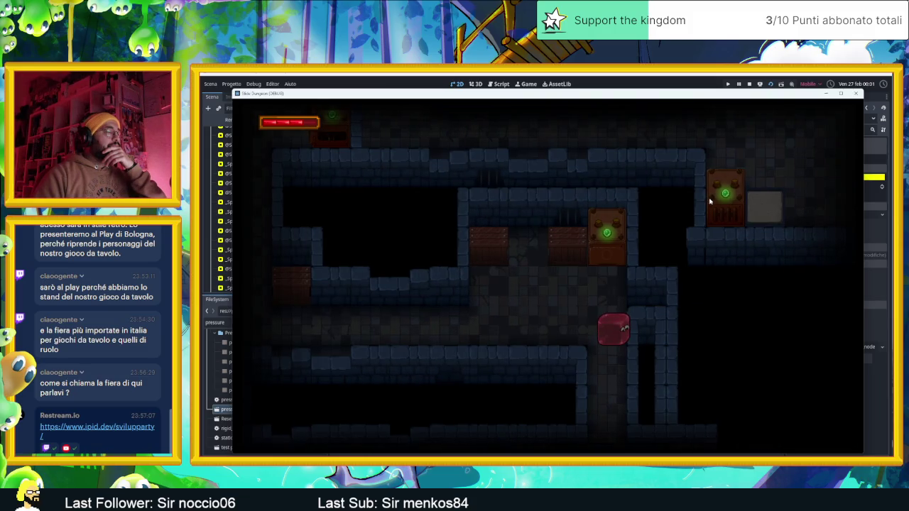
key("Left")
key("Down")
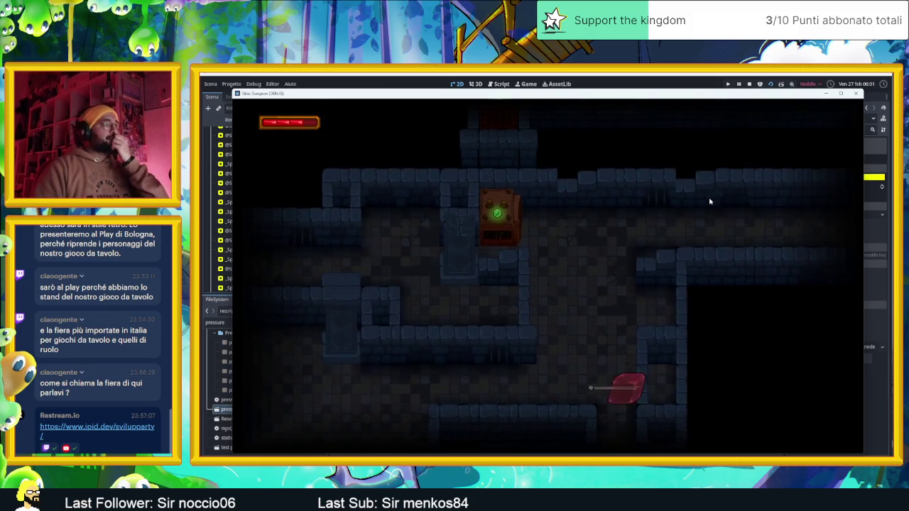
key("Left")
key("Up")
key("Left")
key("Up")
key("Right")
key("Right")
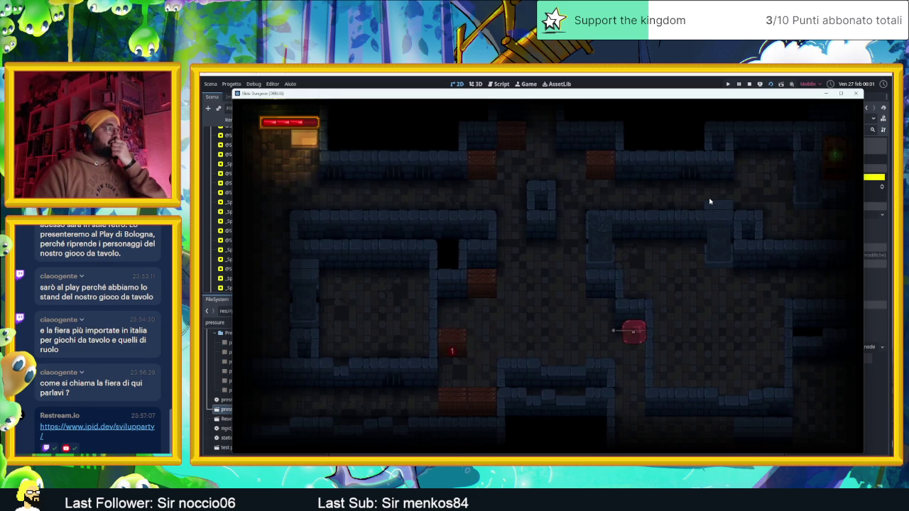
key("Right")
key("Up")
key("Left")
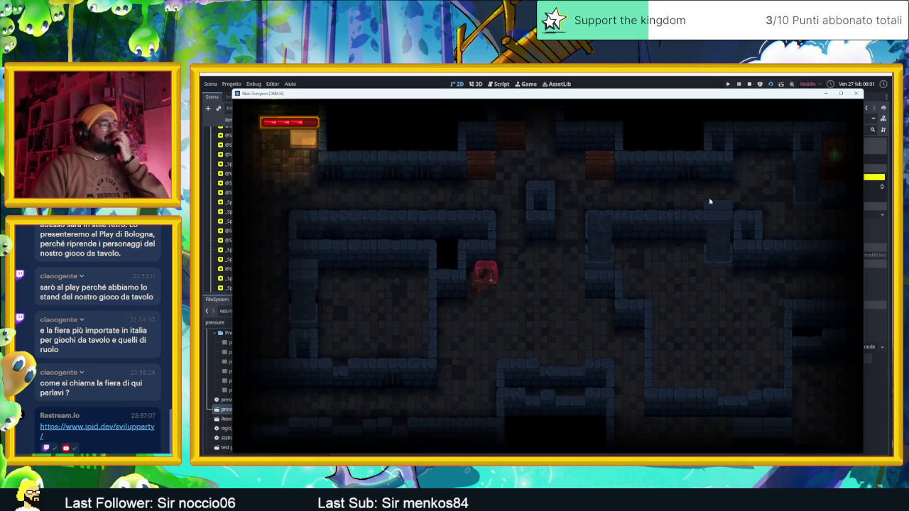
Extend the block's tether downward and bring it into the lit room, then onward through neighbouring rooms
key("Down")
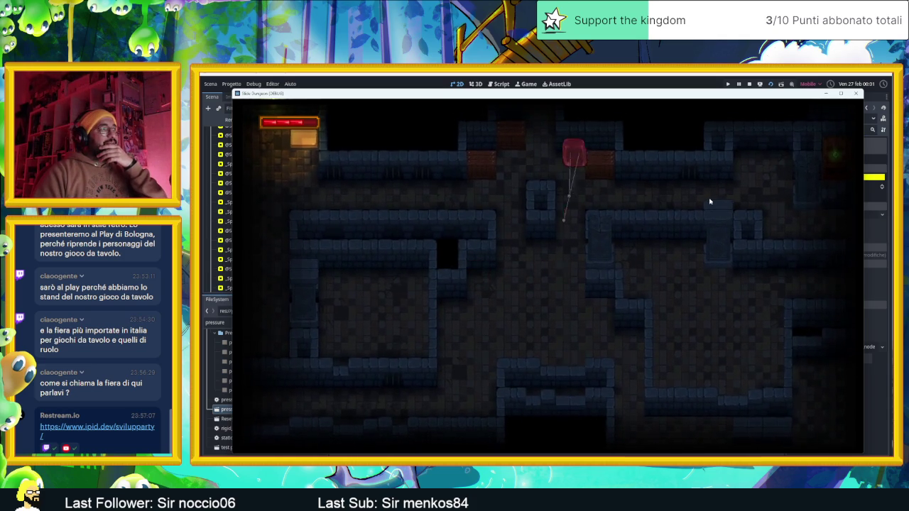
key("Left")
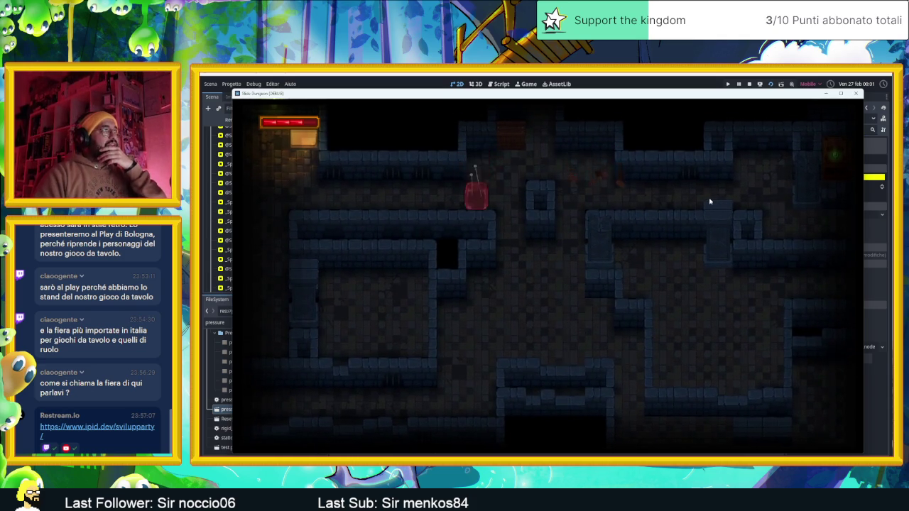
key("Down")
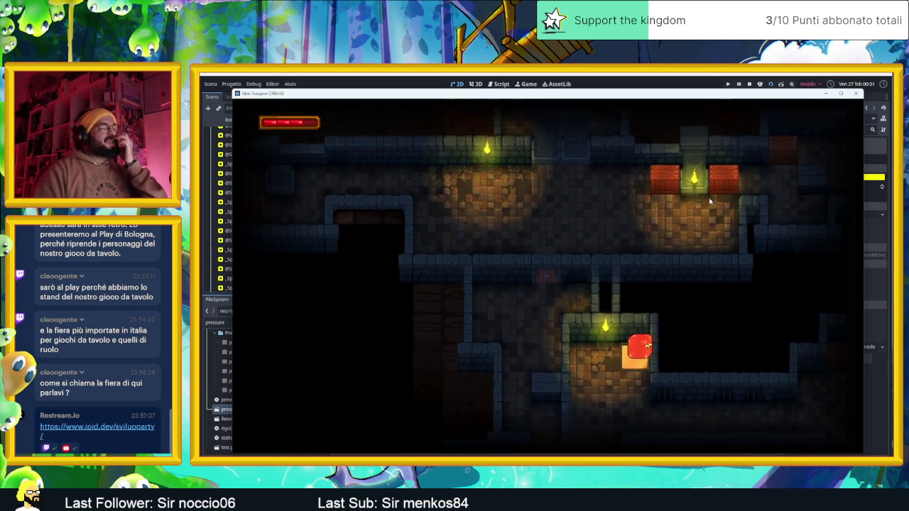
key("Up")
key("Down")
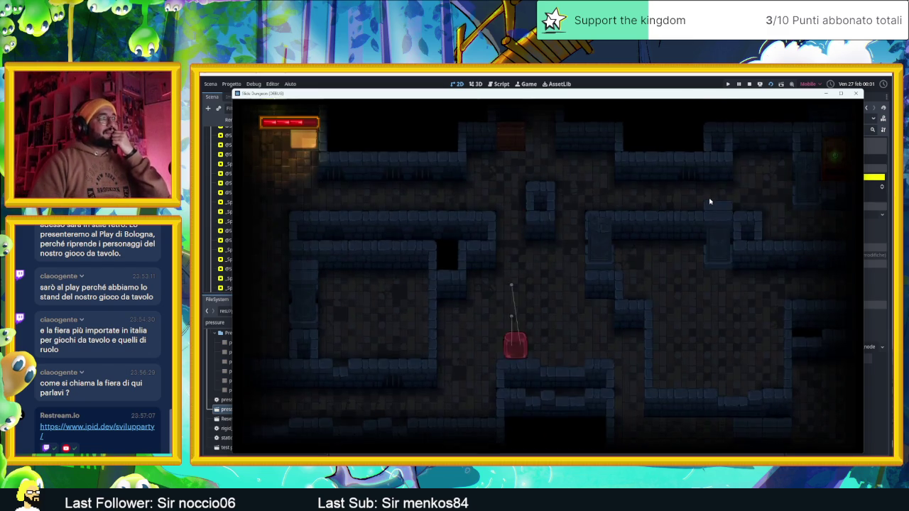
key("Up")
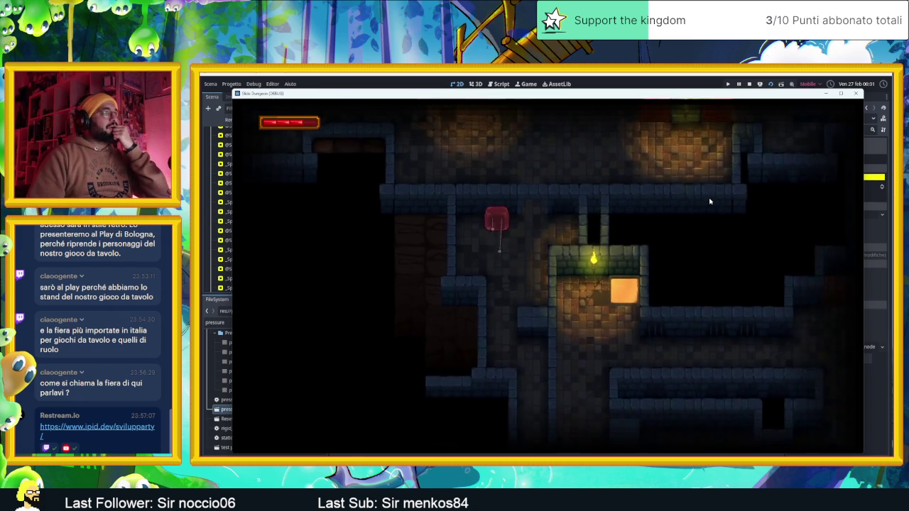
key("Right")
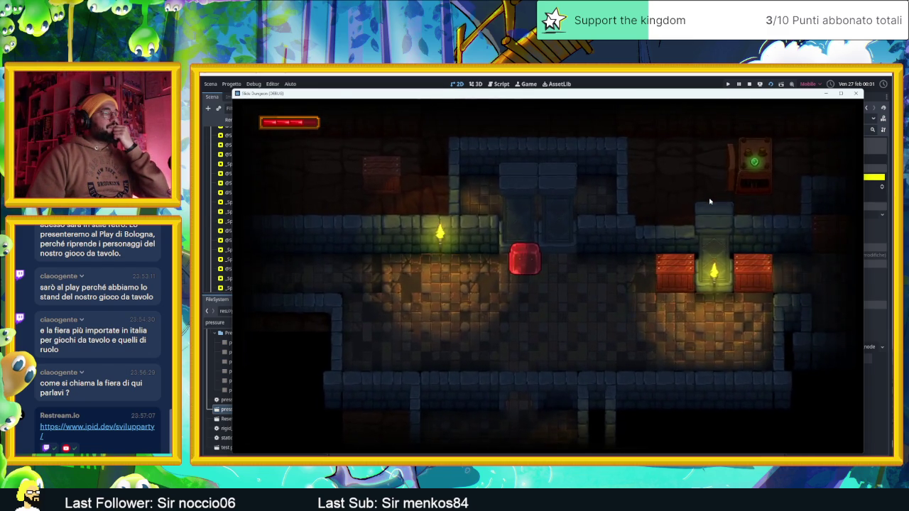
key("Left")
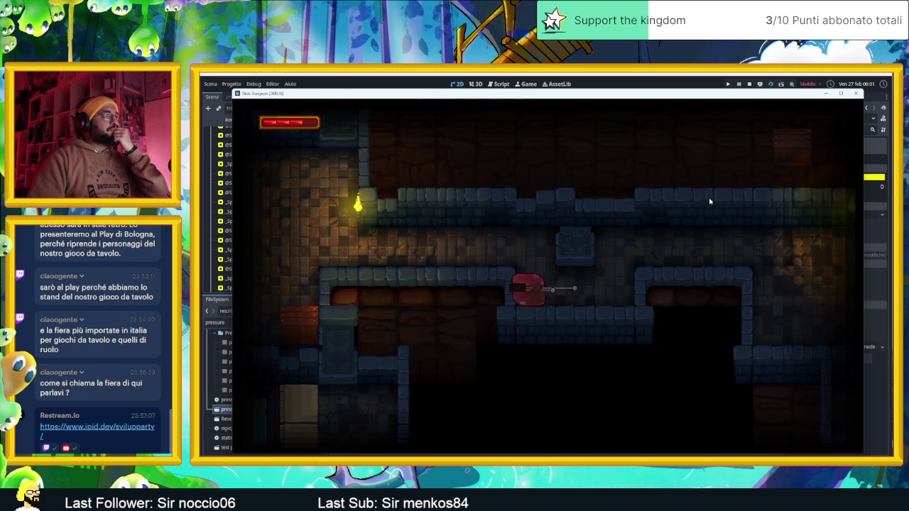
key("Left")
key("Down")
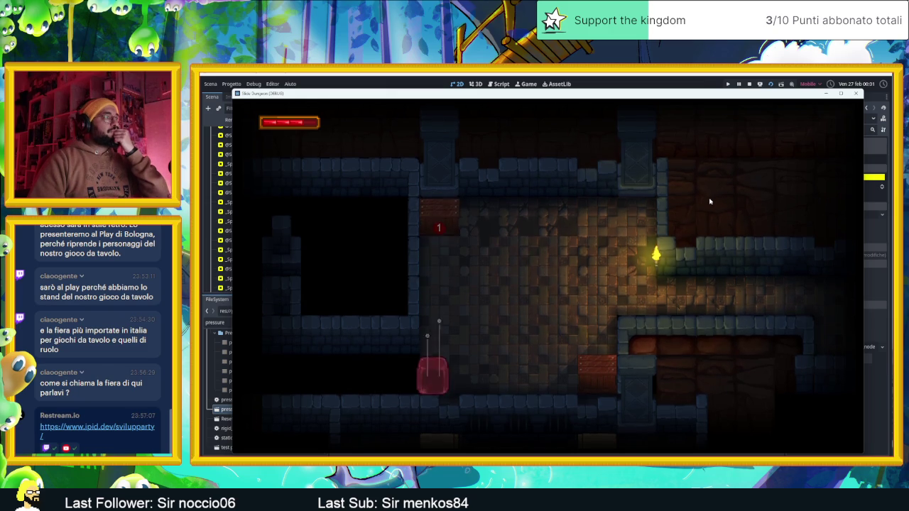
key("Right")
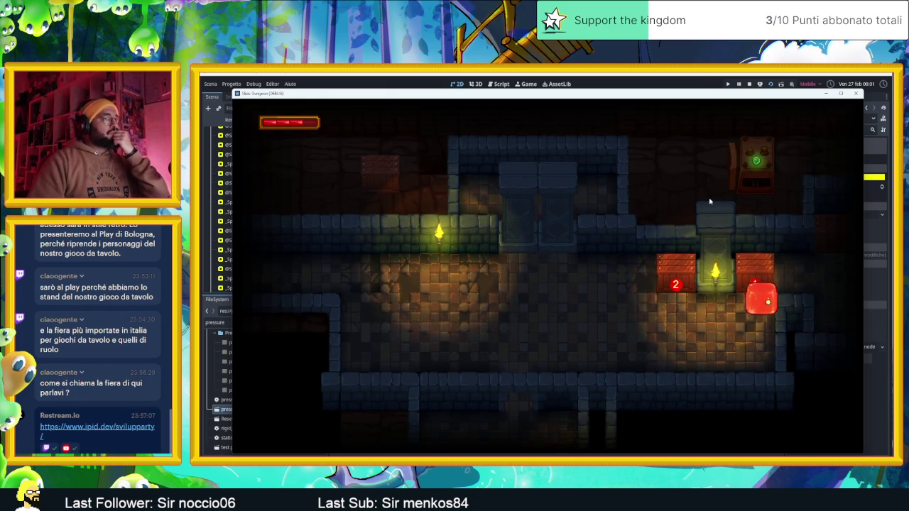
Guide the block through the lower rooms and drop it onto the torch room floor between two arrow tiles
key("Down")
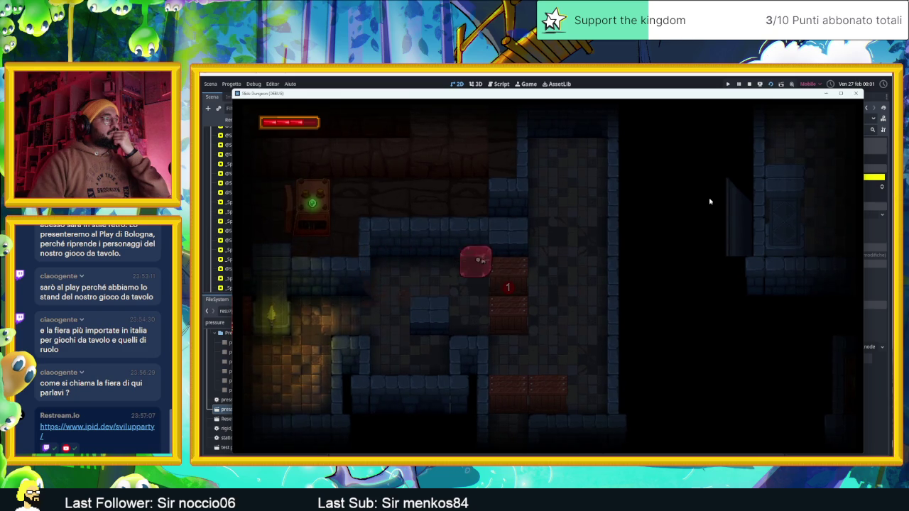
key("Up")
key("Left")
key("Down")
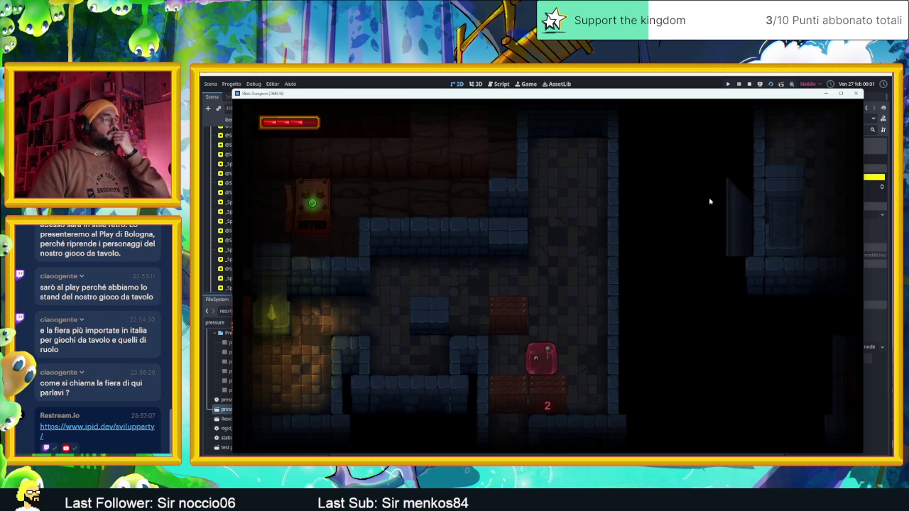
key("Left")
key("Up")
key("Down")
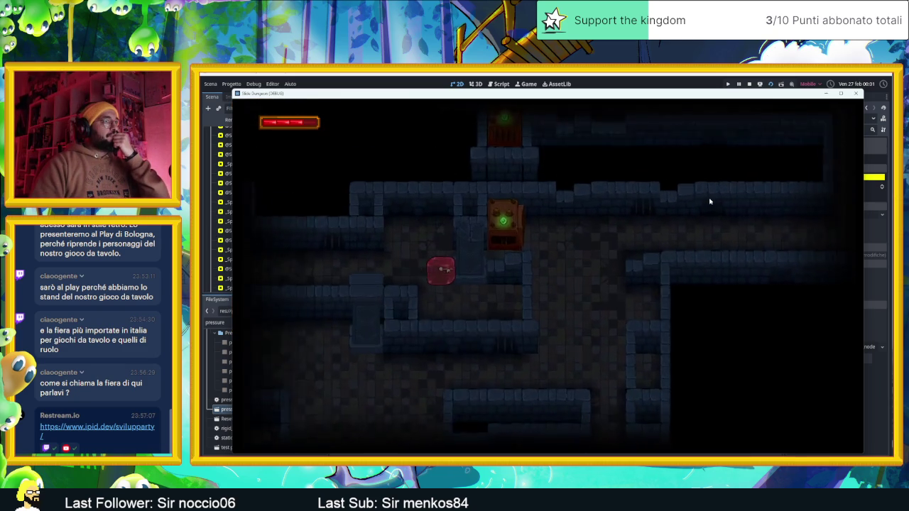
key("Left")
key("Right")
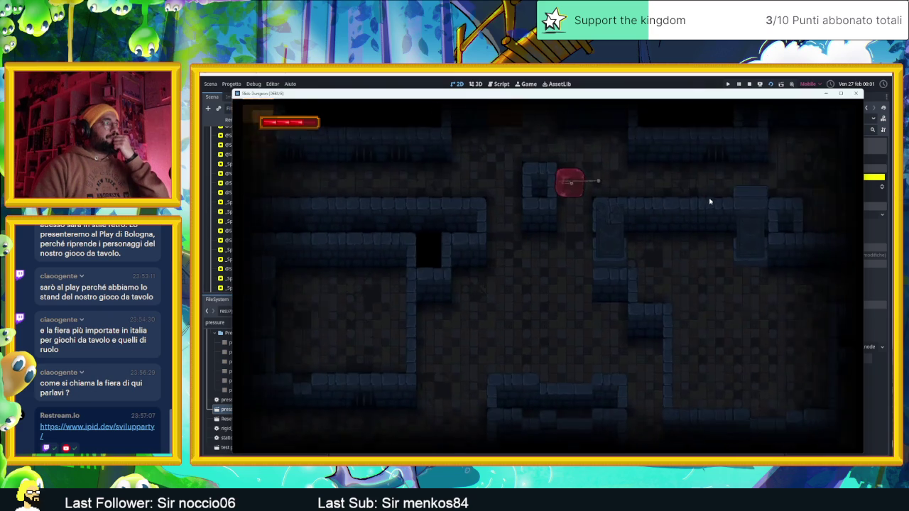
key("Down")
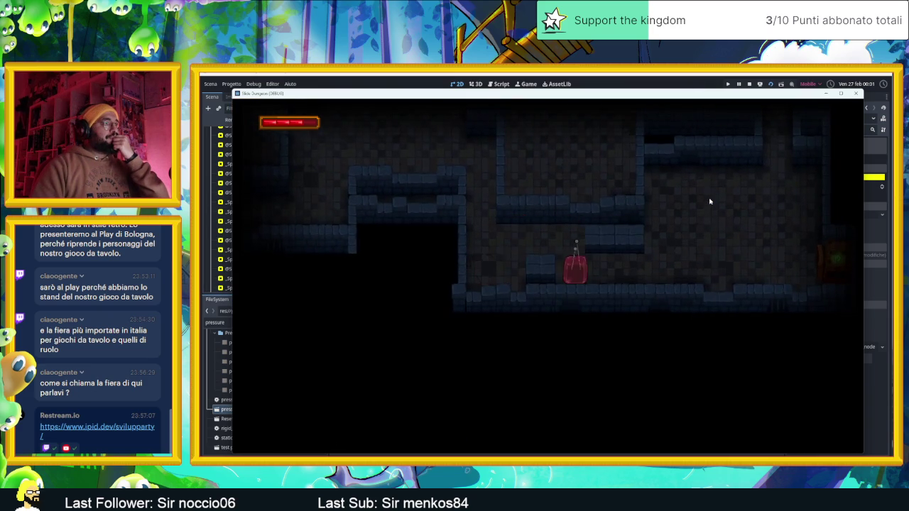
key("Down")
key("Up")
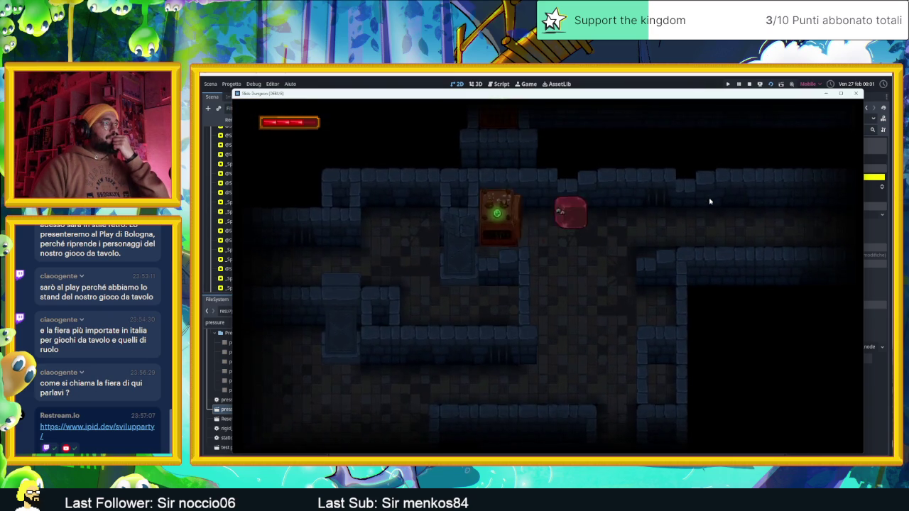
key("Down")
key("Left")
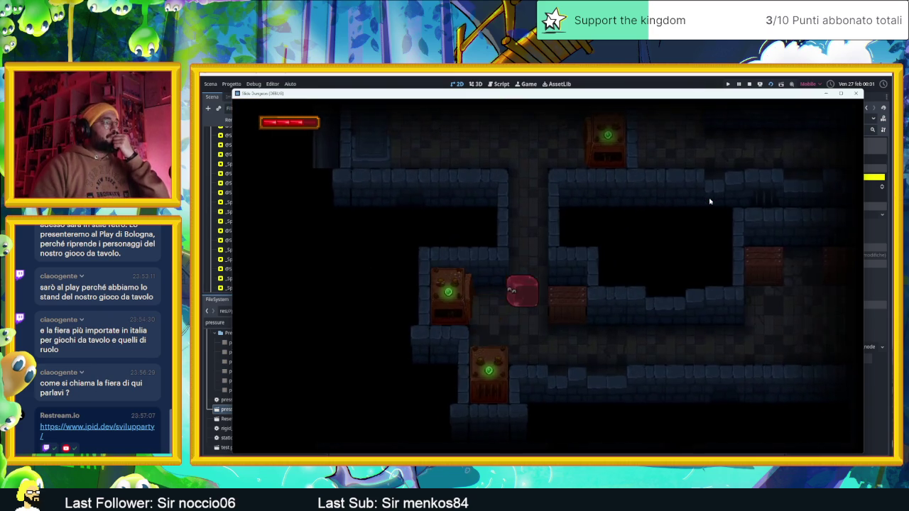
key("Down")
key("Down")
key("Up")
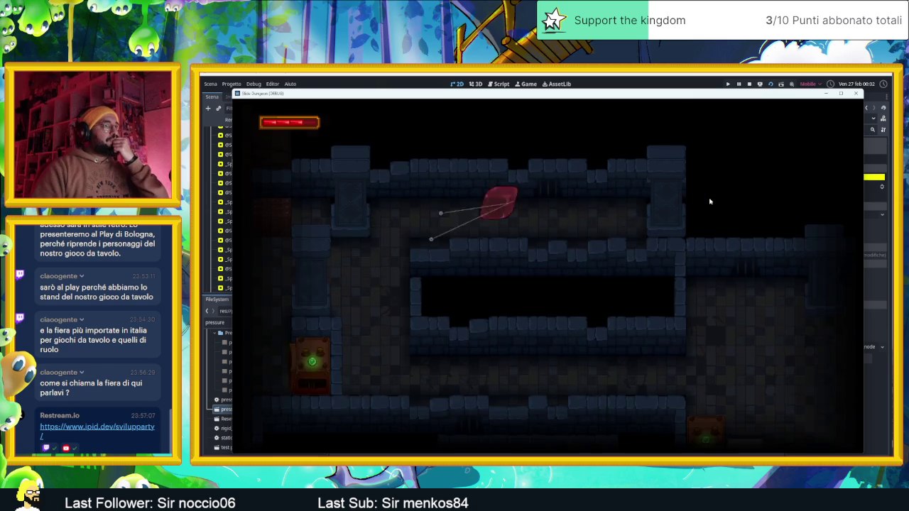
key("Up")
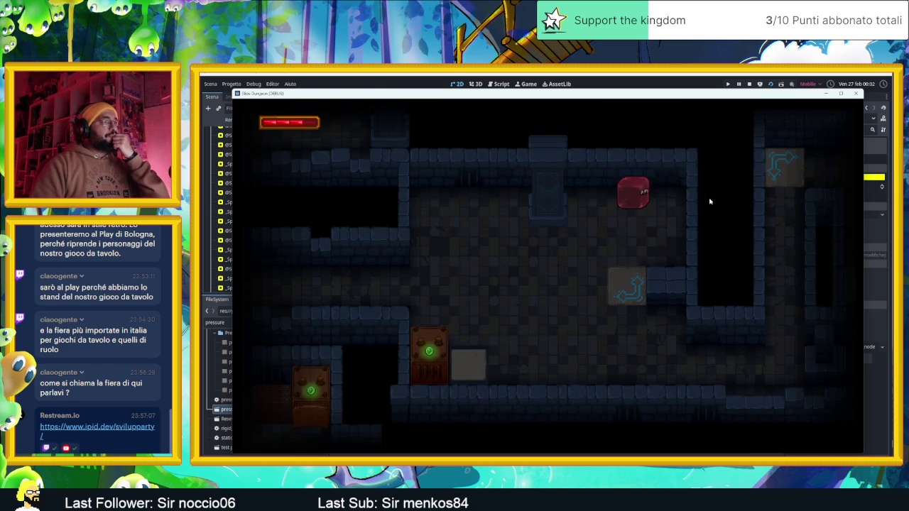
key("Down")
key("Left")
key("Right")
key("Up")
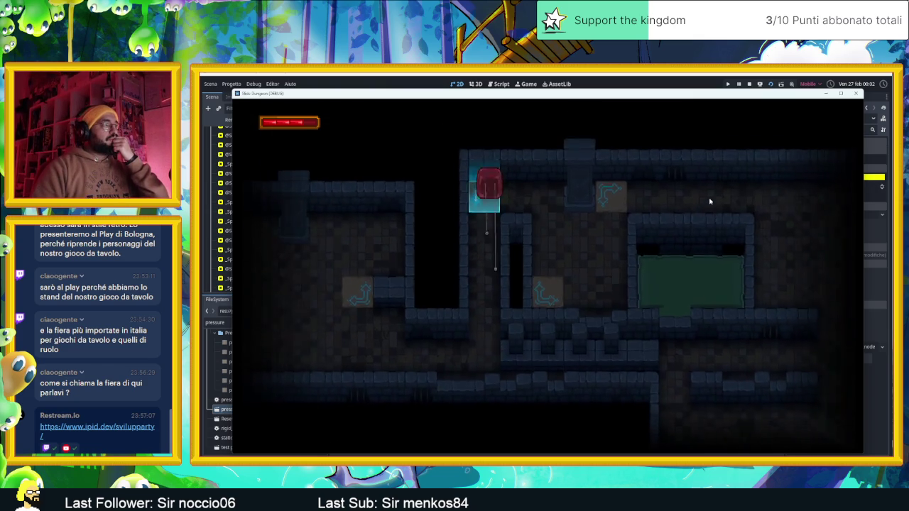
key("Right")
key("Right")
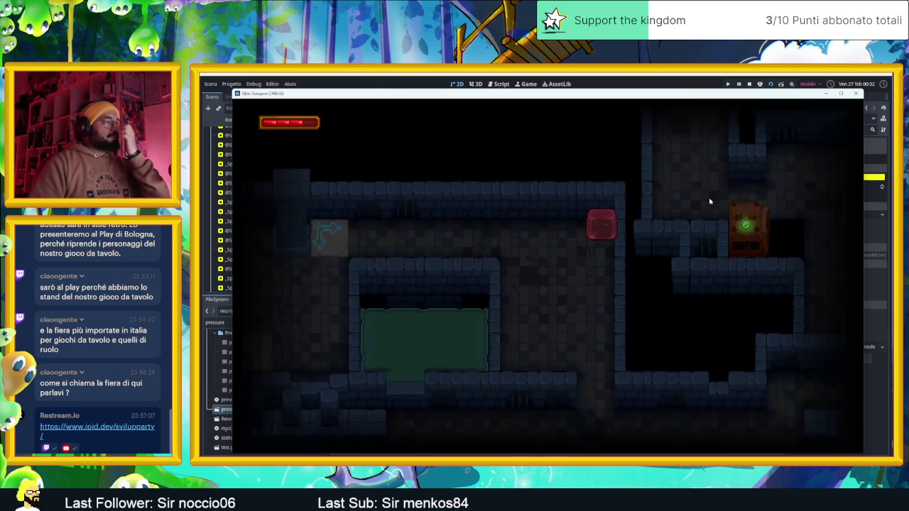
key("Down")
key("Left")
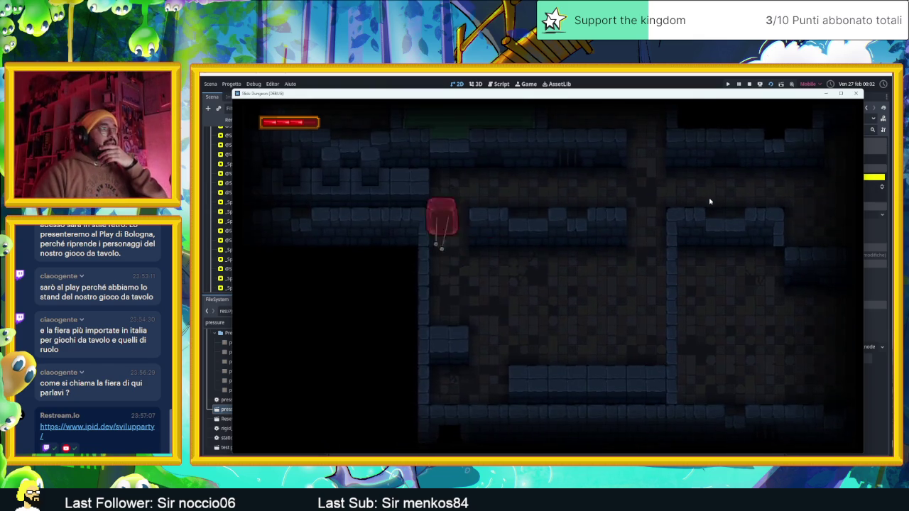
key("Right")
key("Left")
key("Right")
key("Right")
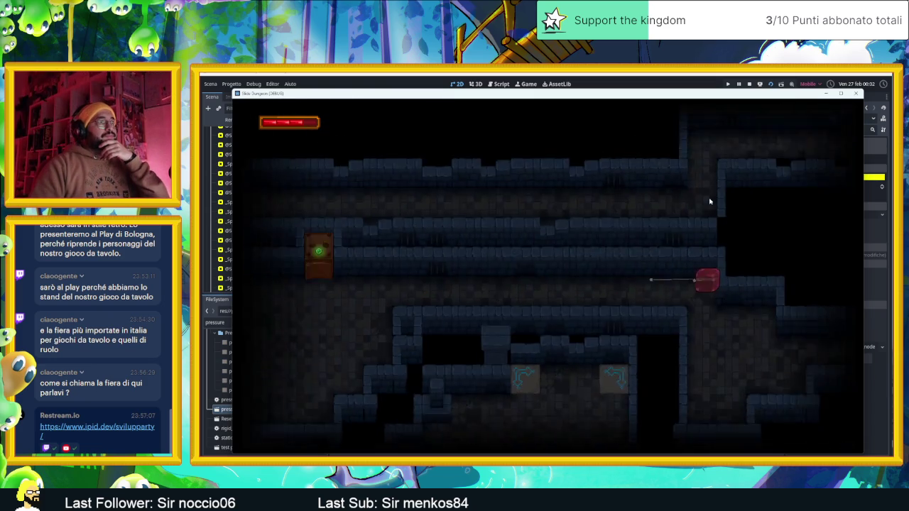
key("Down")
key("Up")
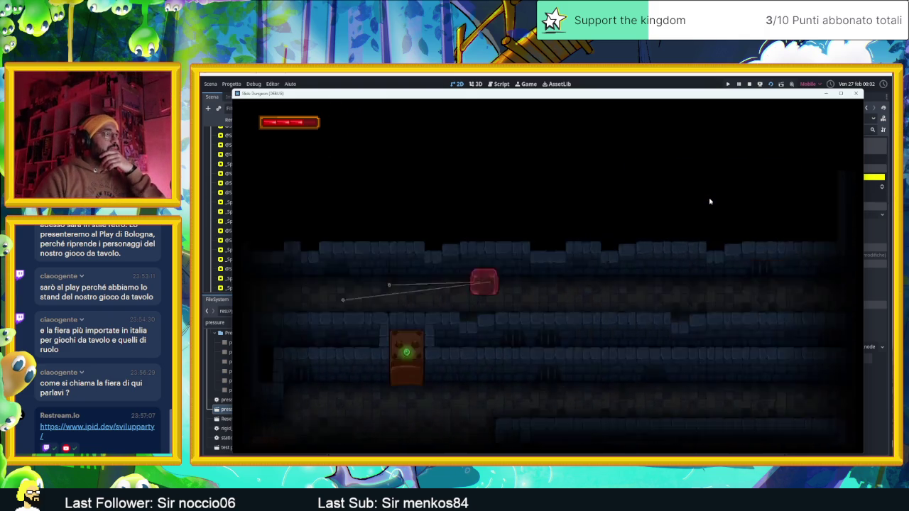
key("Down")
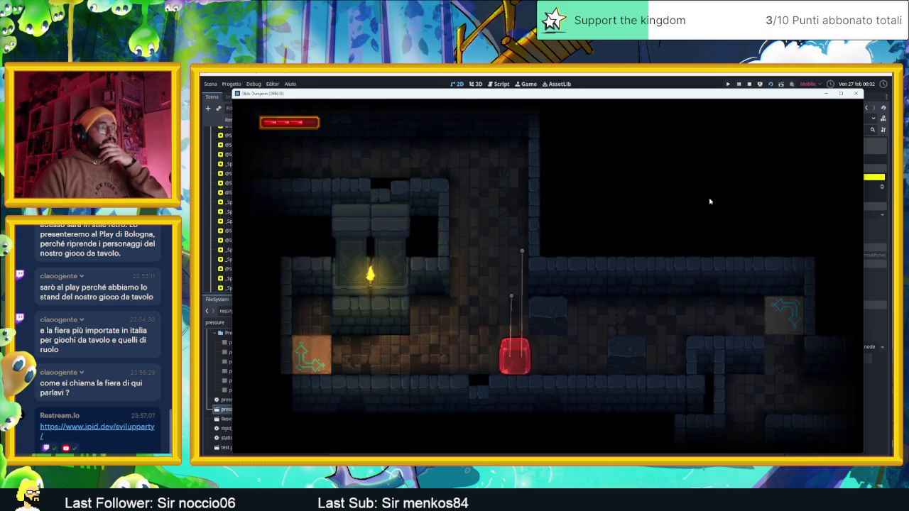
Slide the player left to the wall, toward the top-right tile, then back to the room's middle
key("Left")
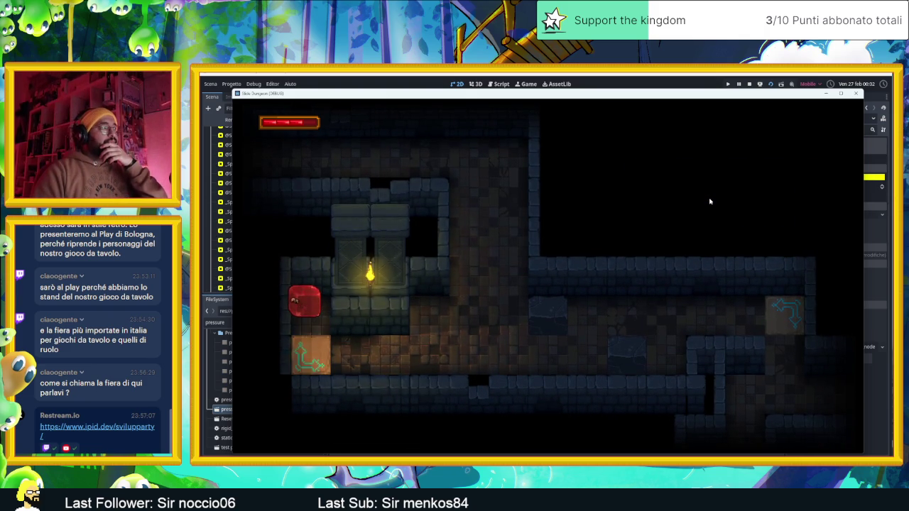
key("Right")
key("Left")
key("Right")
key("Up")
key("Right")
key("Down")
key("Left")
key("Right")
key("Left")
Loop the player through the bottom-right, then onto the orange tile and along the bottom
key("Right")
key("Down")
key("Up")
key("Left")
key("Down")
key("Left")
key("Up")
key("Down")
key("Right")
Move the player next to the stone block and circle back beside it
key("Up")
key("Right")
key("Down")
key("Up")
key("Left")
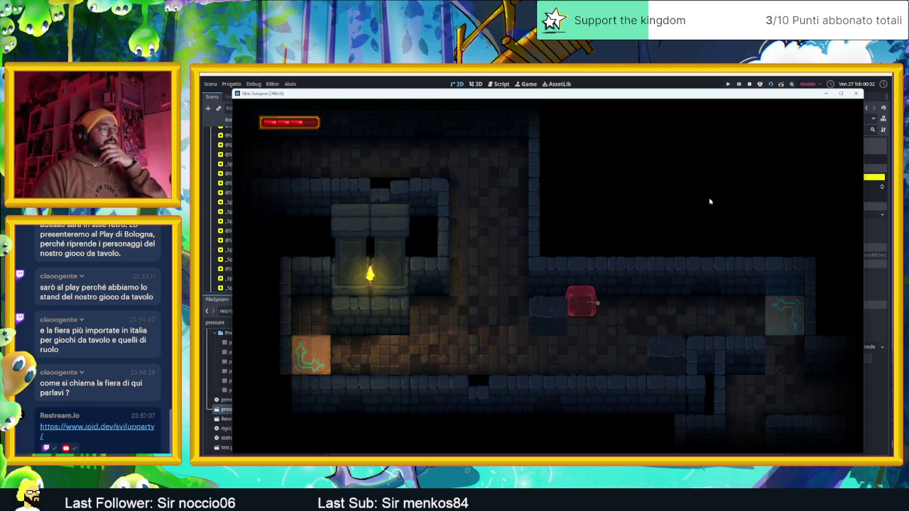
key("Down")
key("Right")
key("Up")
key("Left")
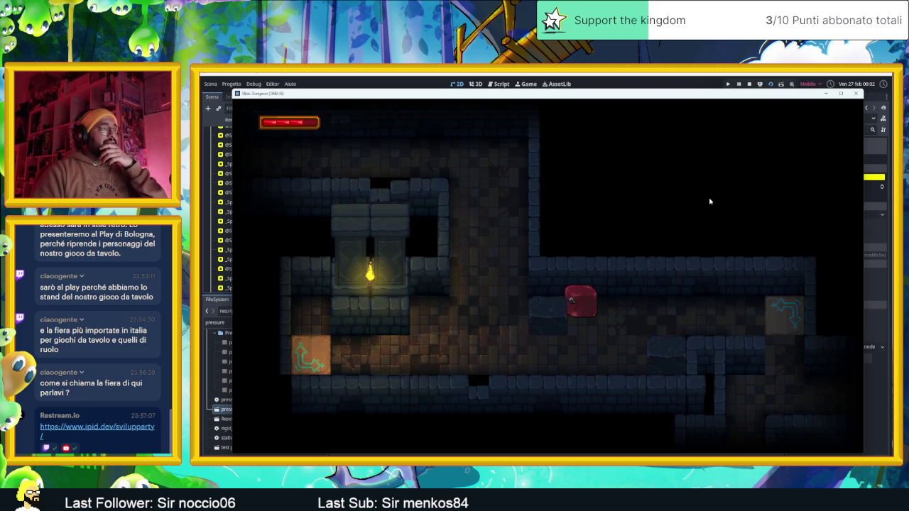
Run two loops via the bottom-right, each returning beside the stone block
key("Right")
key("Down")
key("Up")
key("Left")
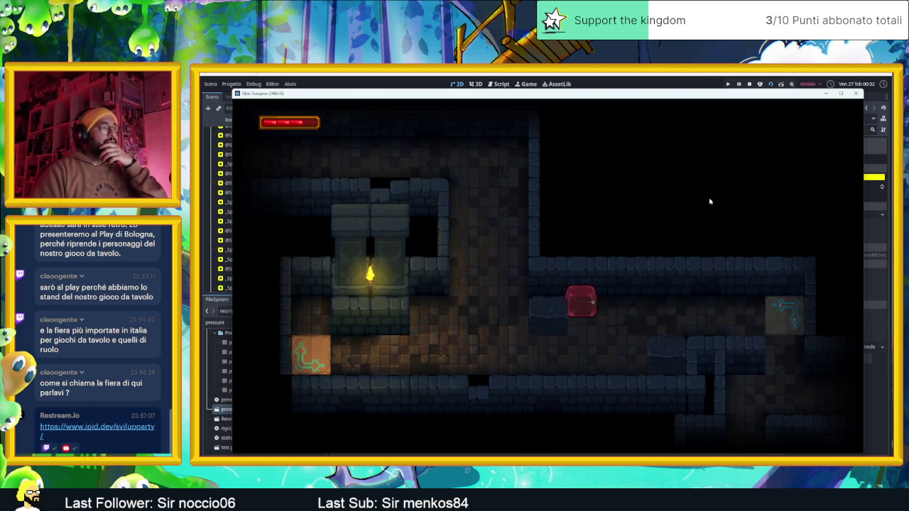
key("Down")
key("Right")
key("Up")
key("Right")
key("Down")
key("Up")
key("Left")
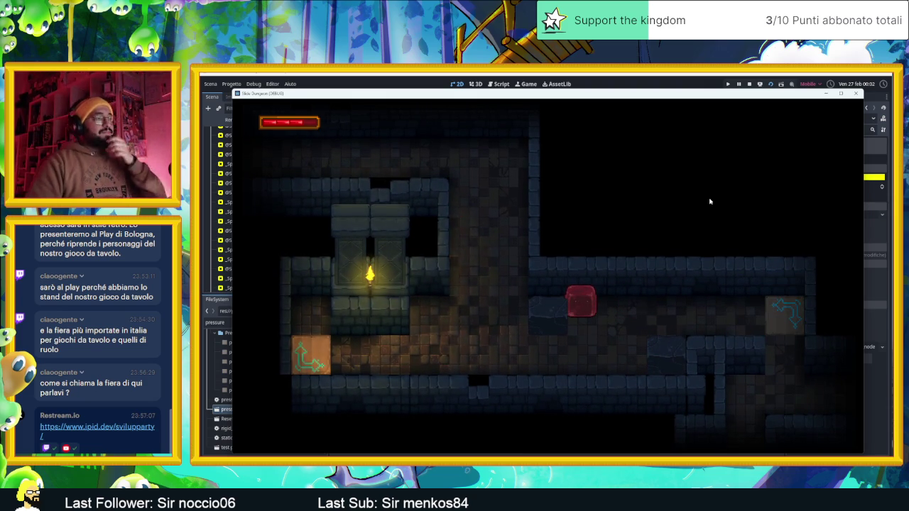
Move through the lower corridor, trigger the explosion effect down-right, and end on the upper row
key("Down")
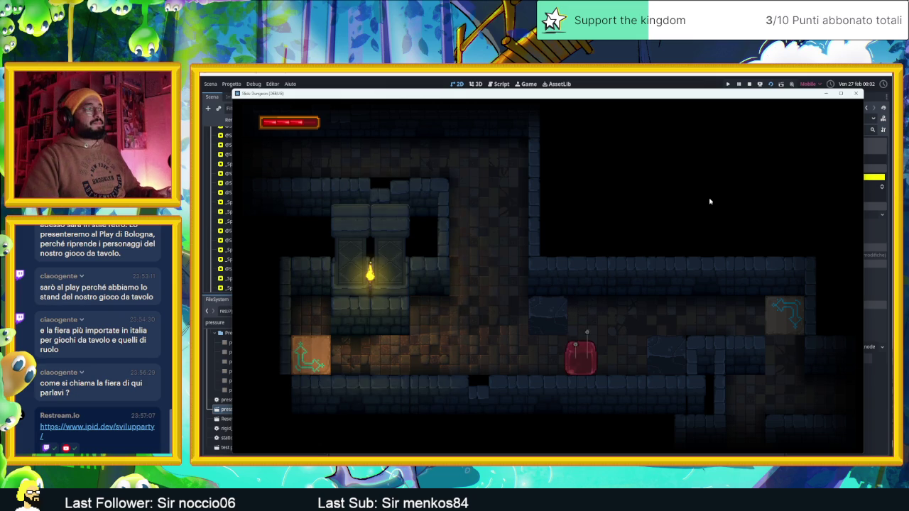
key("Up")
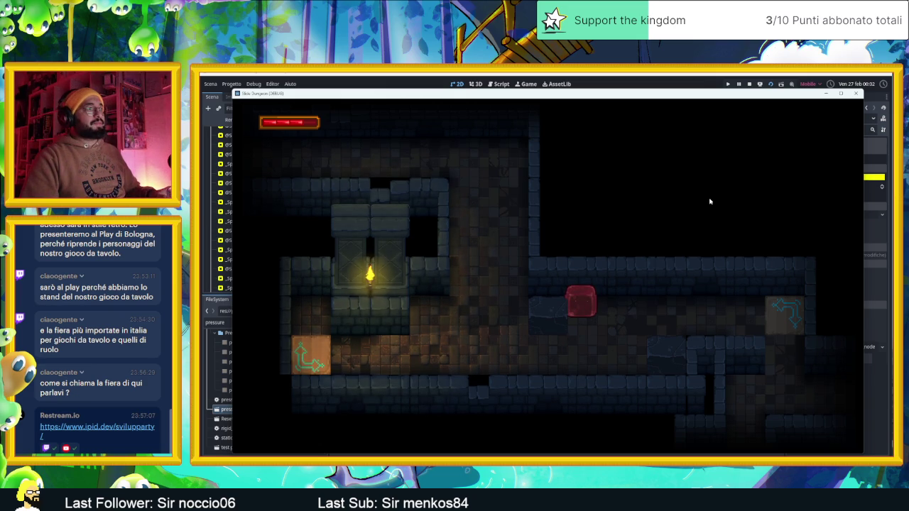
key("Down")
key("Right")
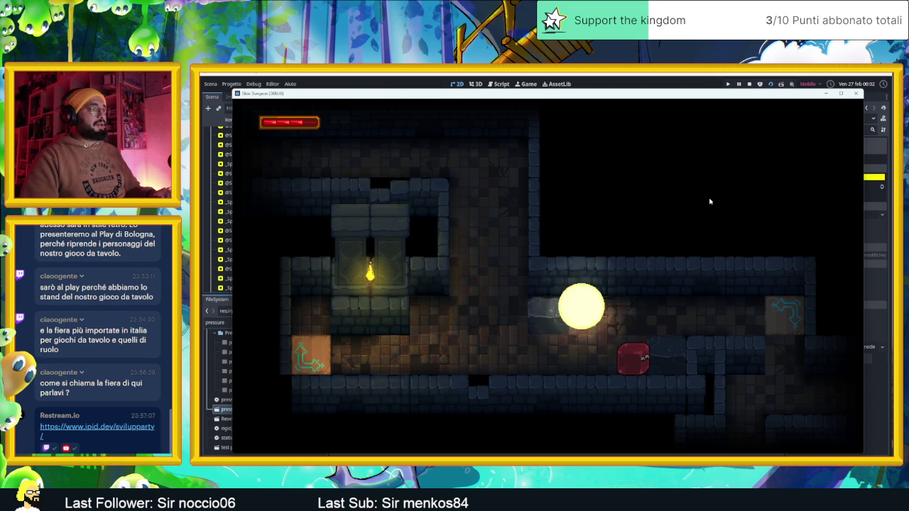
key("Left")
key("Up")
key("Down")
key("Right")
key("Up")
Ride the right and left arrow tiles twice each, then move the game window aside
key("Right")
key("Up")
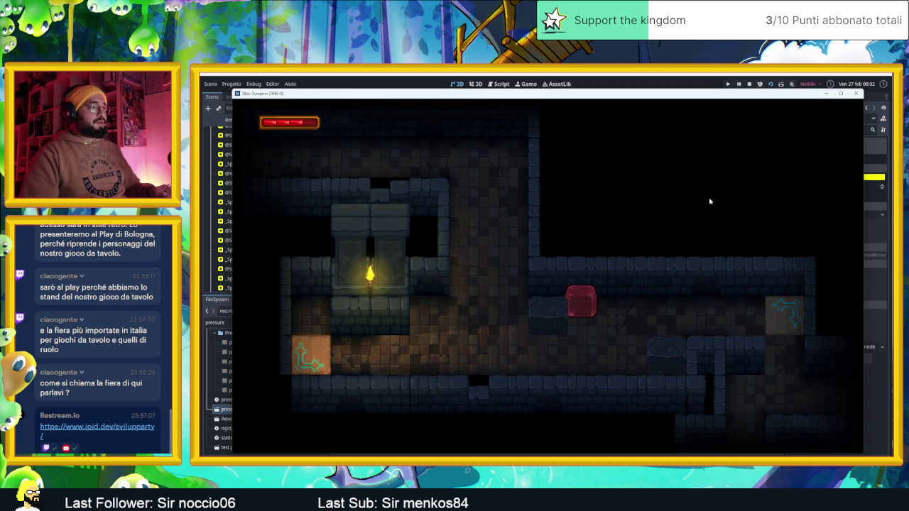
key("Down")
key("Left")
key("Down")
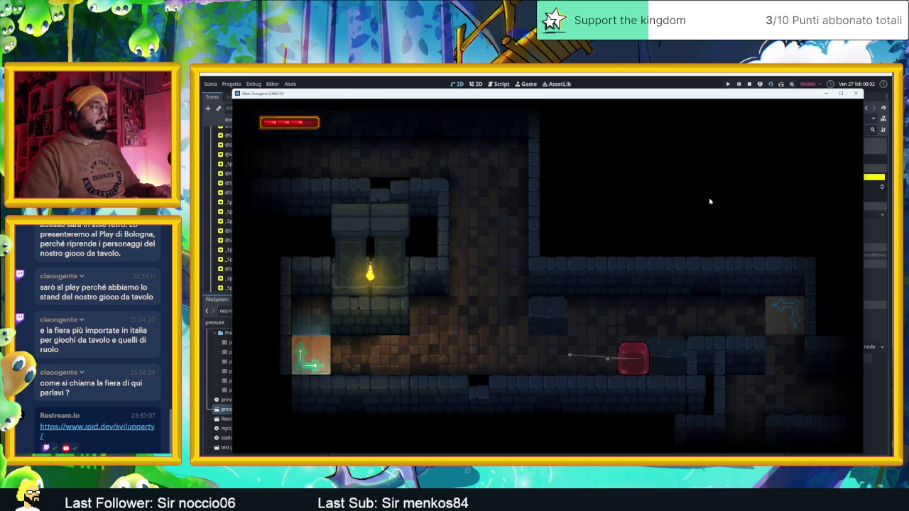
key("Up")
key("Right")
key("Up")
key("Down")
key("Left")
key("Down")
key("Up")
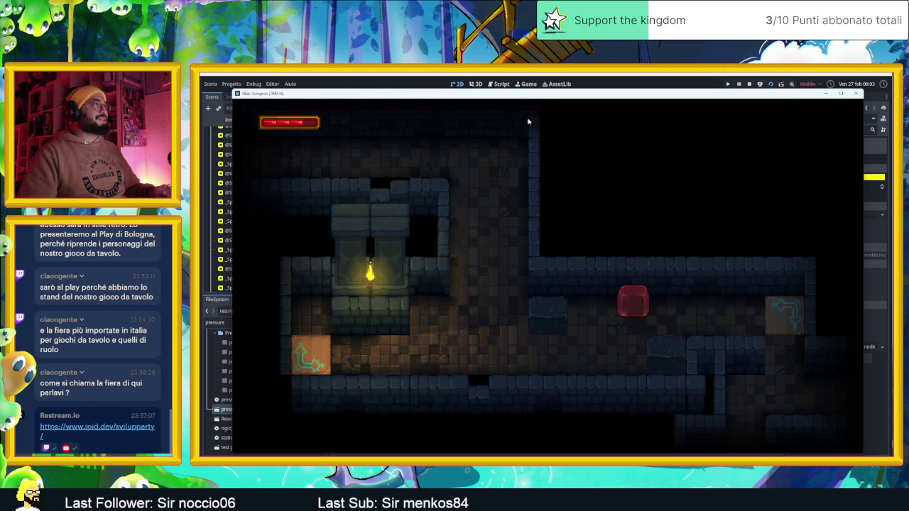
left_click_drag(544, 100, 583, 120)
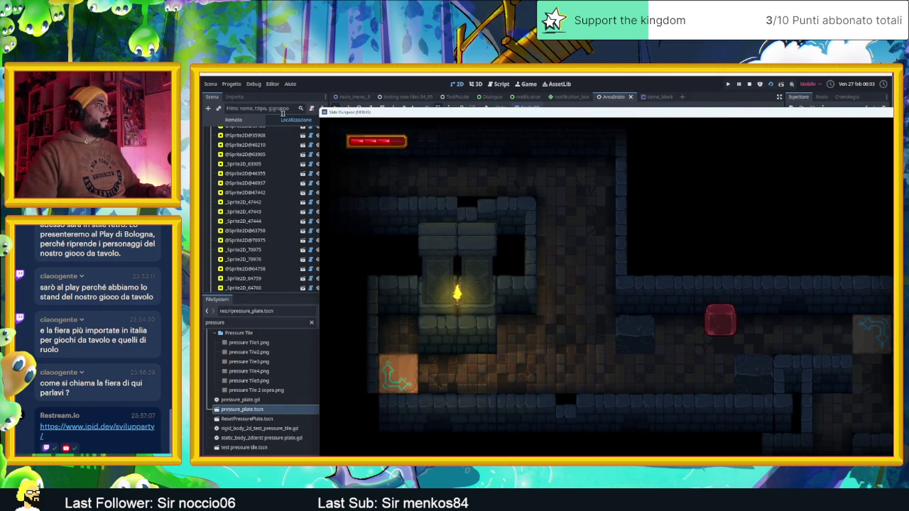
Show the Remoto scene tree and expand ModelloBase > Zawardo > Oggetti
left_click(239, 122)
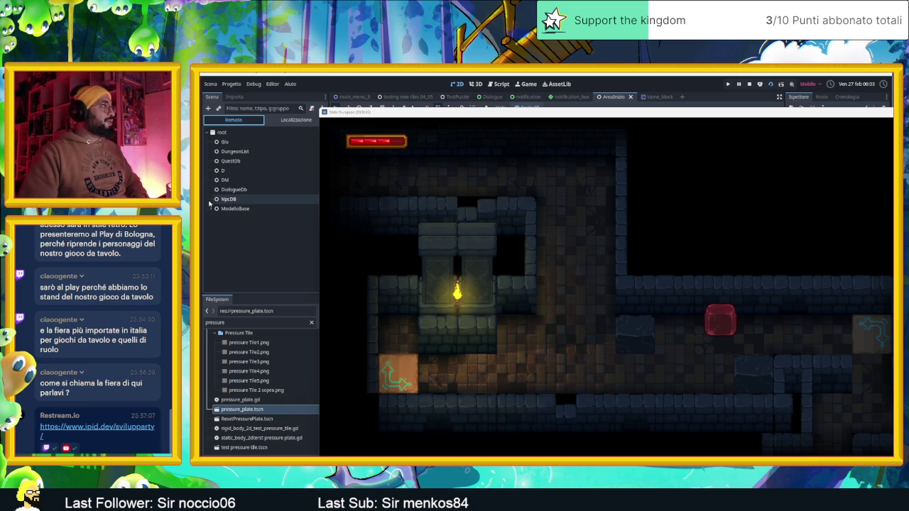
left_click(211, 209)
scroll("down", 3)
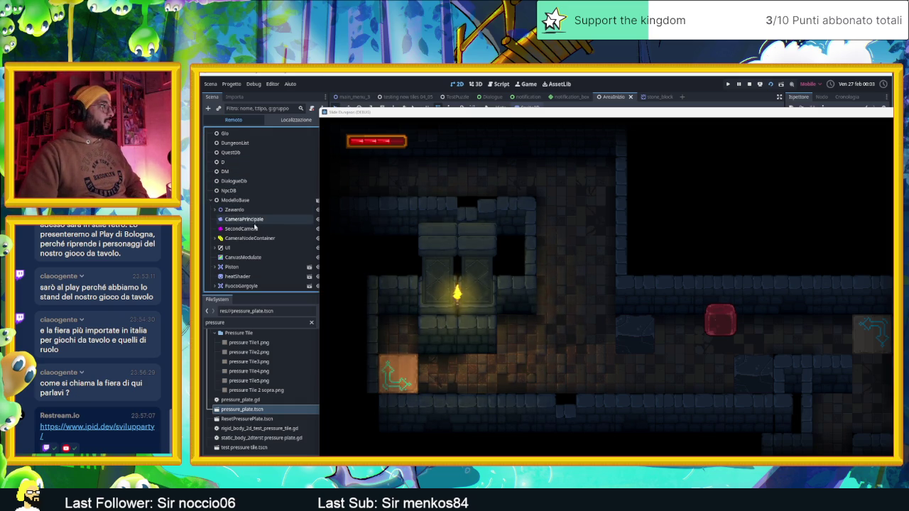
left_click(217, 210)
scroll("down", 3)
left_click(219, 209)
Find and select the StoneBlock node, then shift the game window to reveal its properties
scroll("down", 3)
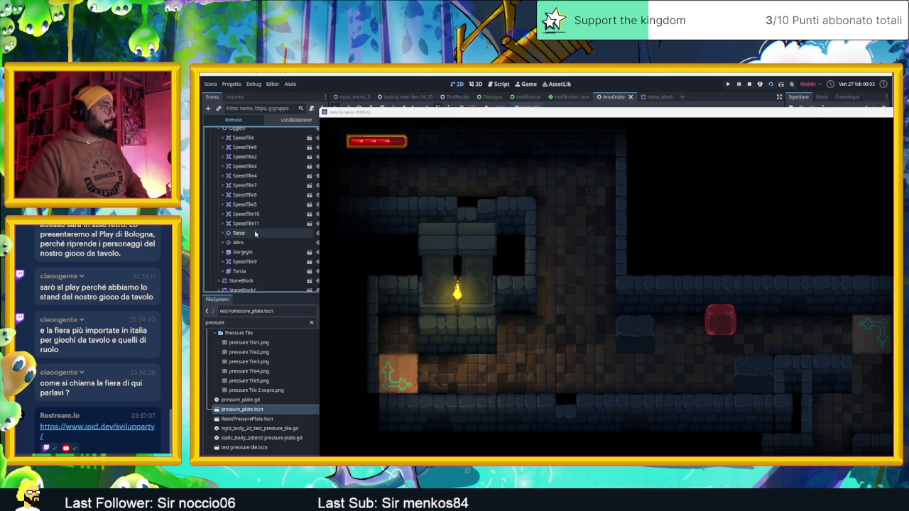
scroll("down", 3)
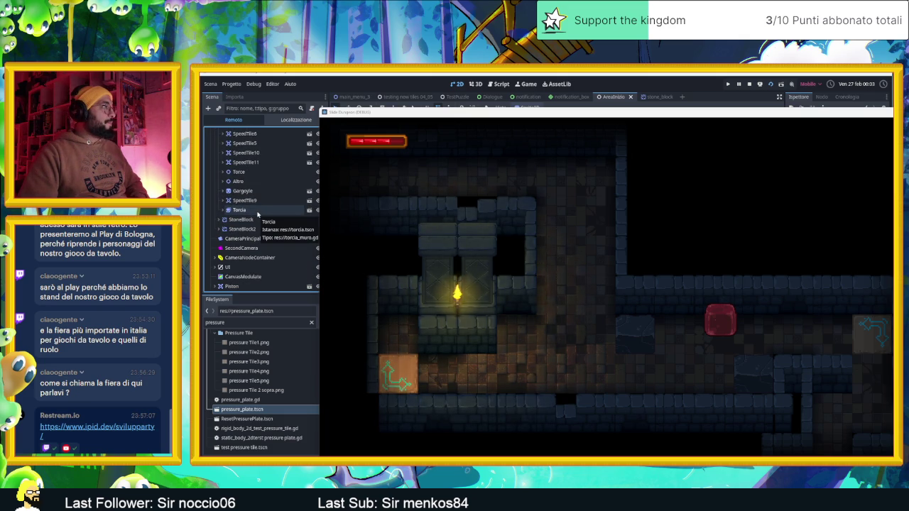
scroll("up", 3)
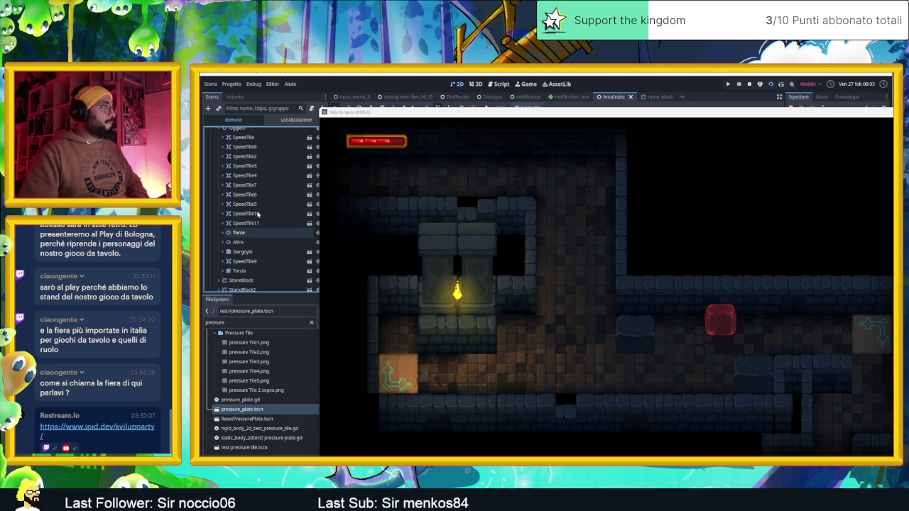
scroll("up", 3)
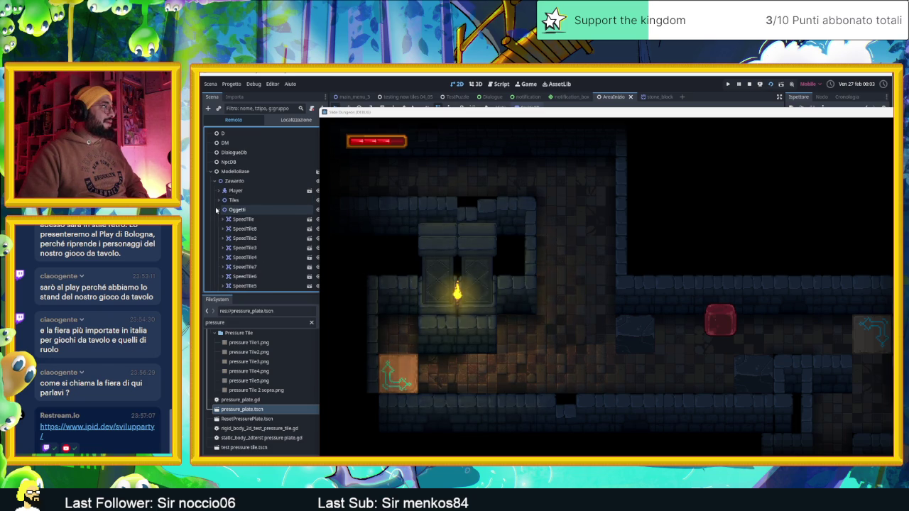
scroll("down", 3)
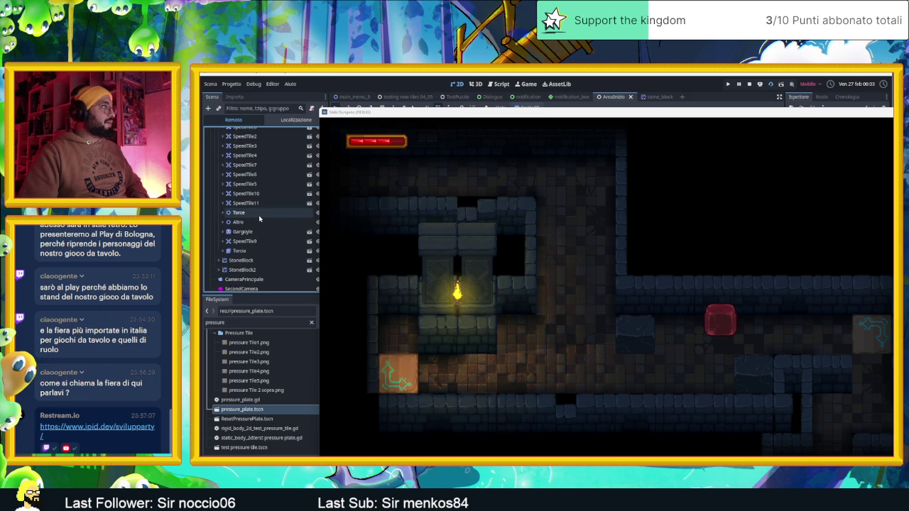
scroll("down", 3)
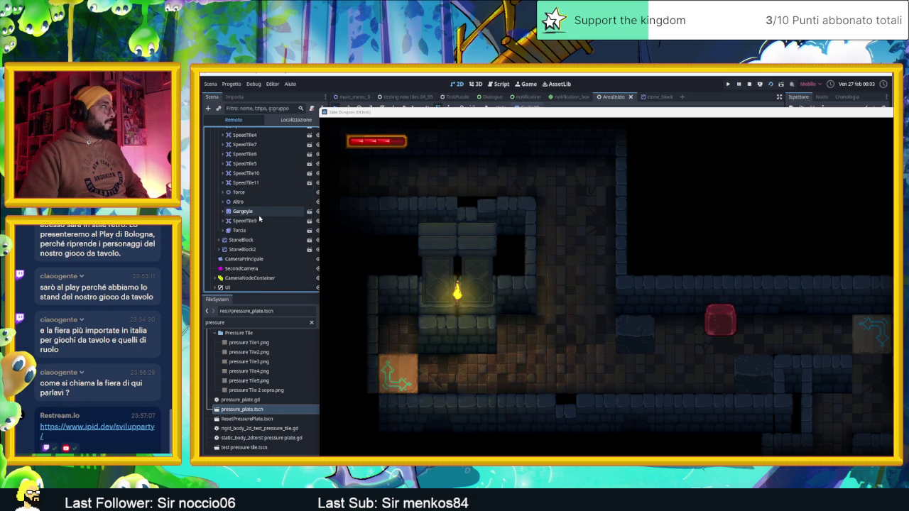
scroll("up", 3)
scroll("up", 3)
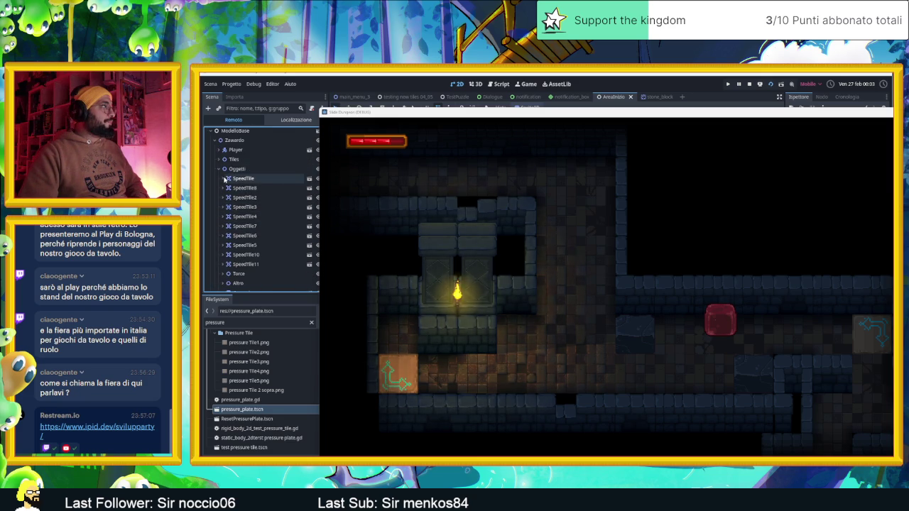
scroll("down", 3)
left_click(234, 218)
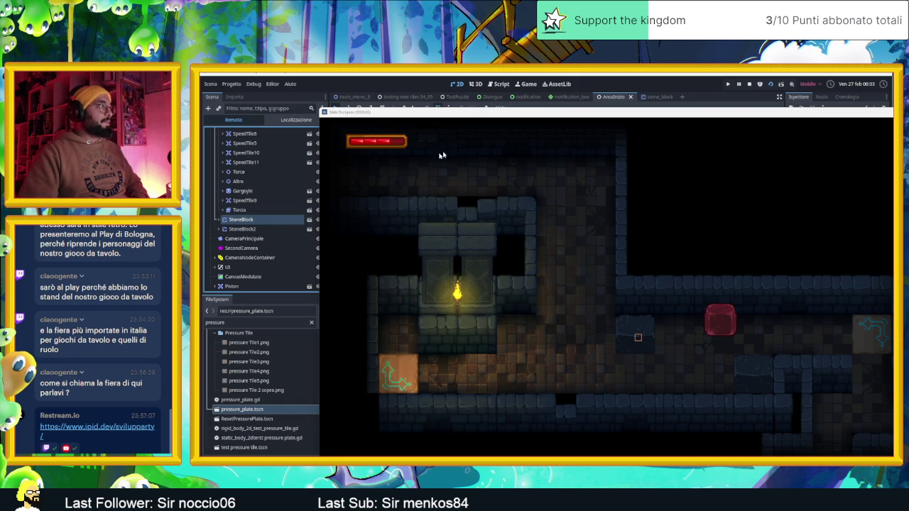
left_click_drag(538, 113, 362, 118)
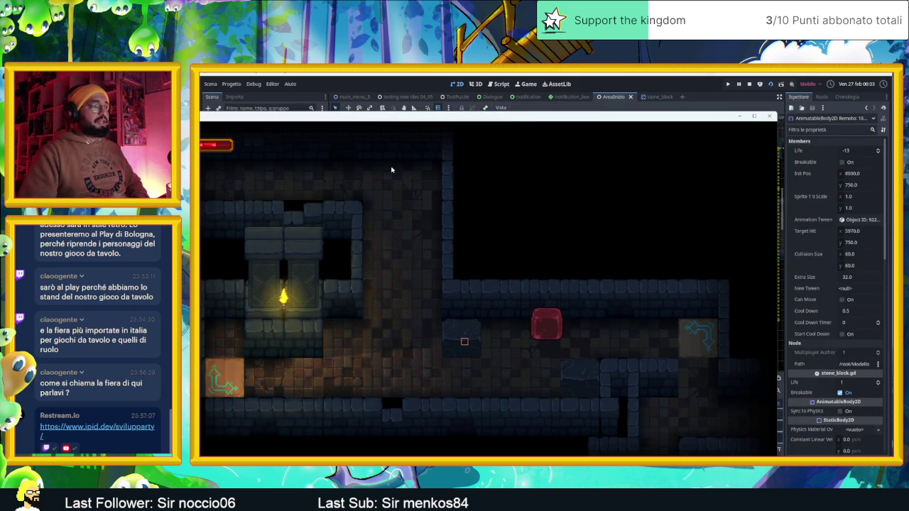
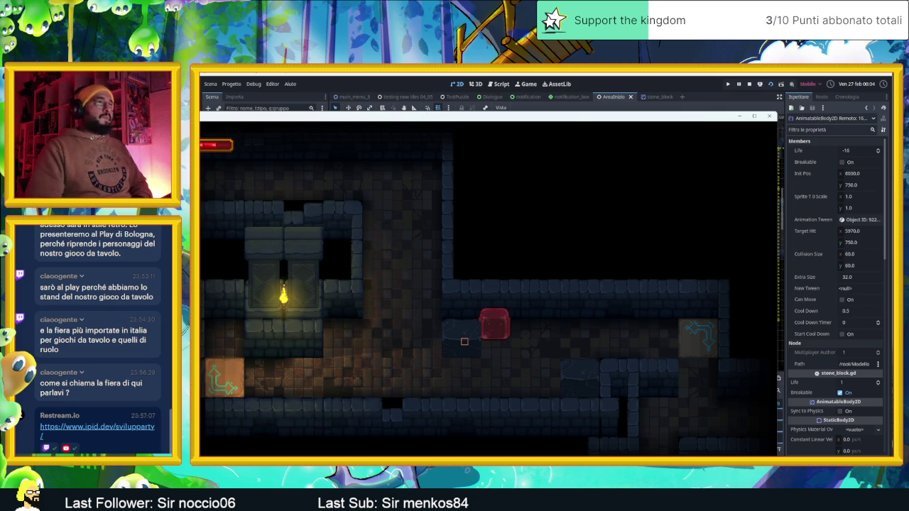
Restore the maximized Slide Dungeon window so the editor's Remote scene tree shows beside it
left_click_drag(417, 121, 600, 151)
Expand StoneBlock, select its RayCast2D, and enable Debug > Visible Collision Shapes
left_click(219, 220)
left_click(256, 249)
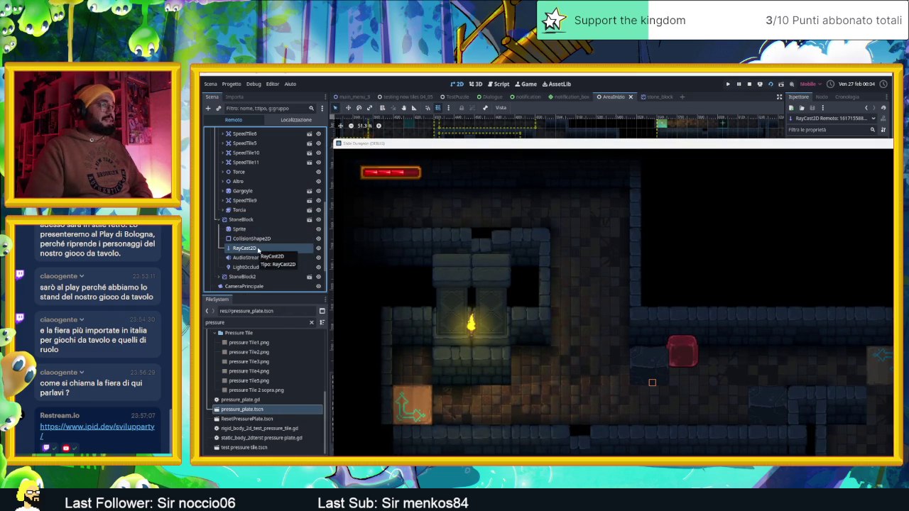
left_click(273, 86)
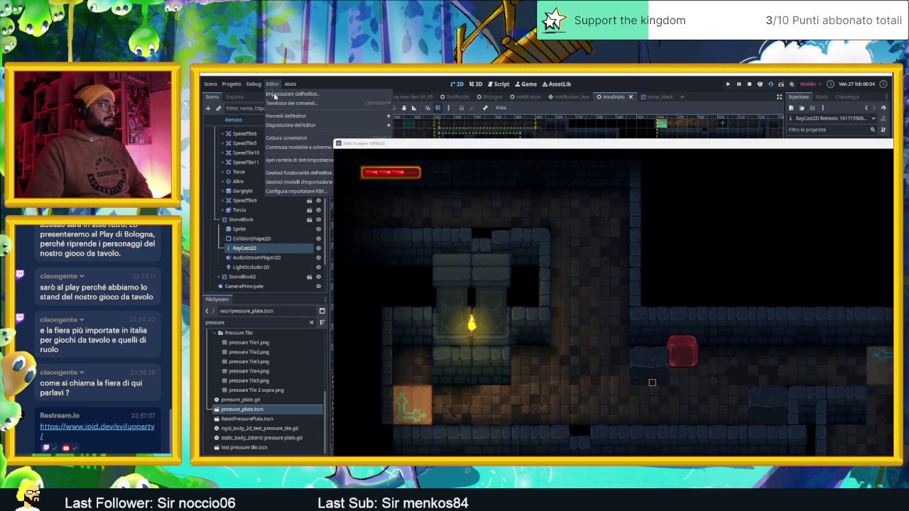
mouse_move(302, 122)
left_click(254, 84)
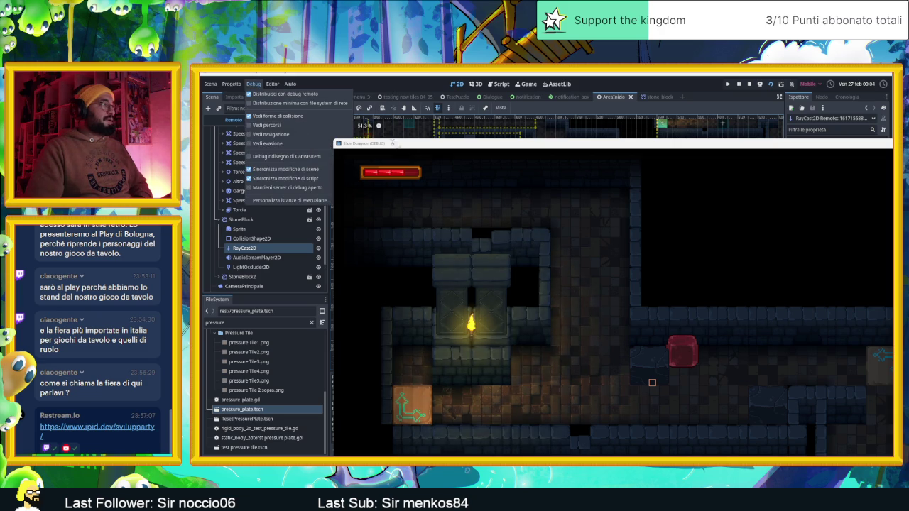
left_click(550, 234)
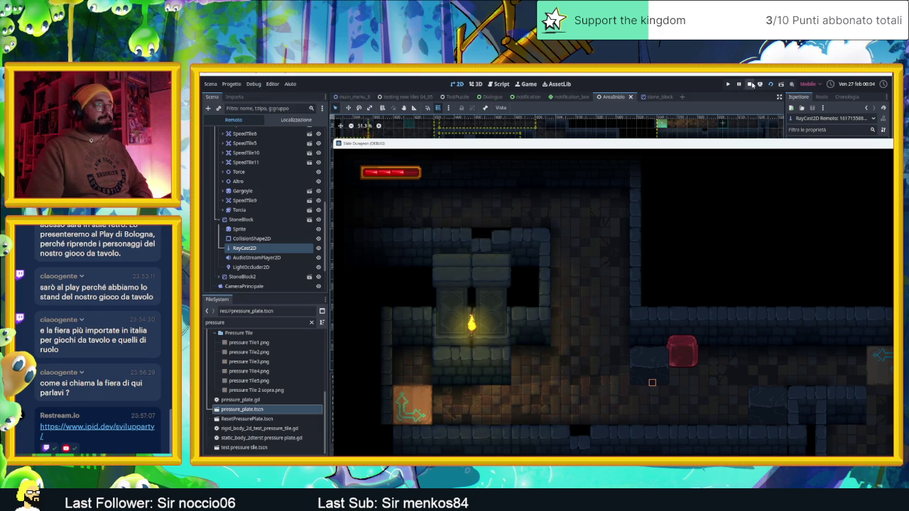
Move the game window, slide the player left, down and up, then stop, save and rerun
left_click_drag(719, 148, 631, 111)
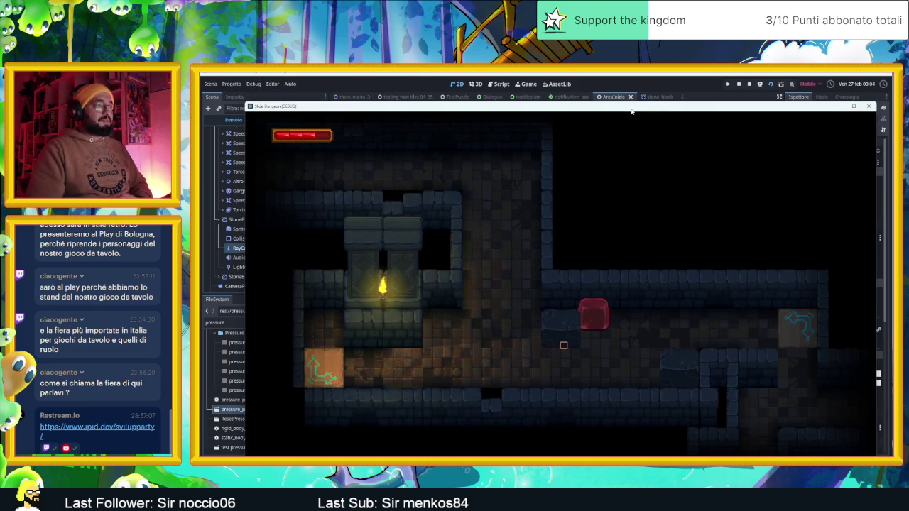
key("Left")
key("Down")
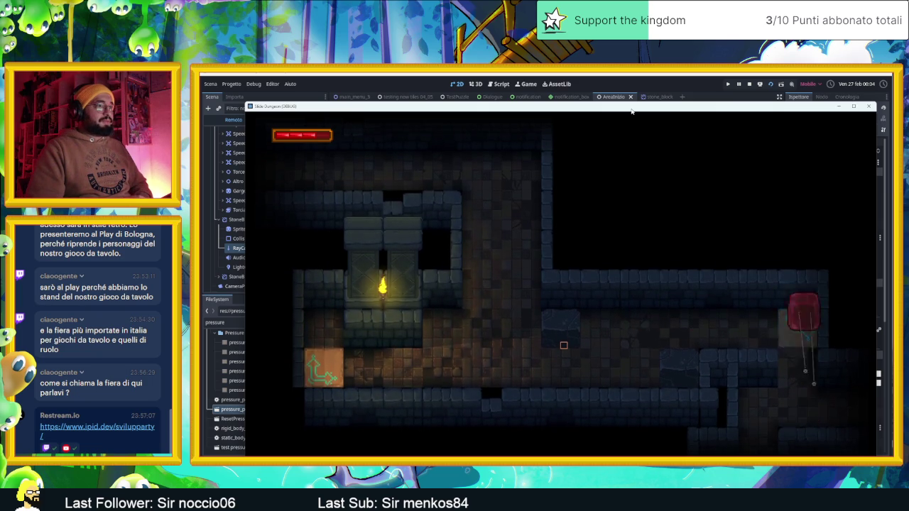
key("Up")
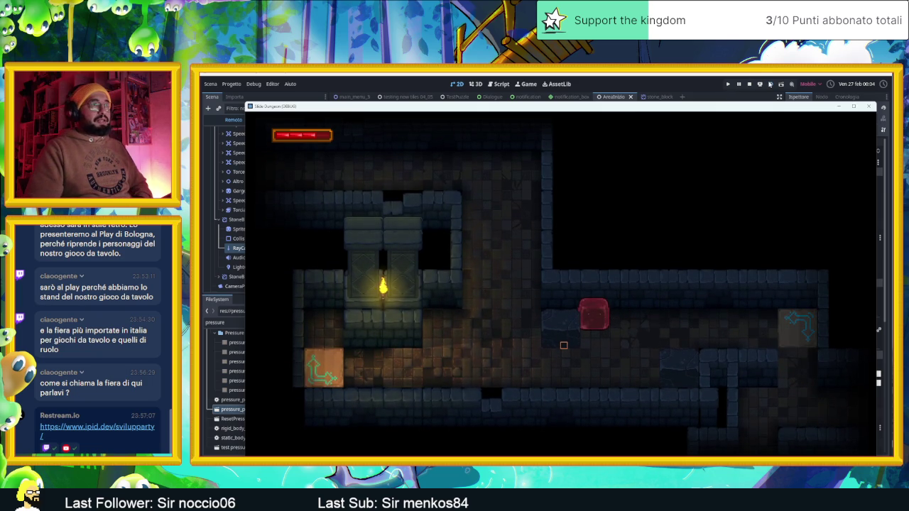
key("F8")
key("ctrl+s")
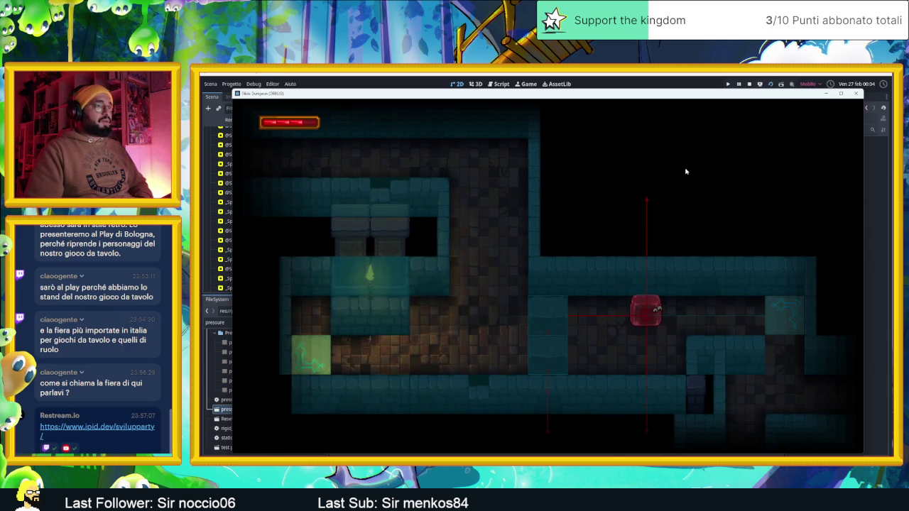
Slide the player right, down the vertical corridor and through the first rooms to the upper corridor
key("Right")
key("Down")
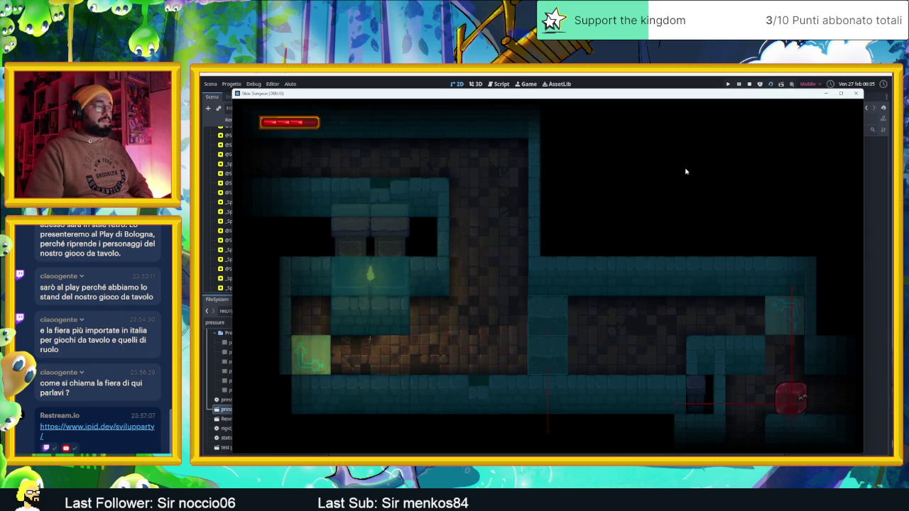
key("Left")
key("Down")
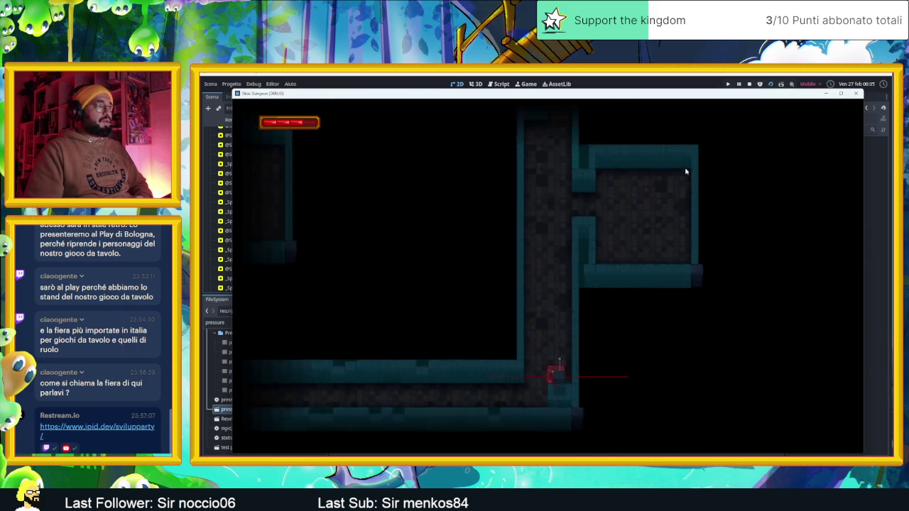
key("Left")
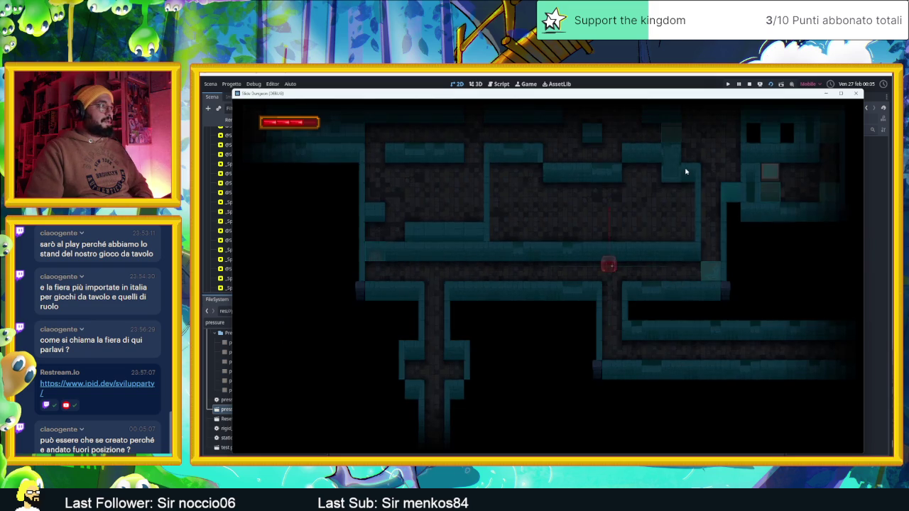
key("Right")
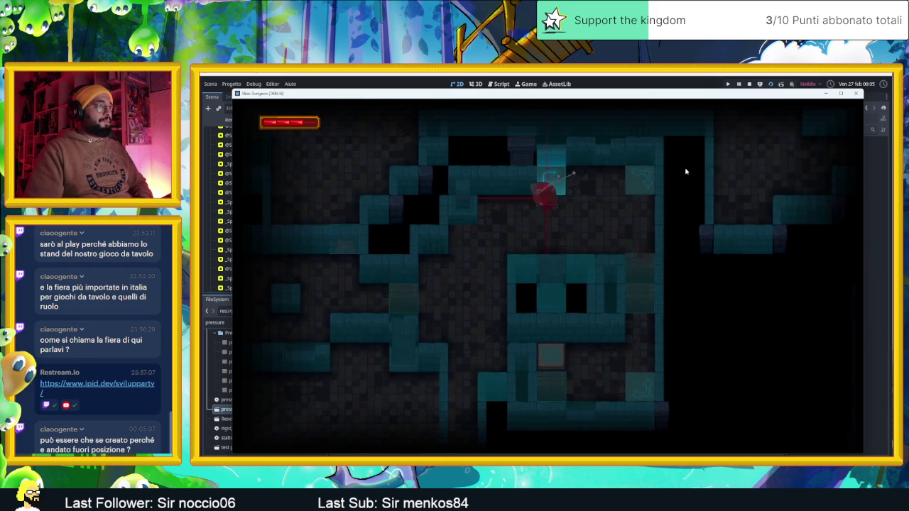
key("Down")
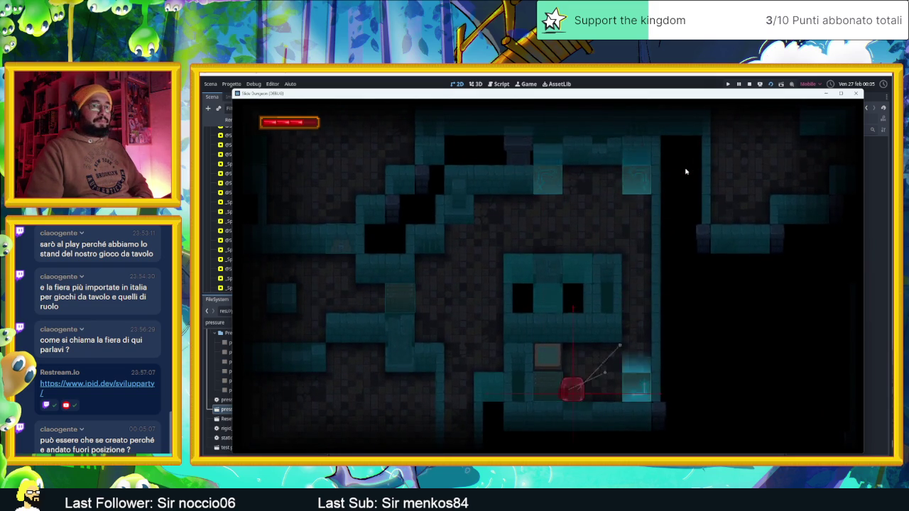
key("Left")
key("Right")
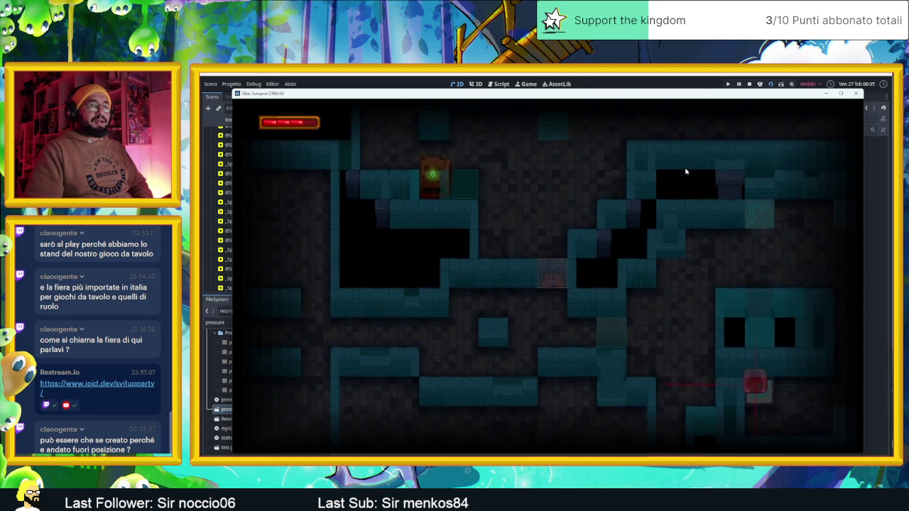
key("Up")
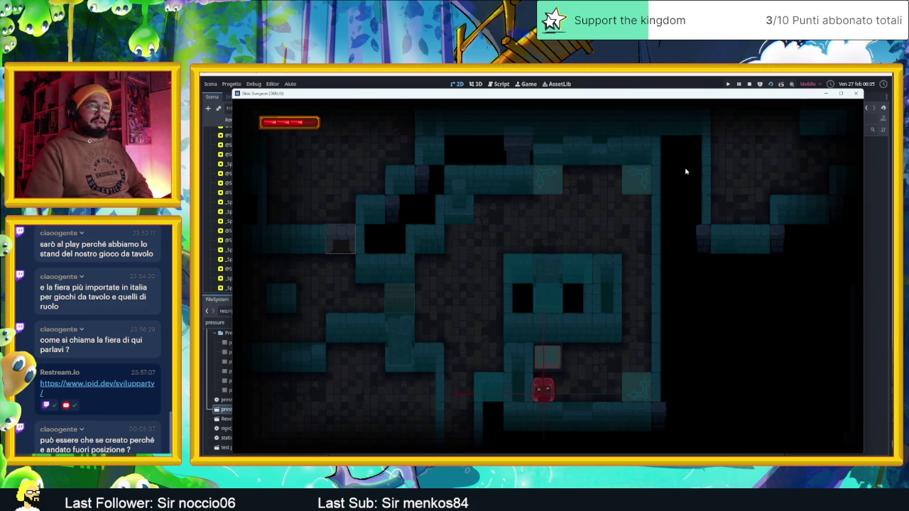
key("Up")
key("Right")
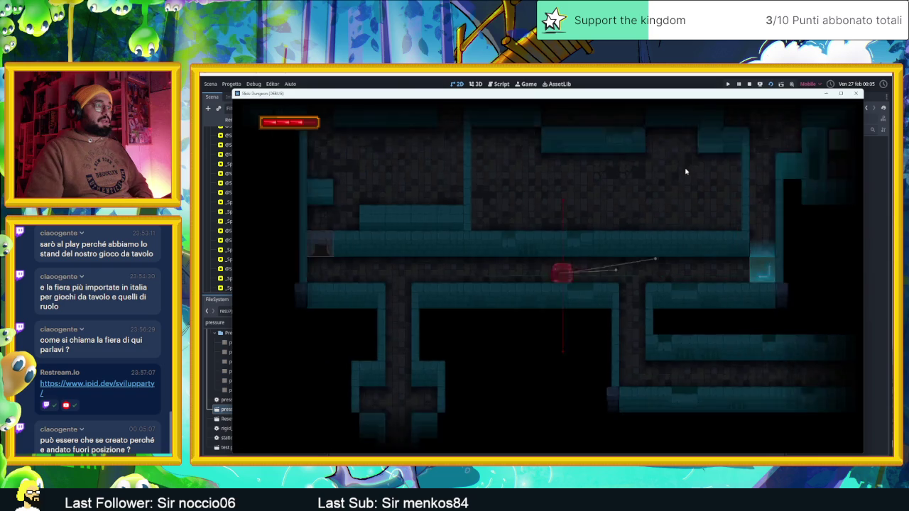
key("Up")
key("Right")
key("Down")
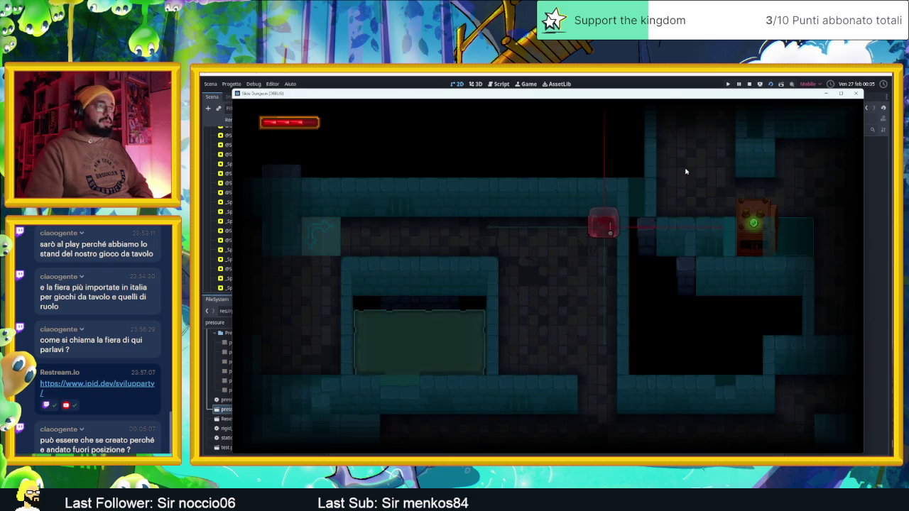
key("Left")
key("Up")
key("Left")
key("Up")
Steer the player through the doorway, onto the green tile and along the lower and middle corridors
key("Up")
key("Right")
key("Up")
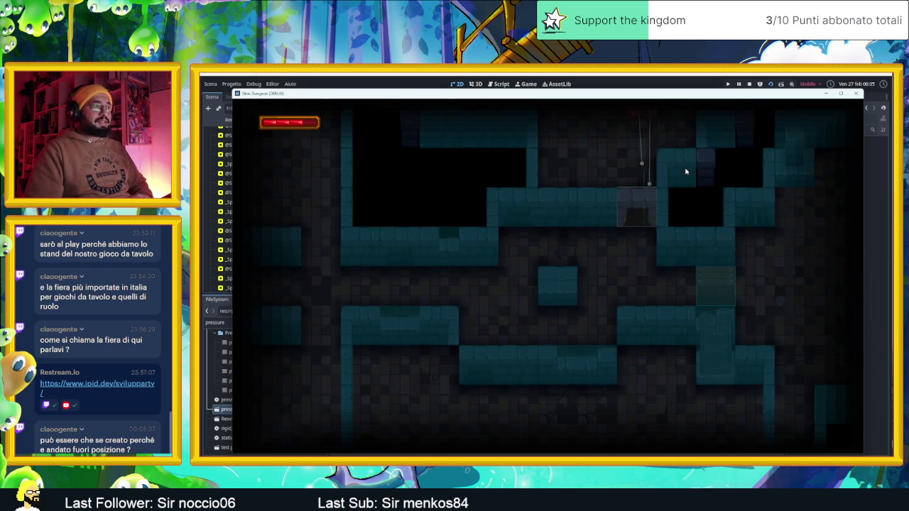
key("Left")
key("Right")
key("Left")
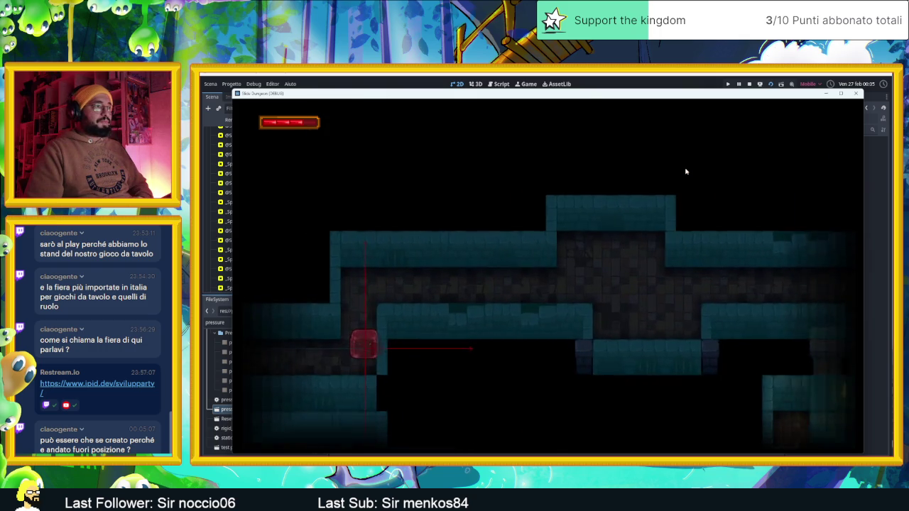
key("Up")
key("Left")
key("Down")
key("Left")
key("Up")
key("Down")
key("Right")
key("Left")
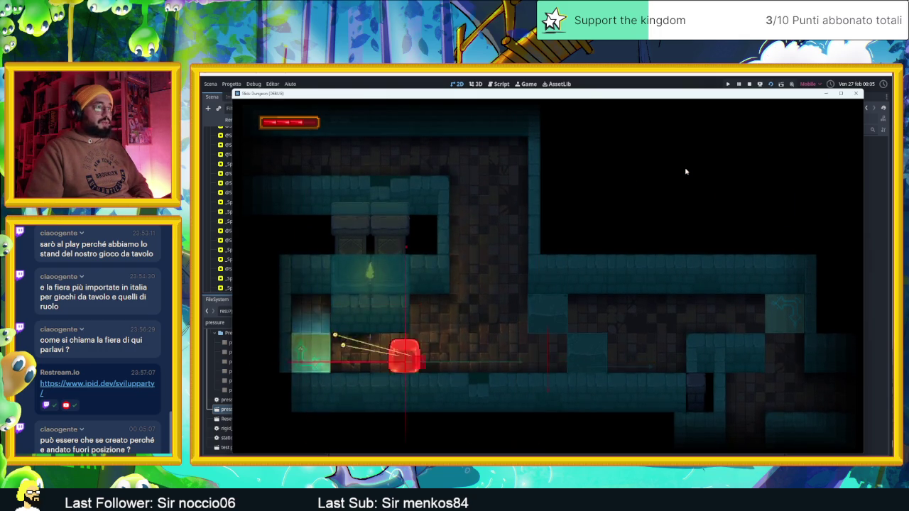
key("Right")
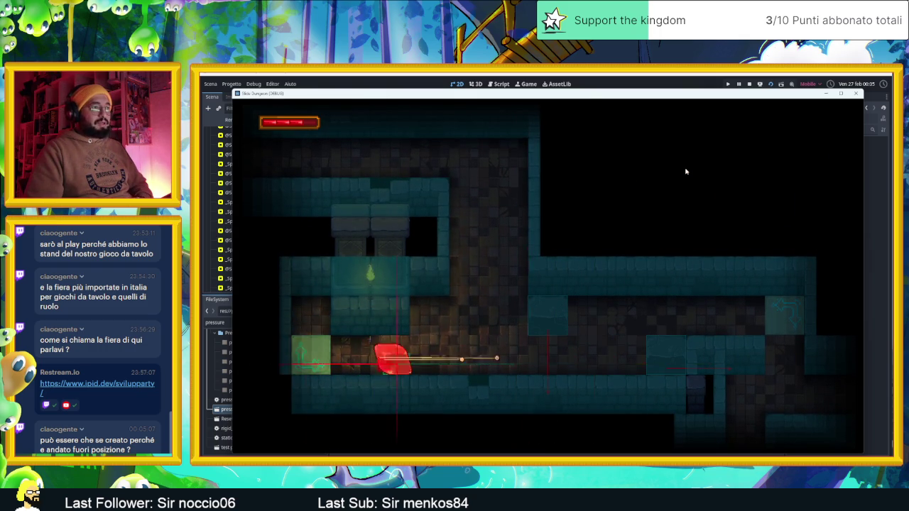
key("Right")
key("Up")
key("Up")
key("Left")
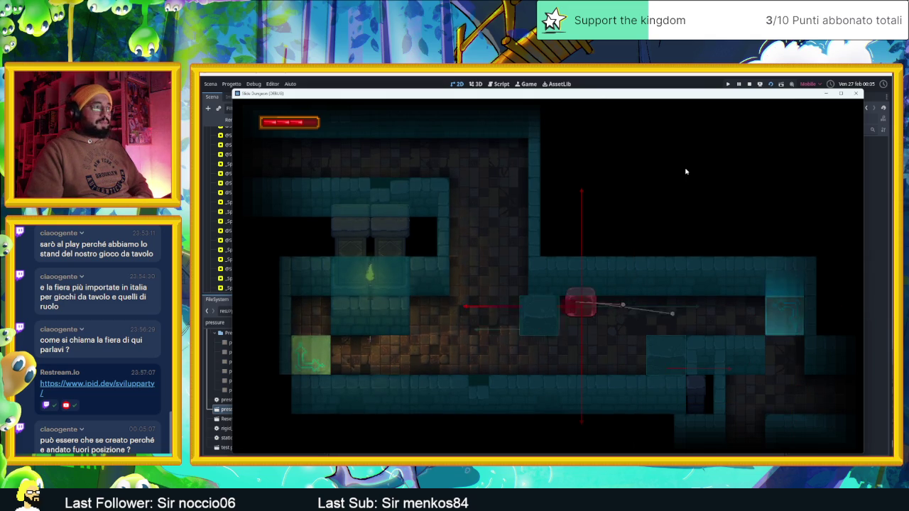
key("Down")
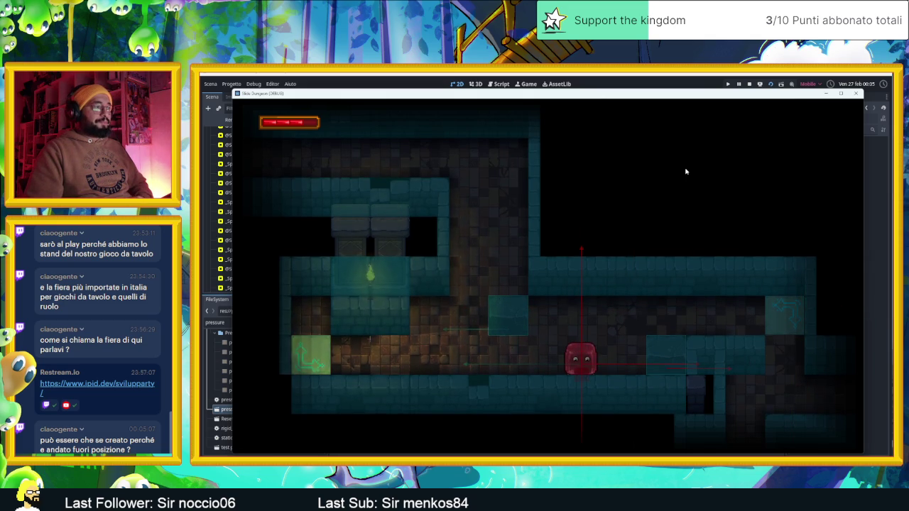
key("Up")
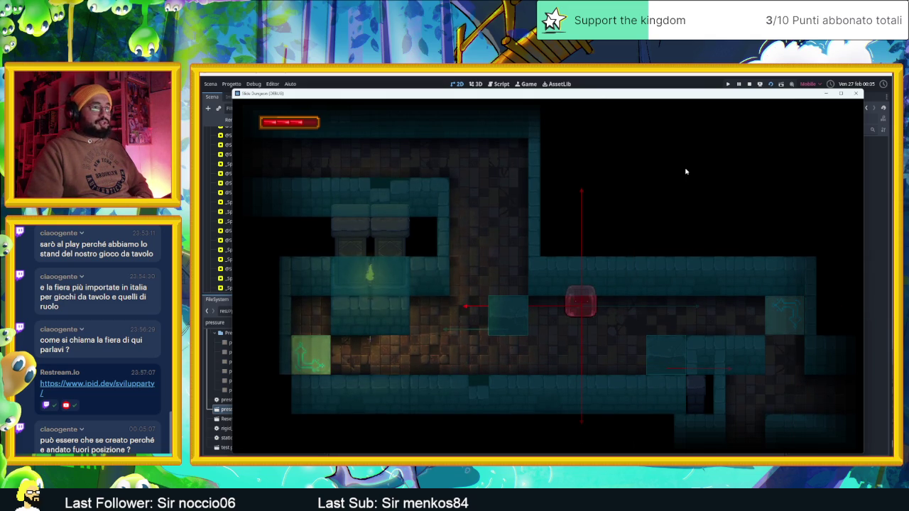
Slide the player left through further rooms toward the top-left room, then down into a lower room
key("Right")
key("Down")
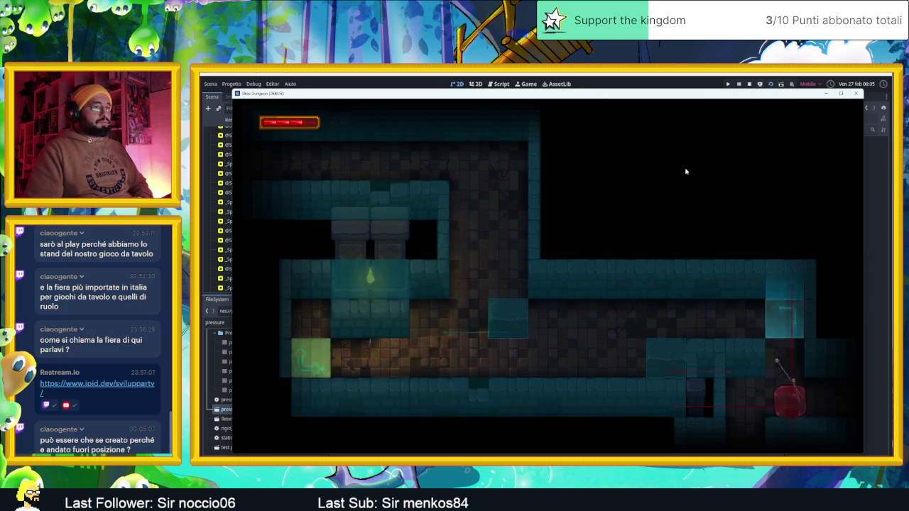
key("Left")
key("Down")
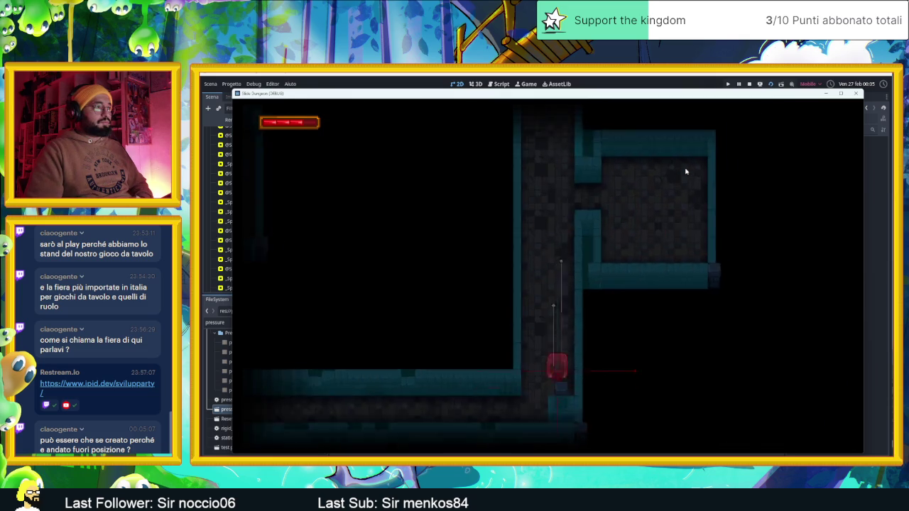
key("Left")
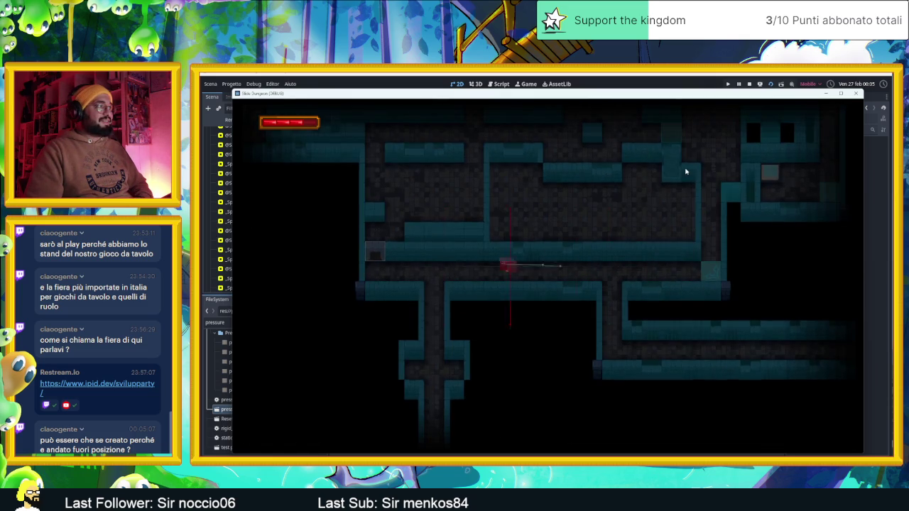
key("Down")
key("Up")
key("Left")
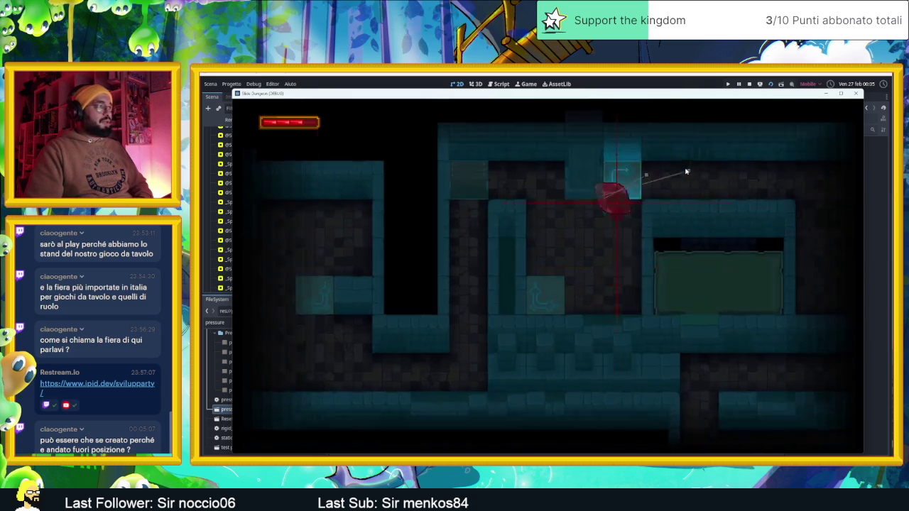
key("Up")
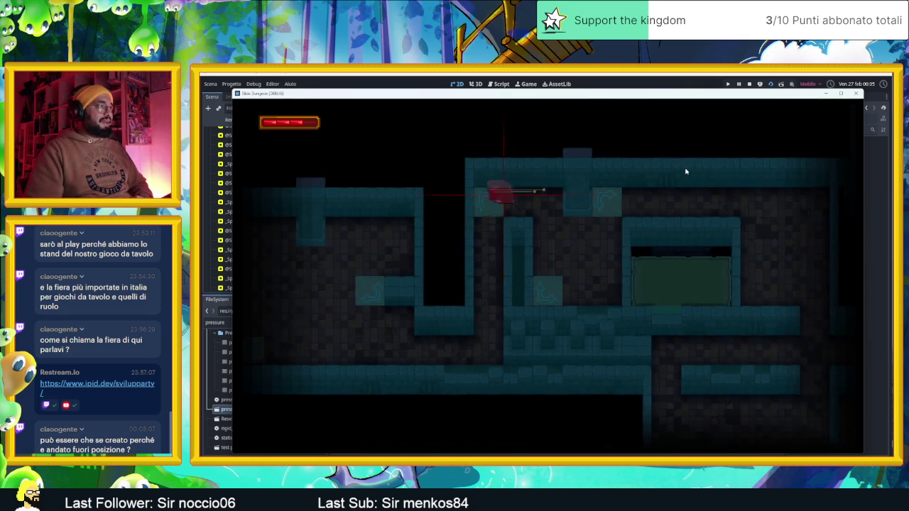
key("Down")
key("Left")
key("Up")
key("Down")
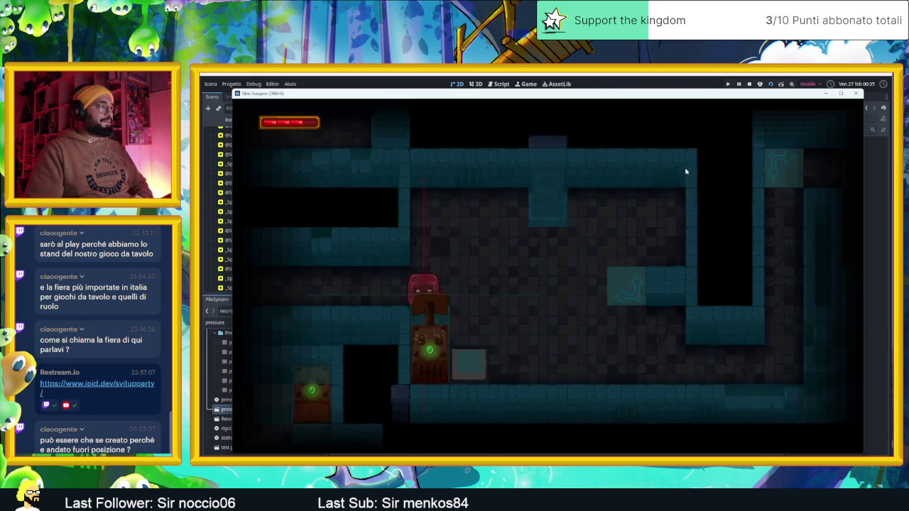
key("Left")
key("Right")
key("Down")
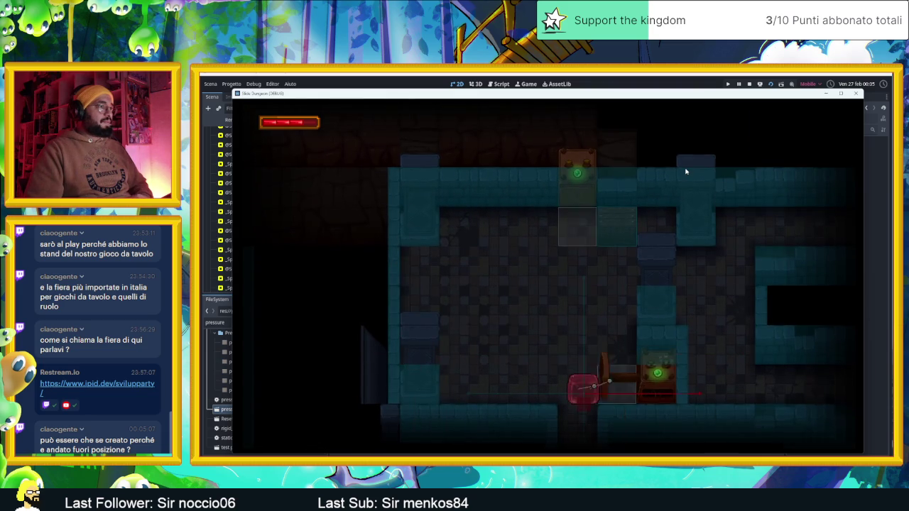
Keep sliding the player between rooms above and below into the larger maze area
key("Left")
key("Right")
key("Up")
key("Up")
key("Down")
key("Up")
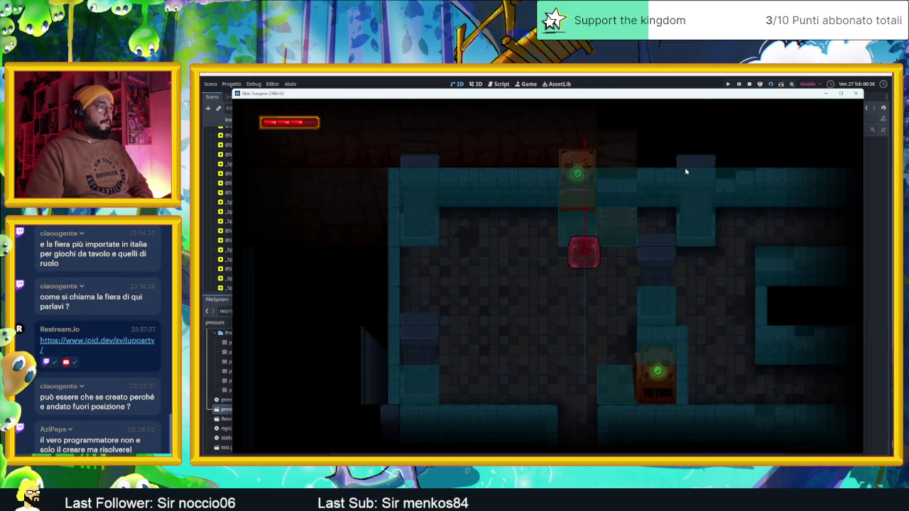
key("Down")
key("Left")
key("Left")
key("Down")
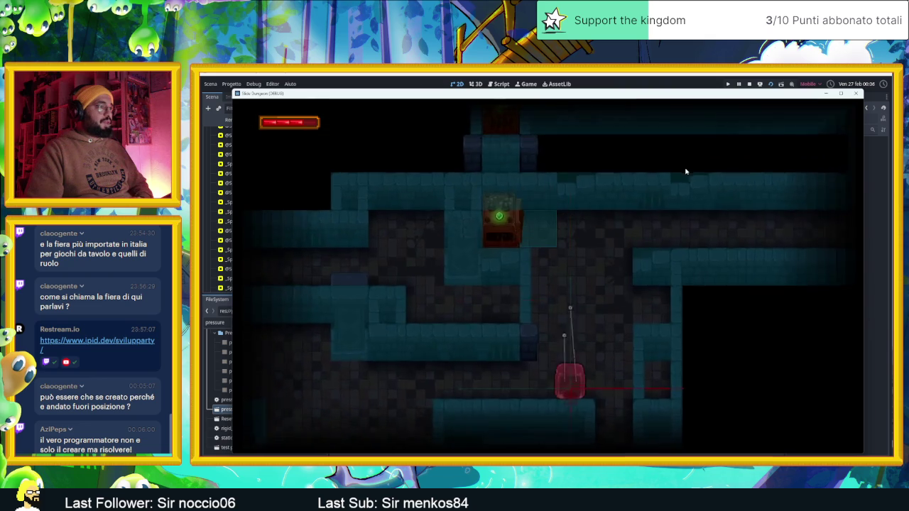
key("Right")
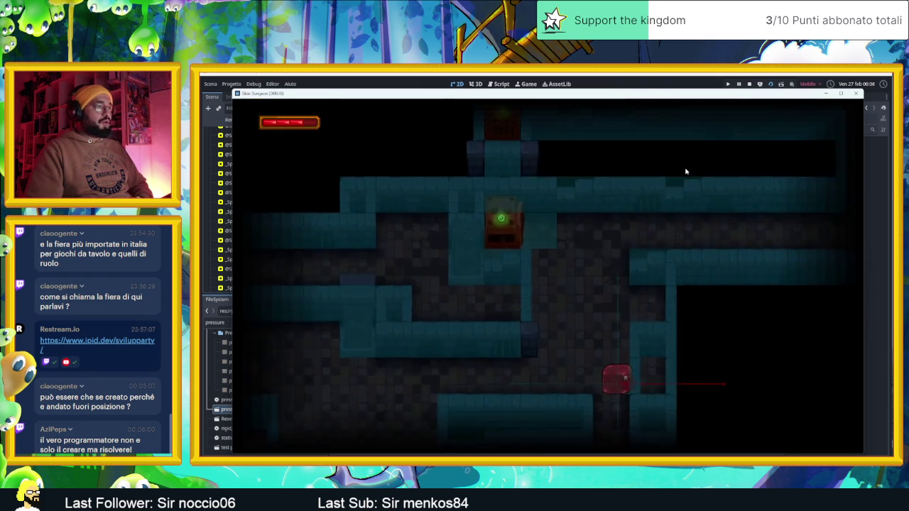
key("Up")
key("Left")
key("Up")
key("Down")
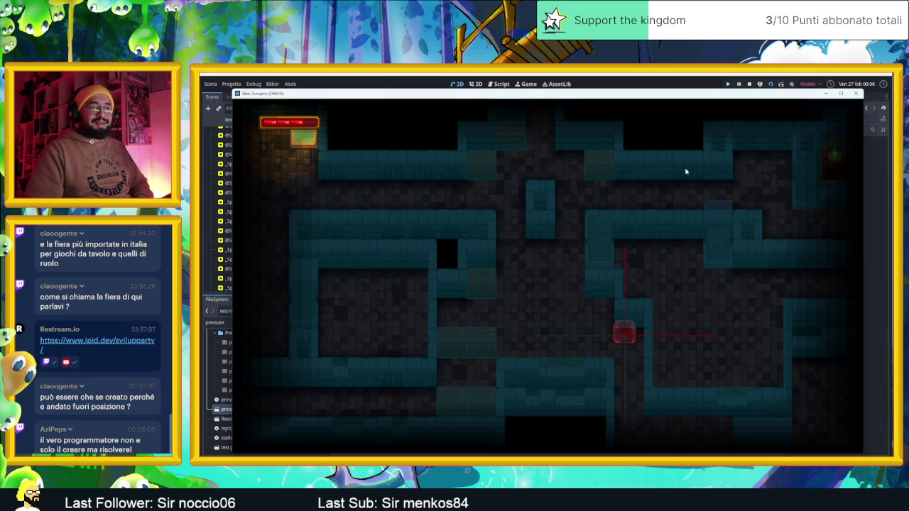
Slide the red player through the first rooms, past the glowing tile and along the bottom corridor
key("Left")
key("Up")
key("Left")
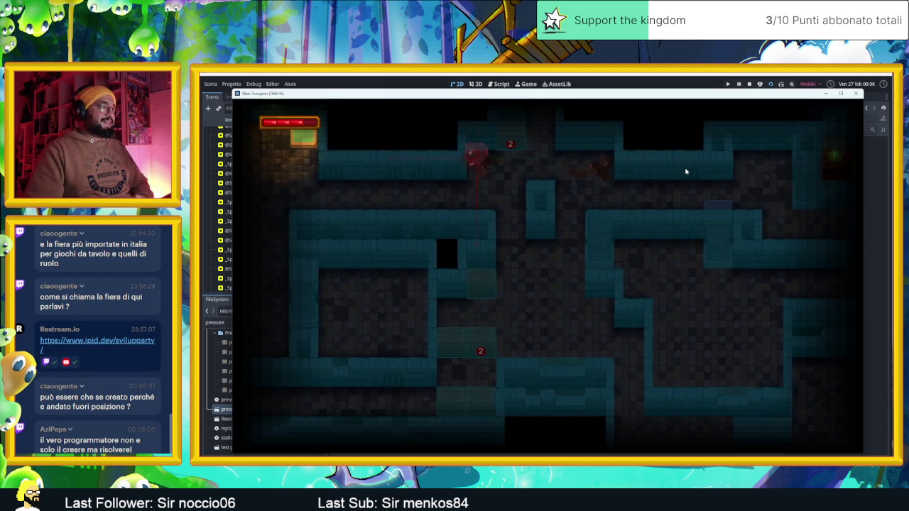
key("Up")
key("Right")
key("Up")
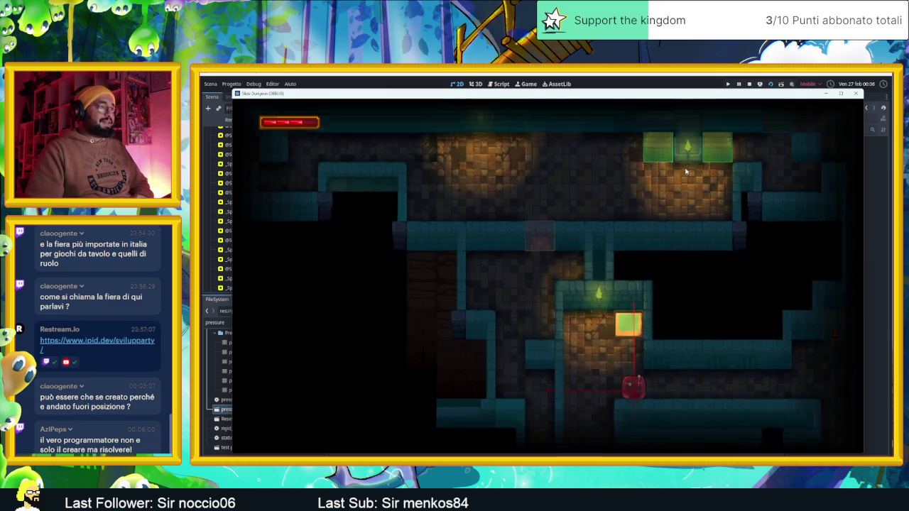
key("Left")
key("Down")
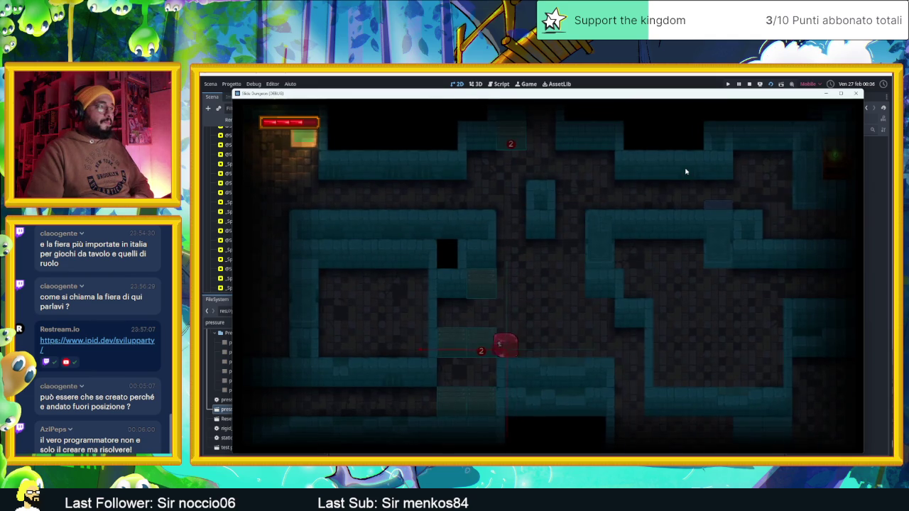
key("Left")
key("Down")
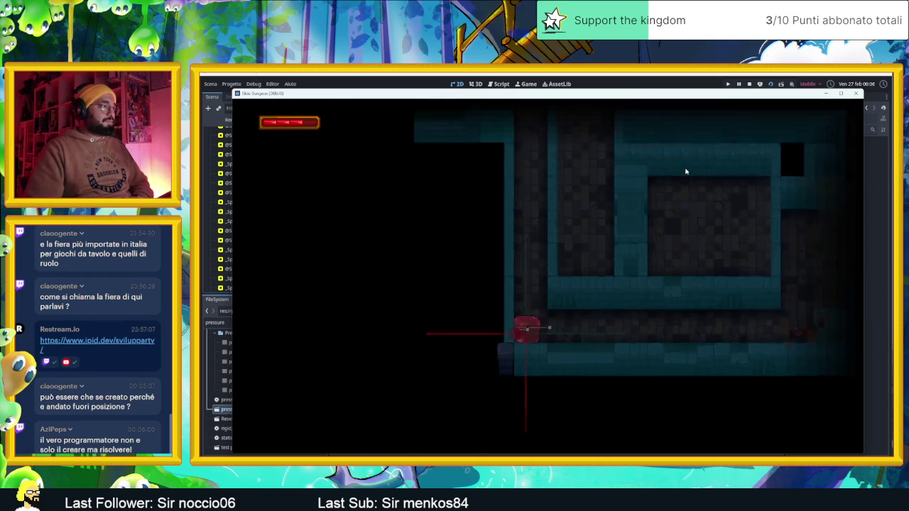
key("Up")
key("Down")
key("Right")
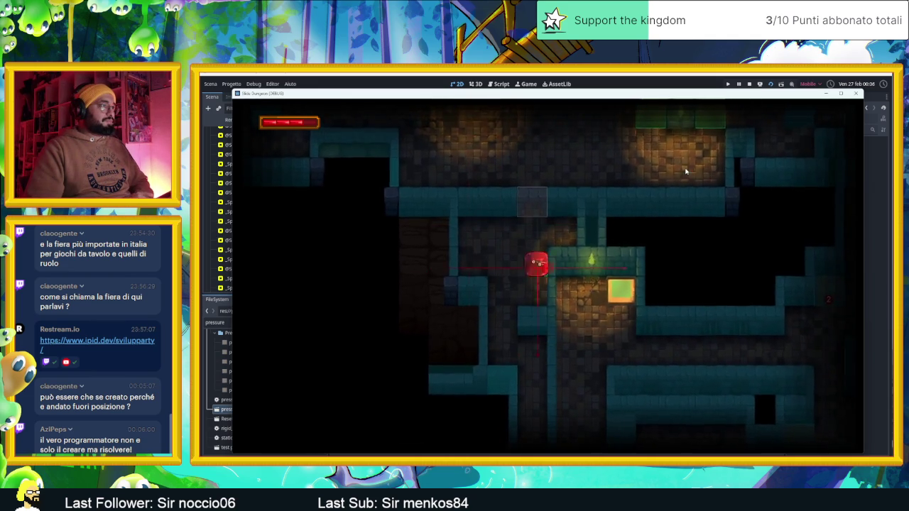
key("Down")
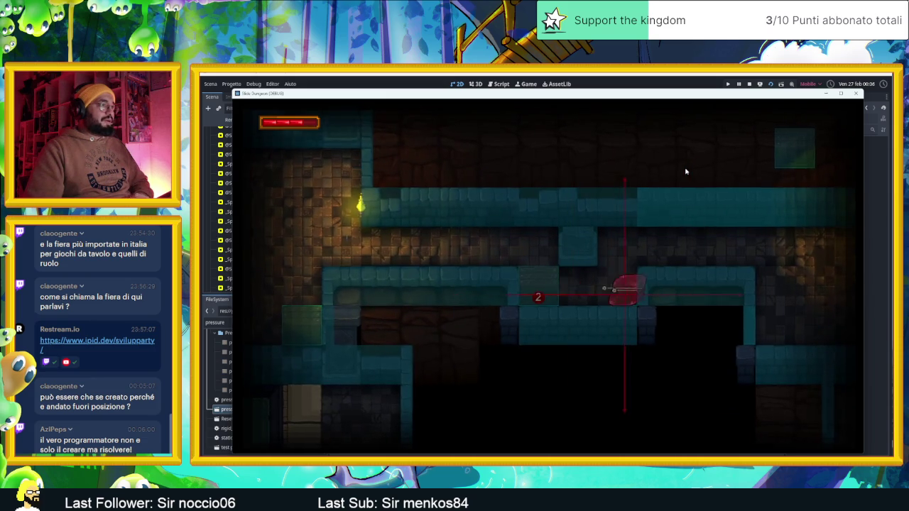
key("Up")
key("Right")
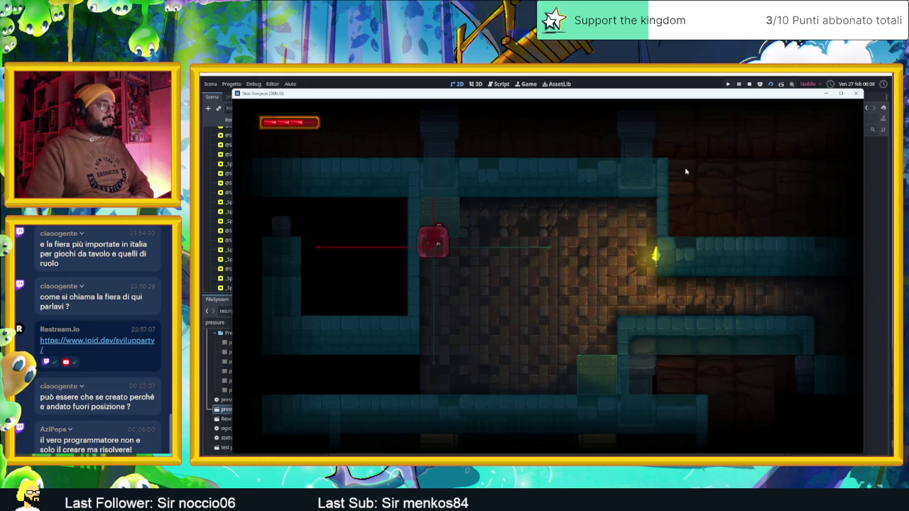
key("Down")
key("Up")
key("Down")
key("Right")
key("Up")
key("Left")
key("Down")
key("Right")
key("Up")
key("Left")
key("Down")
key("Right")
key("Up")
key("Right")
key("Down")
key("Right")
key("Up")
key("Right")
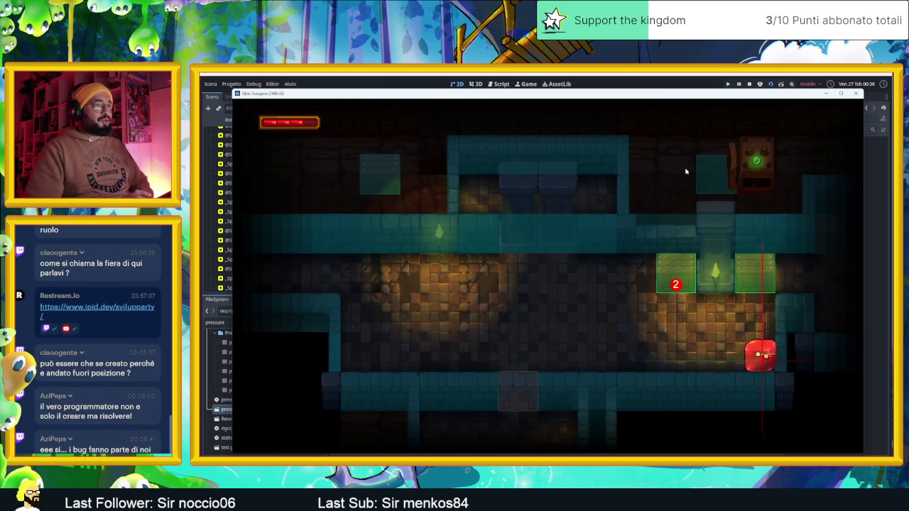
Steer the player through the following rooms and through the door into a new room
key("Up")
key("Right")
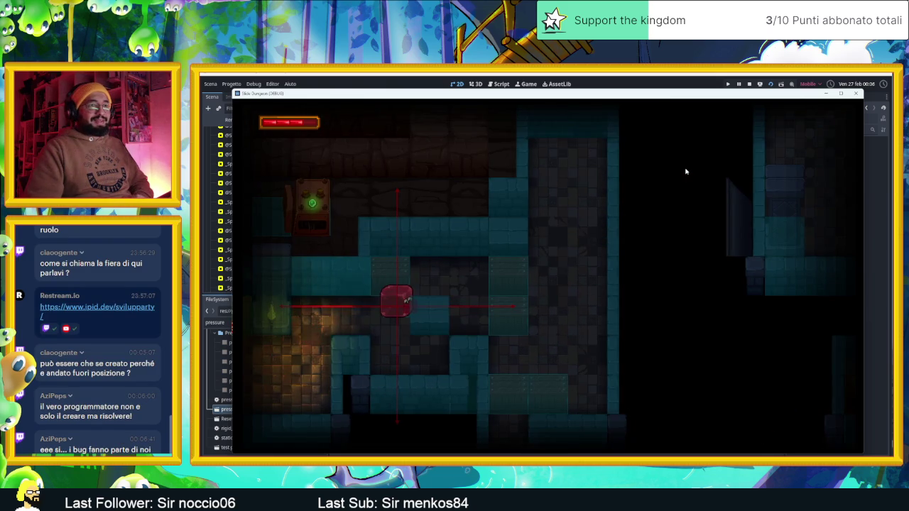
key("Down")
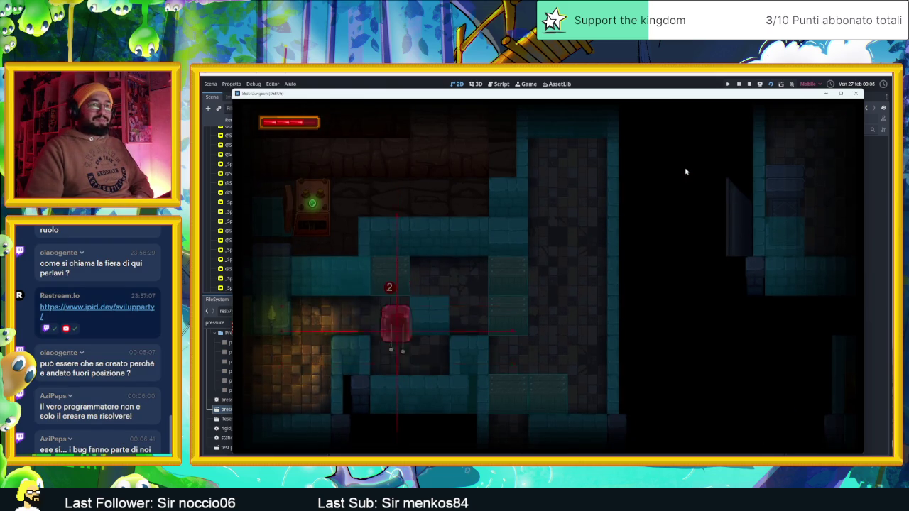
key("Up")
key("Left")
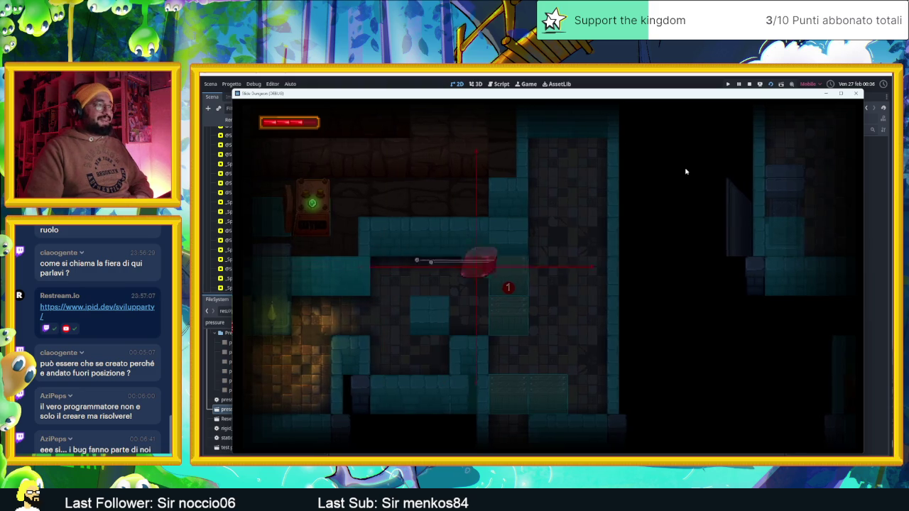
key("Up")
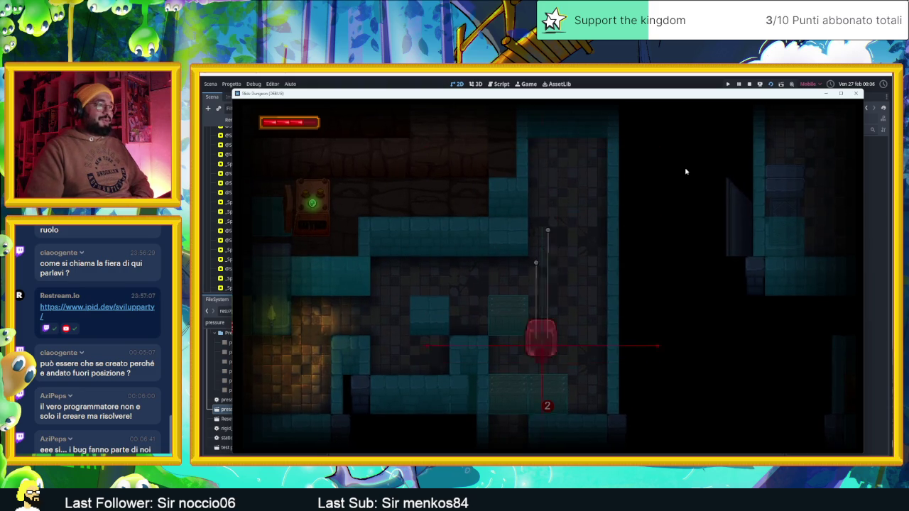
key("Down")
key("Right")
key("Left")
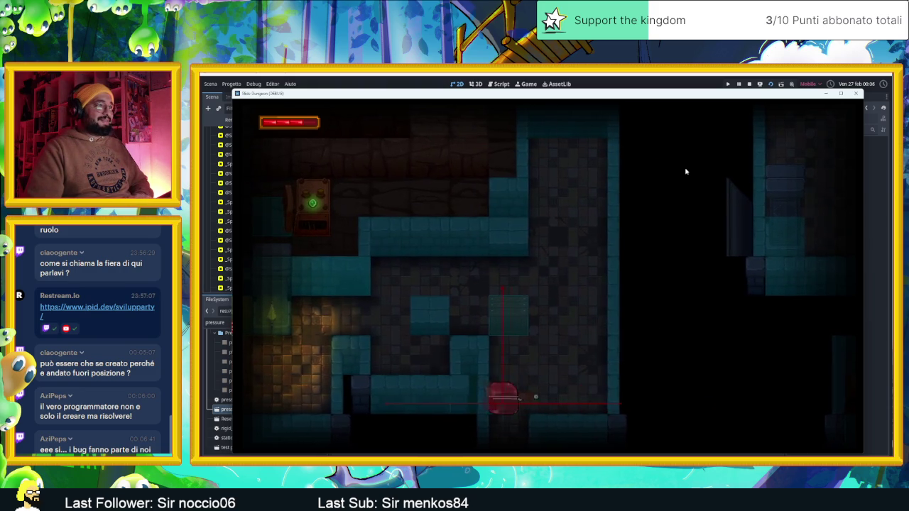
key("Down")
key("Right")
key("Down")
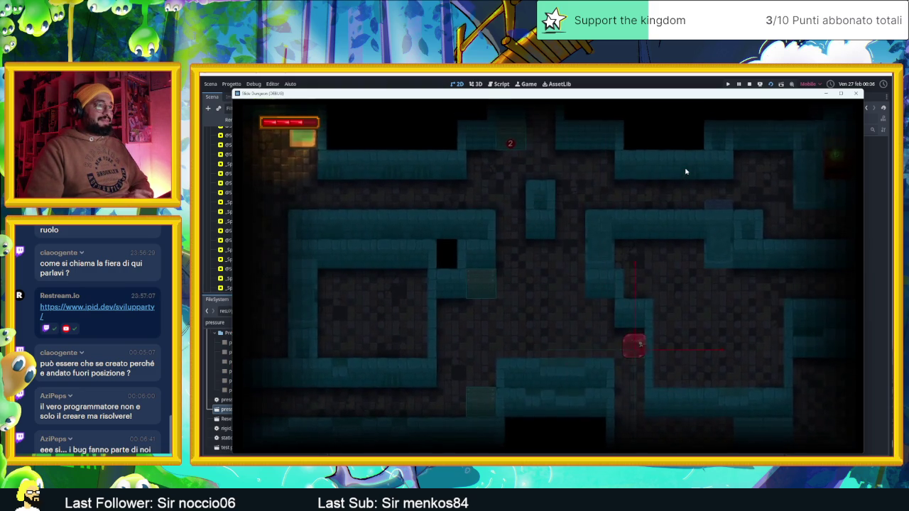
key("Up")
key("Left")
key("Down")
key("Left")
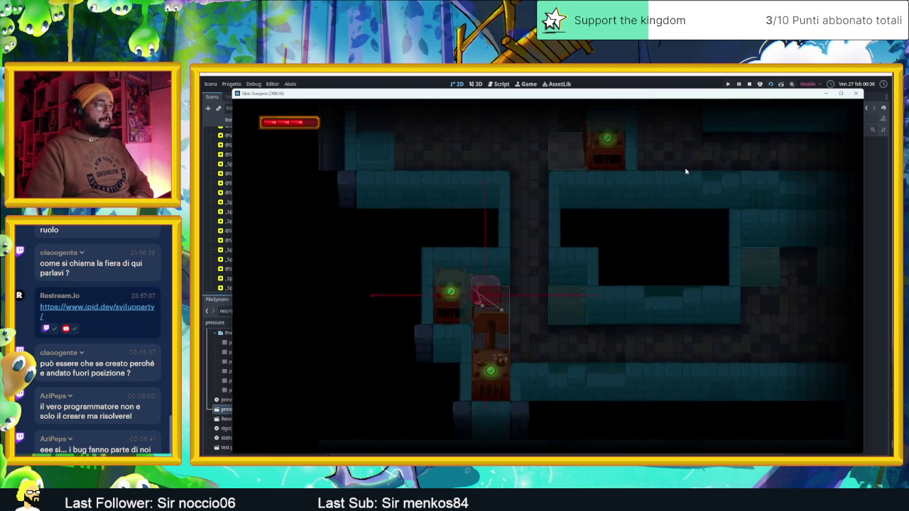
key("Down")
key("Right")
key("Down")
key("Up")
key("Left")
key("Down")
key("Right")
key("Up")
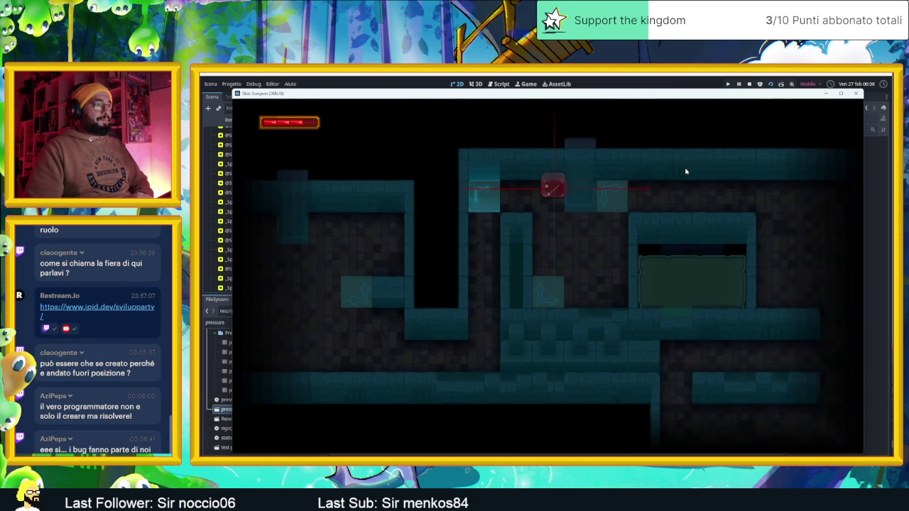
key("Down")
key("Right")
key("Down")
key("Up")
key("Left")
key("Right")
key("Up")
key("Right")
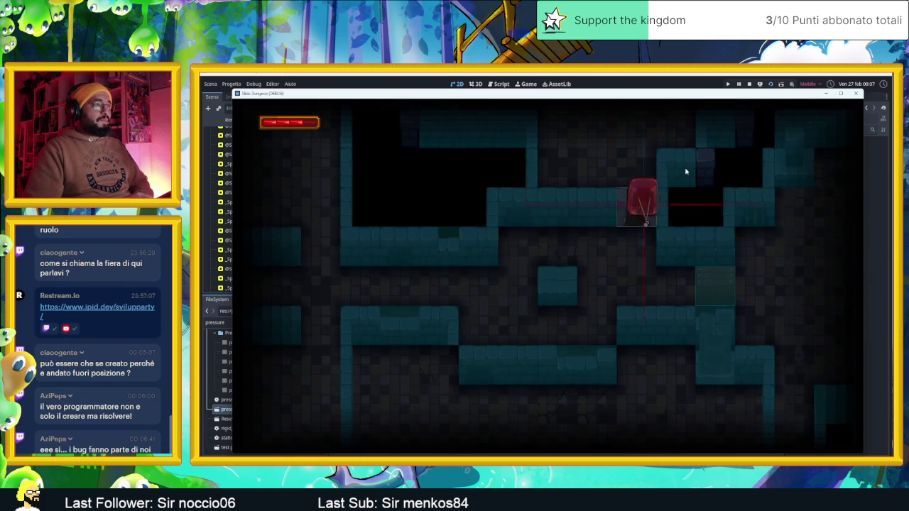
key("Up")
Guide the player over the arrow tile and up through the corridors, then stop the game
key("Left")
key("Right")
key("Left")
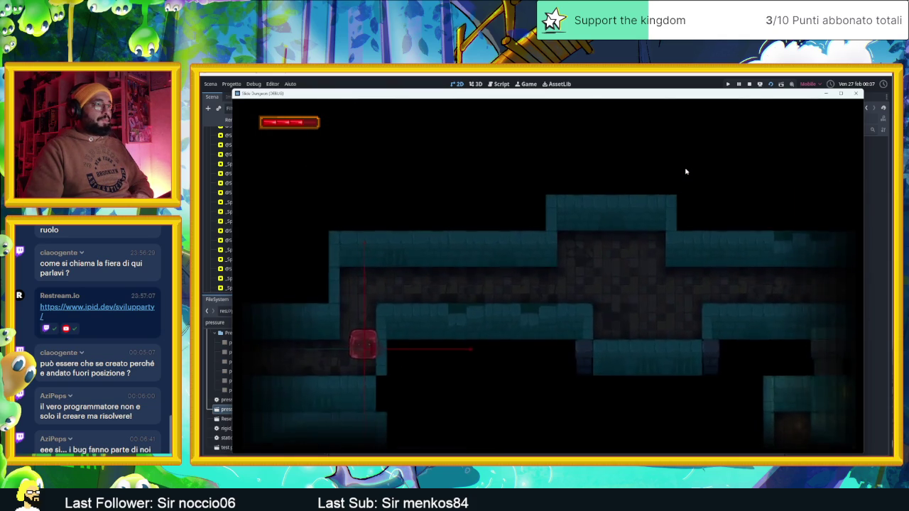
key("Right")
key("Up")
key("Down")
key("Down")
key("Right")
key("Up")
key("Right")
key("Left")
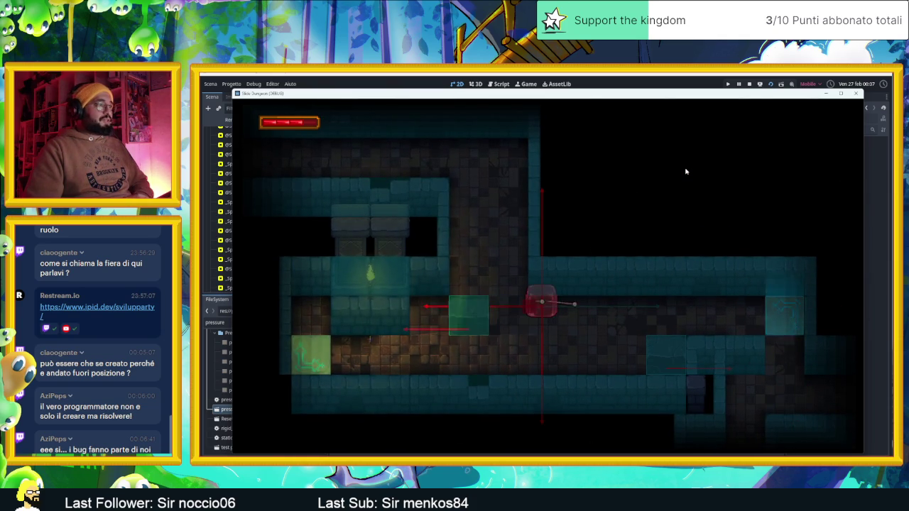
key("Right")
key("Down")
key("Up")
key("Left")
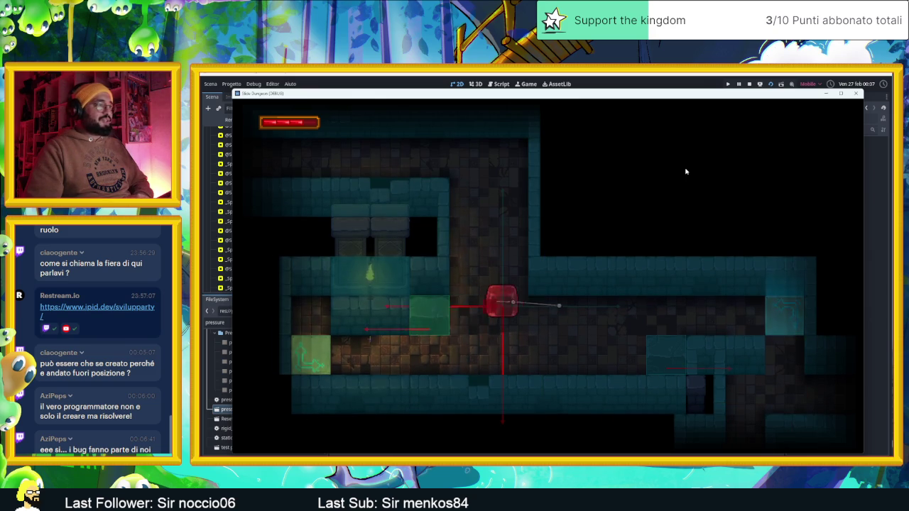
key("Down")
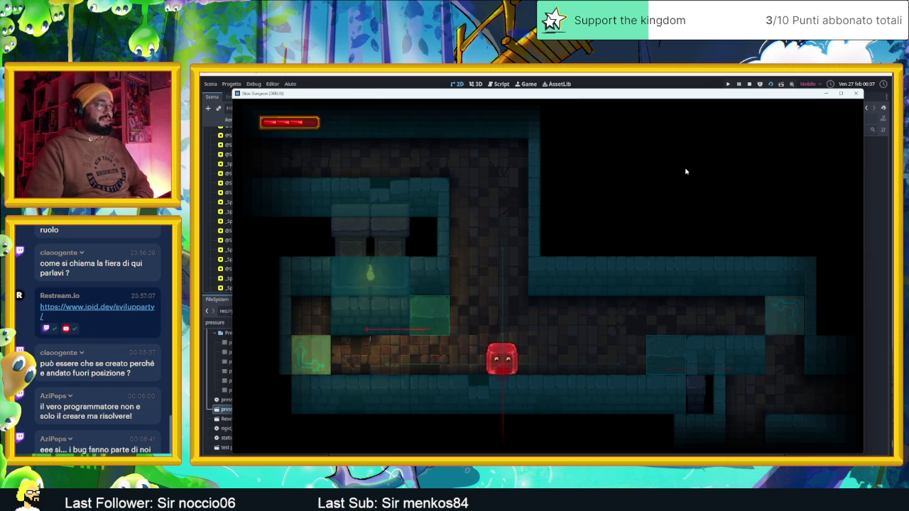
key("Left")
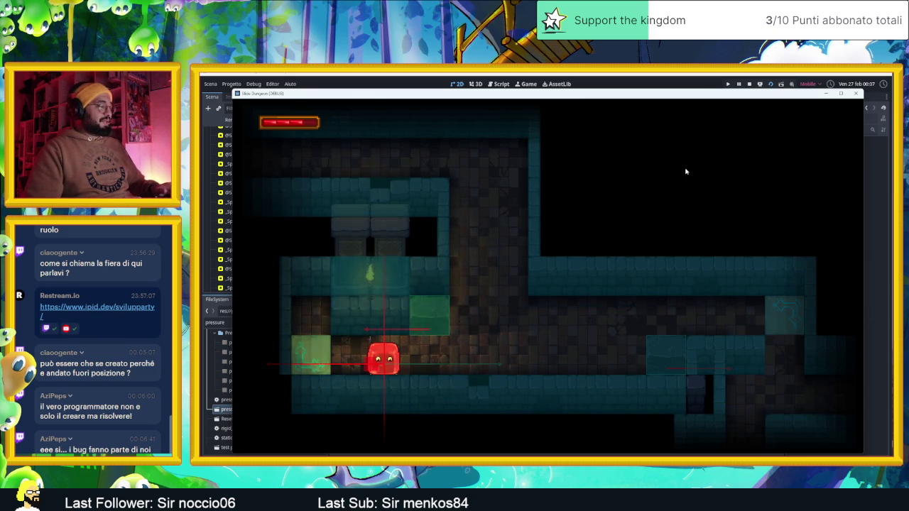
key("Right")
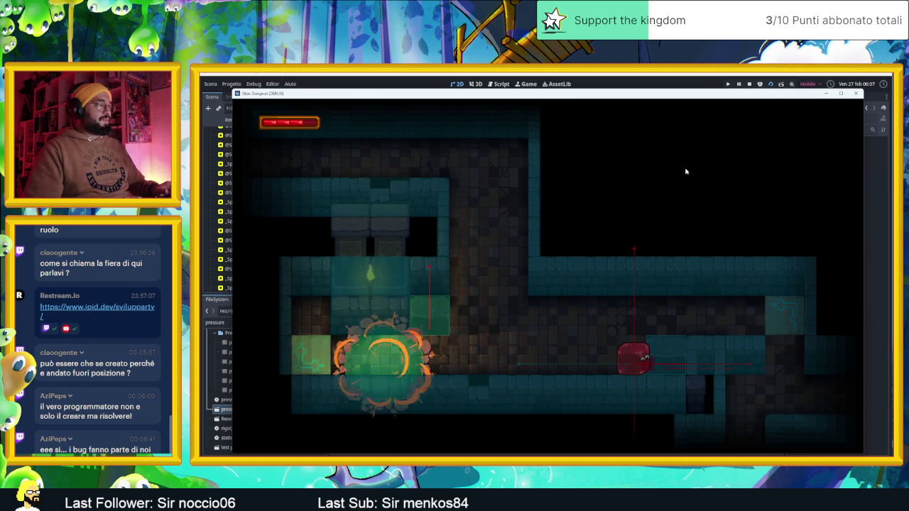
key("Up")
key("Right")
key("Left")
key("Left")
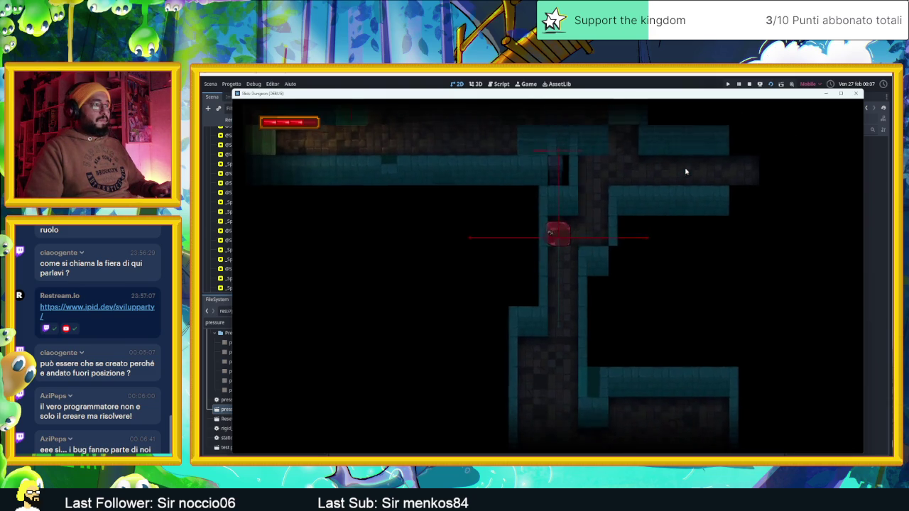
key("Down")
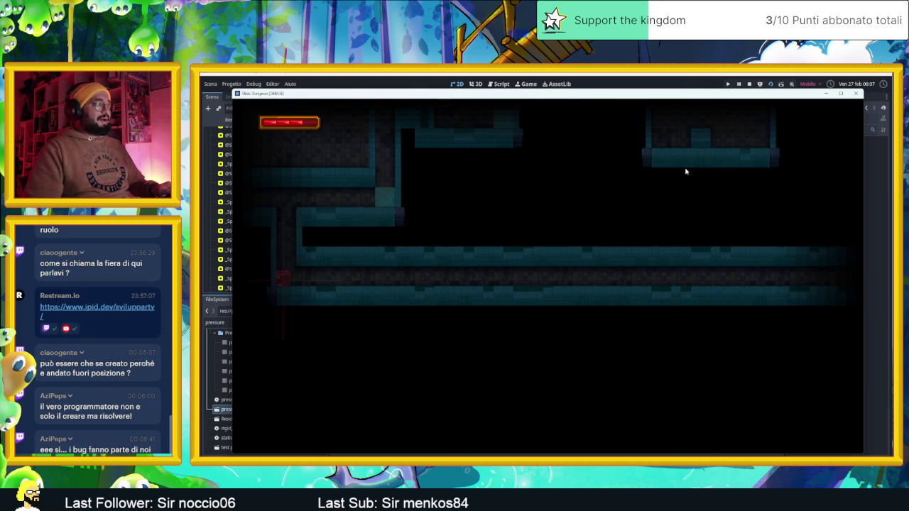
key("Left")
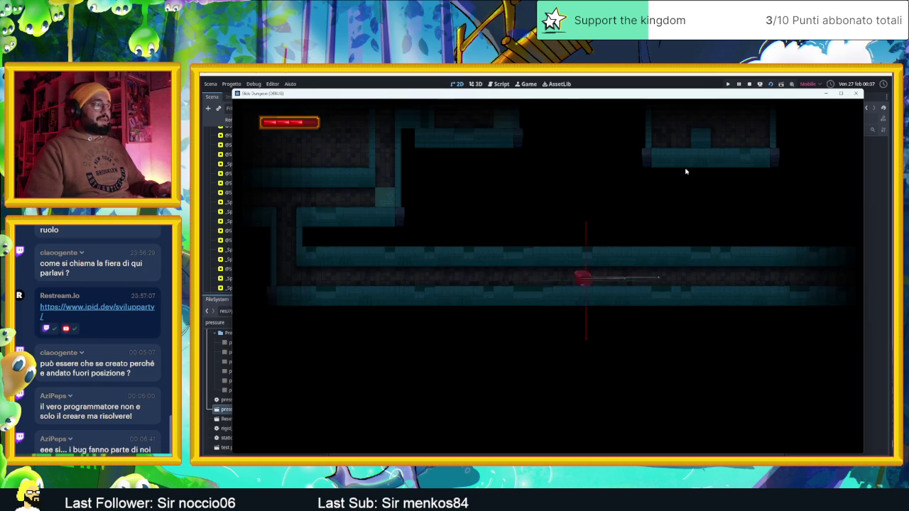
key("Up")
key("Down")
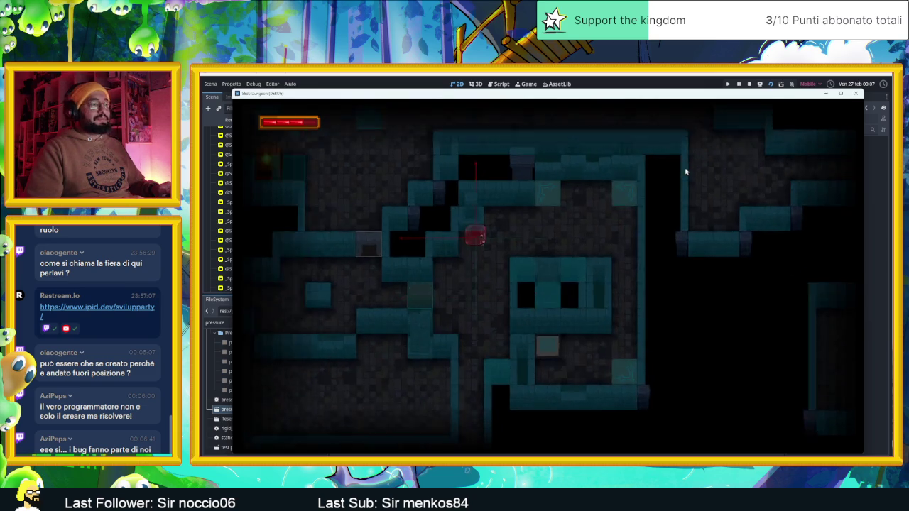
key("Left")
key("Up")
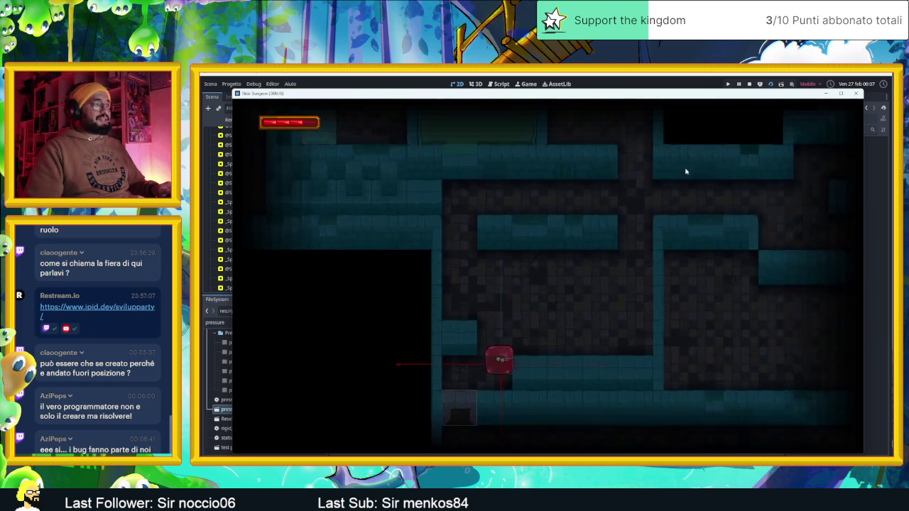
key("Right")
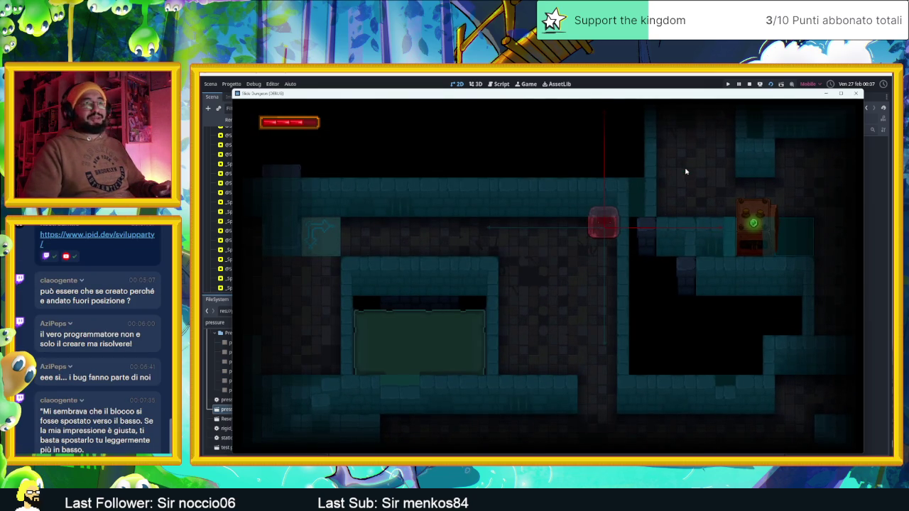
left_click(855, 94)
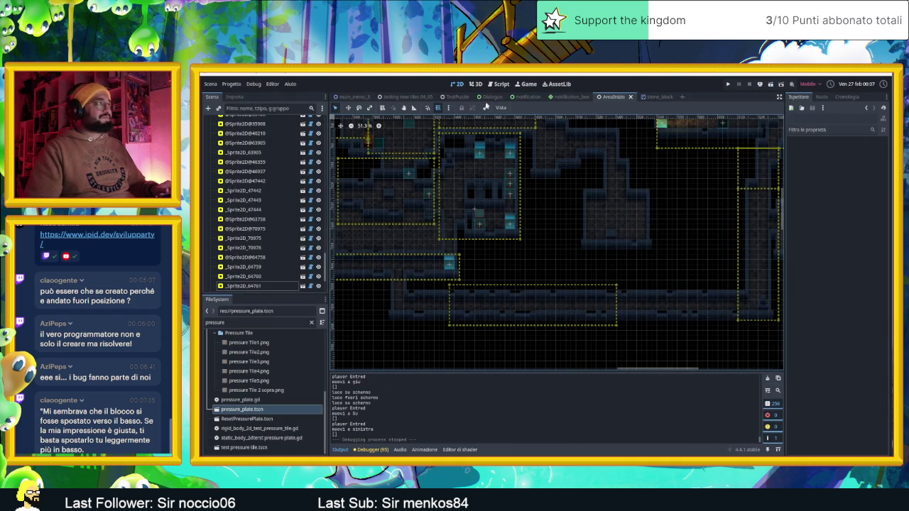
Hide the CameraNodeContainer so its yellow room outlines disappear from the level
left_click_drag(608, 183, 553, 223)
scroll("up", 3)
scroll("right", 3)
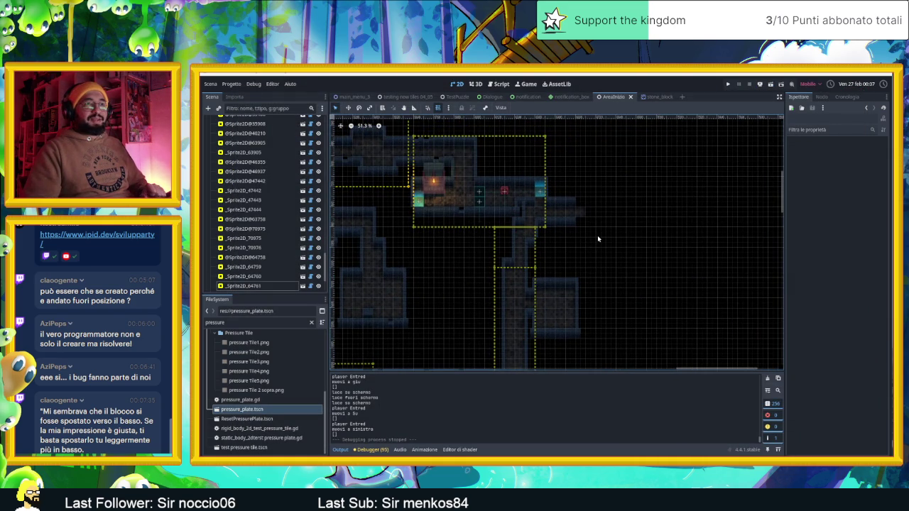
scroll("up", 3)
scroll("up", 3)
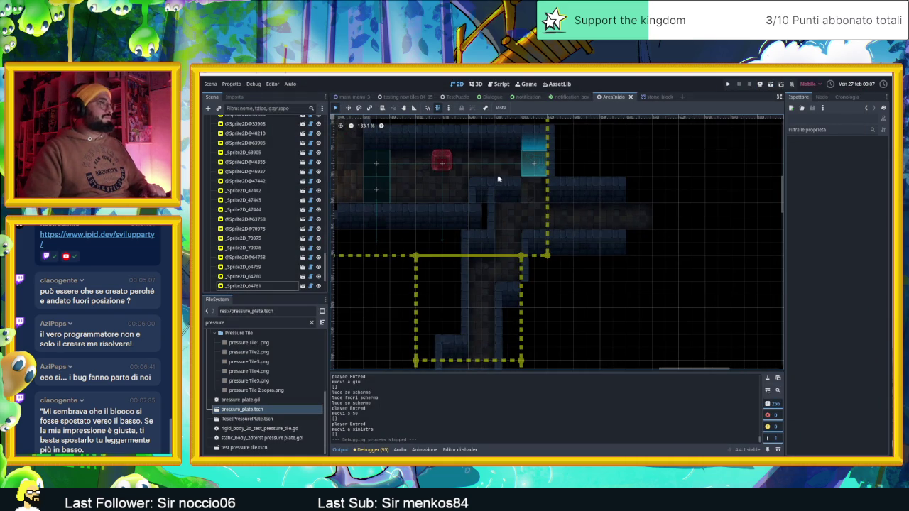
scroll("up", 3)
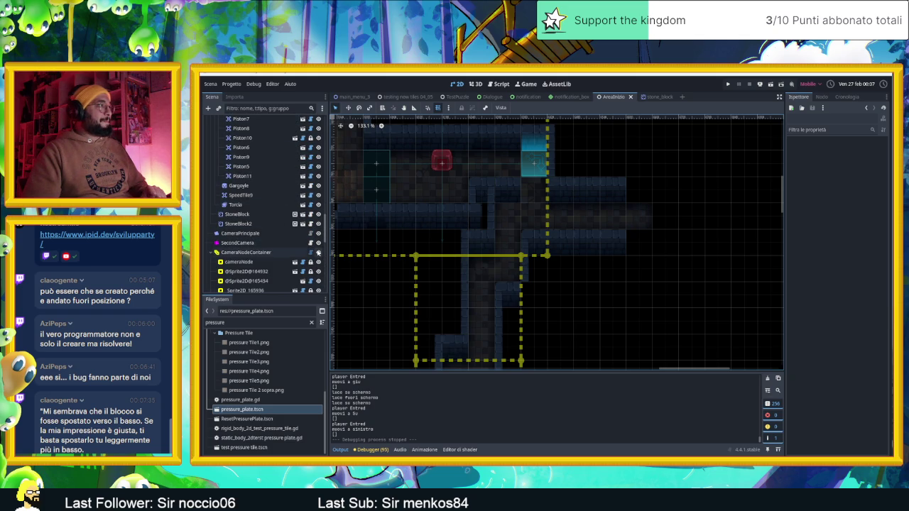
left_click(318, 253)
Save the scene with Ctrl+S and pan around the level to review the layout
key("ctrl+s")
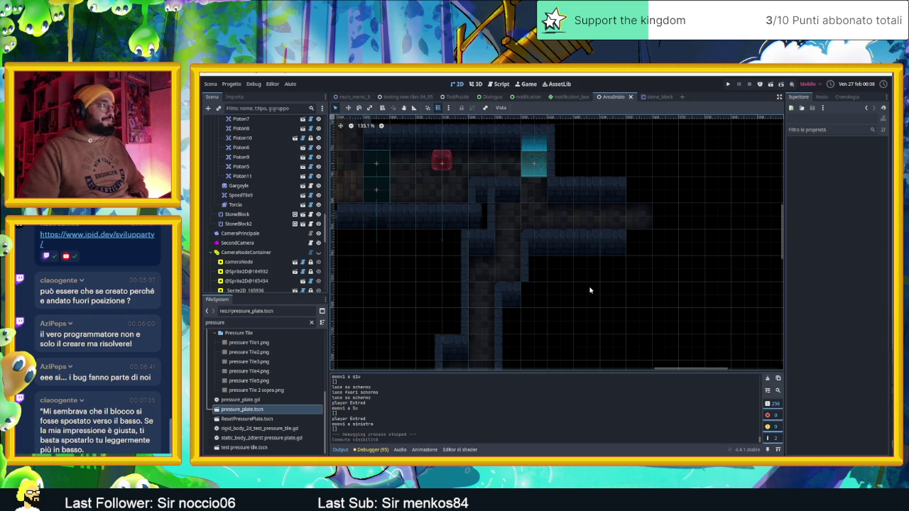
scroll("up", 3)
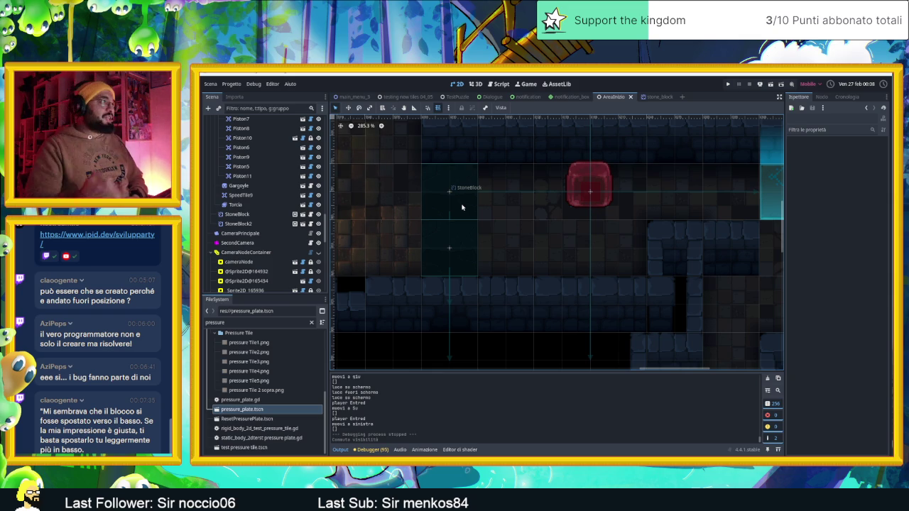
left_click_drag(468, 211, 620, 225)
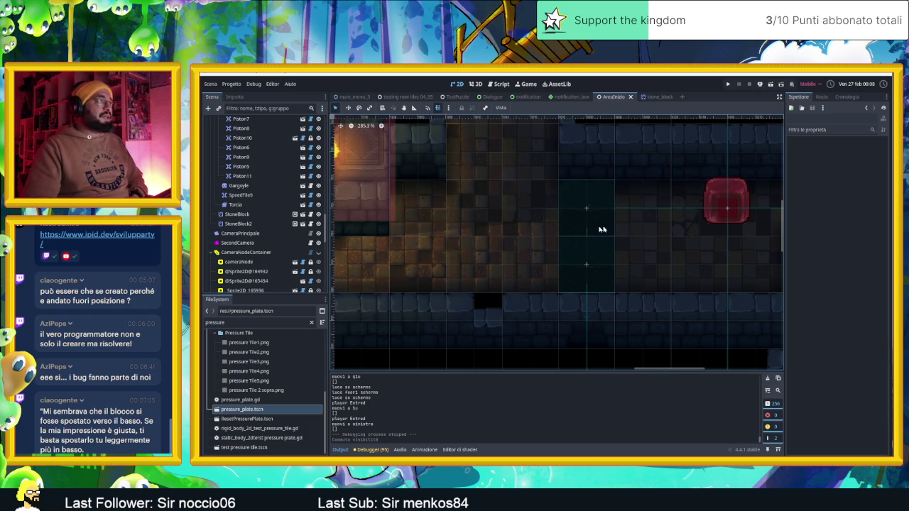
scroll("right", 3)
scroll("down", 3)
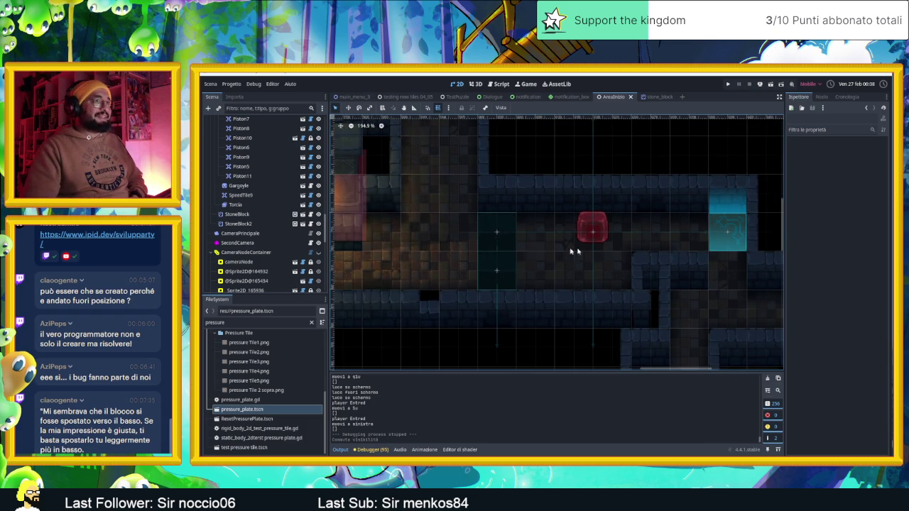
scroll("right", 3)
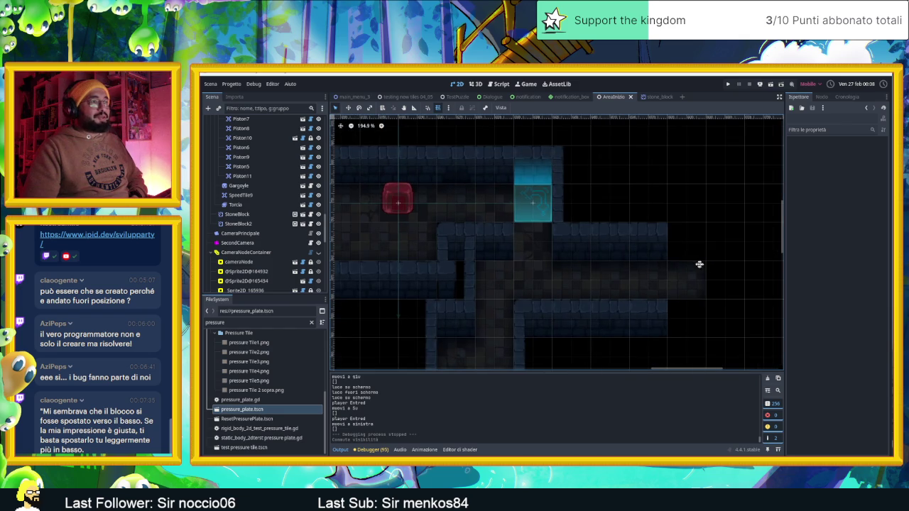
scroll("down", 3)
scroll("down", 3)
scroll("up", 3)
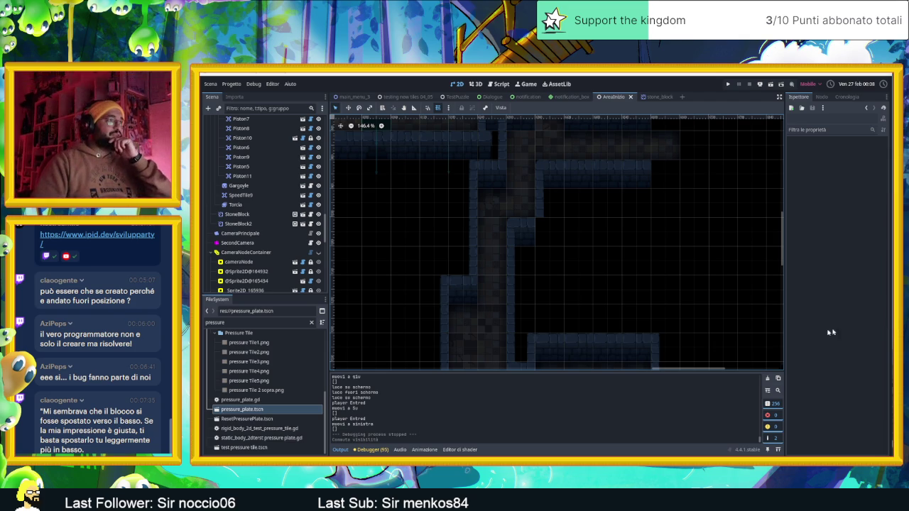
scroll("up", 3)
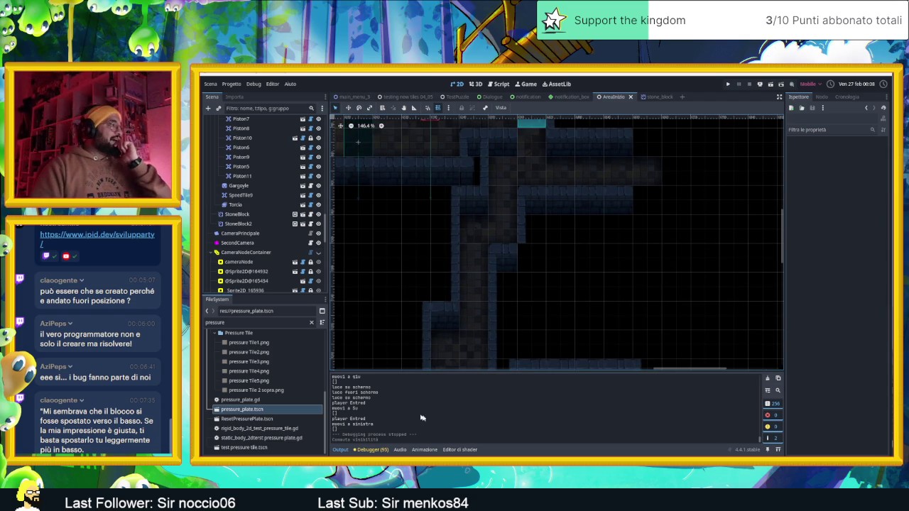
scroll("up", 3)
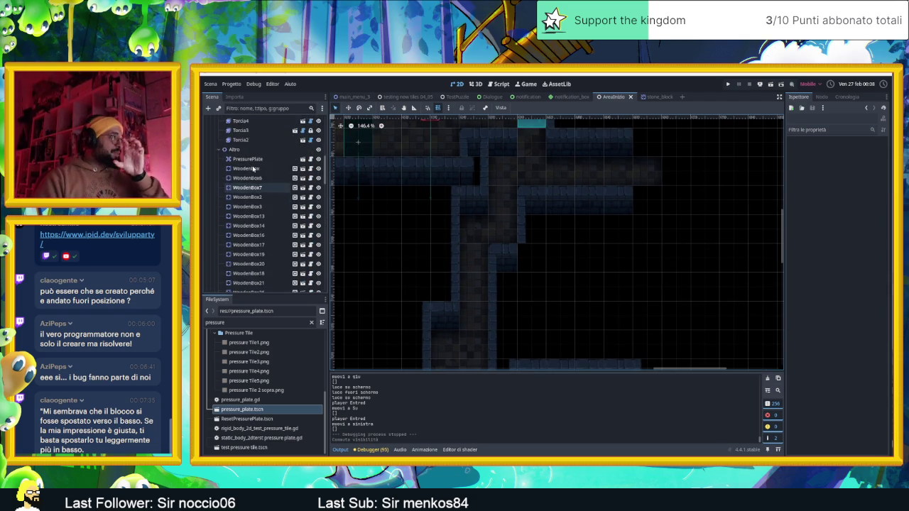
scroll("up", 3)
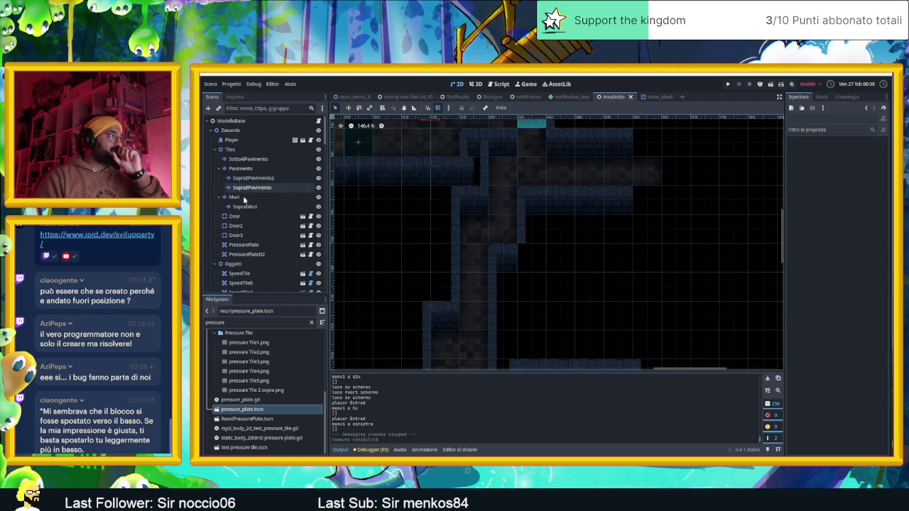
Select the Muri TileMapLayer and pick wall tile (4, 0) from its tileset
left_click(238, 197)
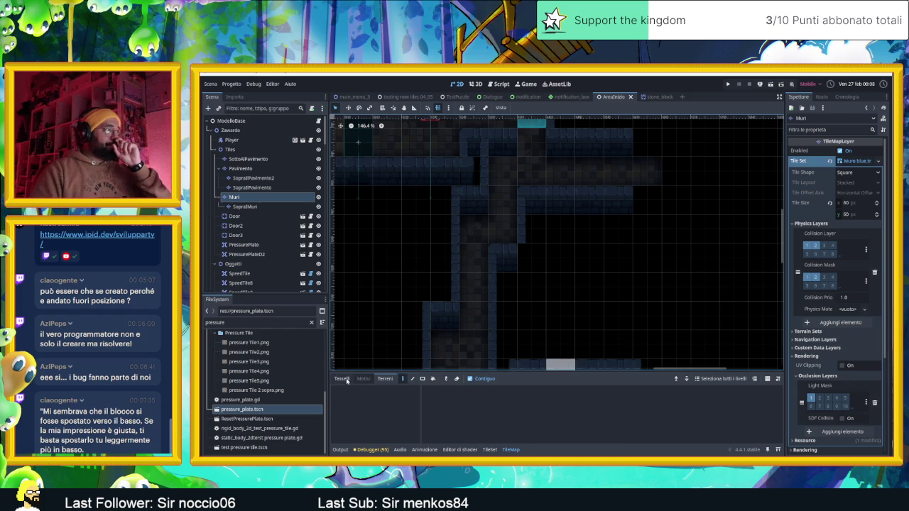
left_click(343, 379)
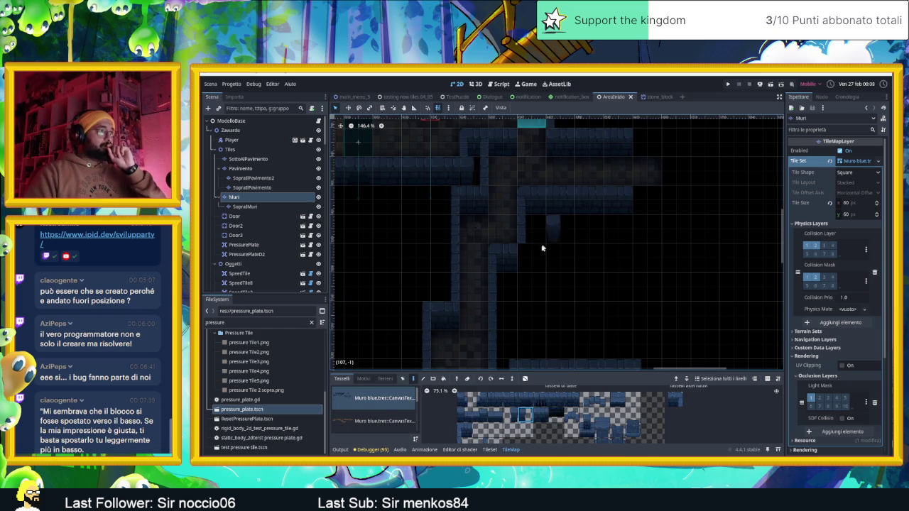
scroll("down", 3)
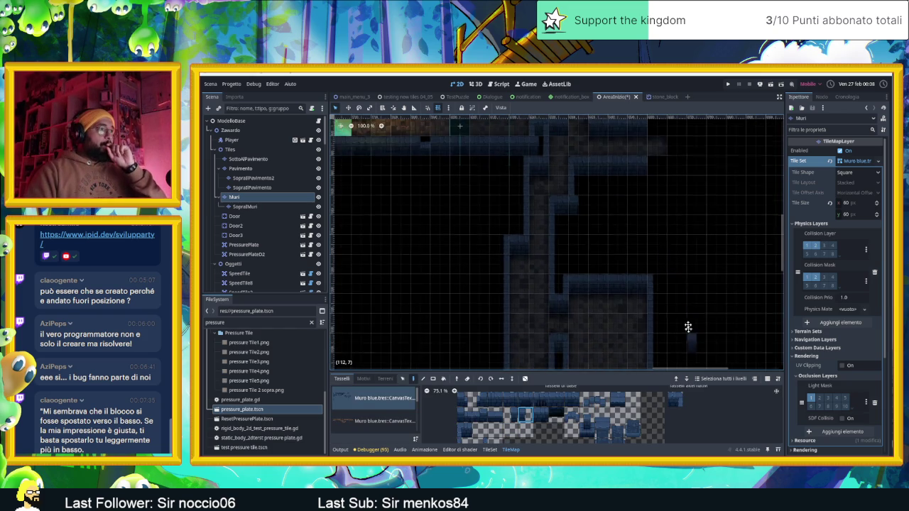
scroll("right", 3)
scroll("up", 3)
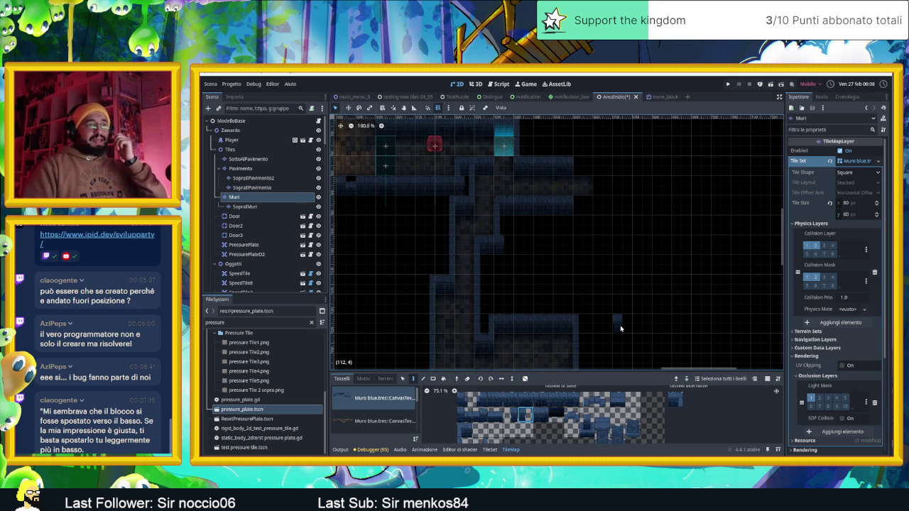
left_click_drag(617, 226, 641, 293)
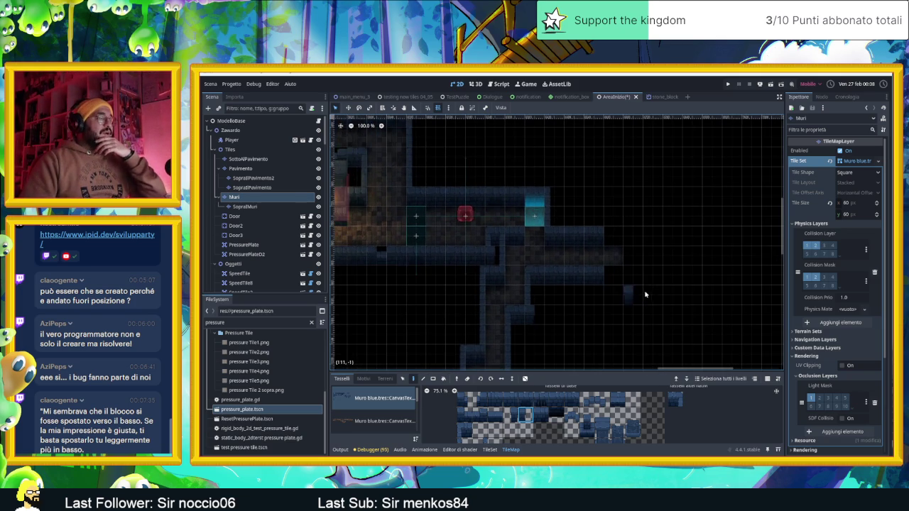
scroll("right", 3)
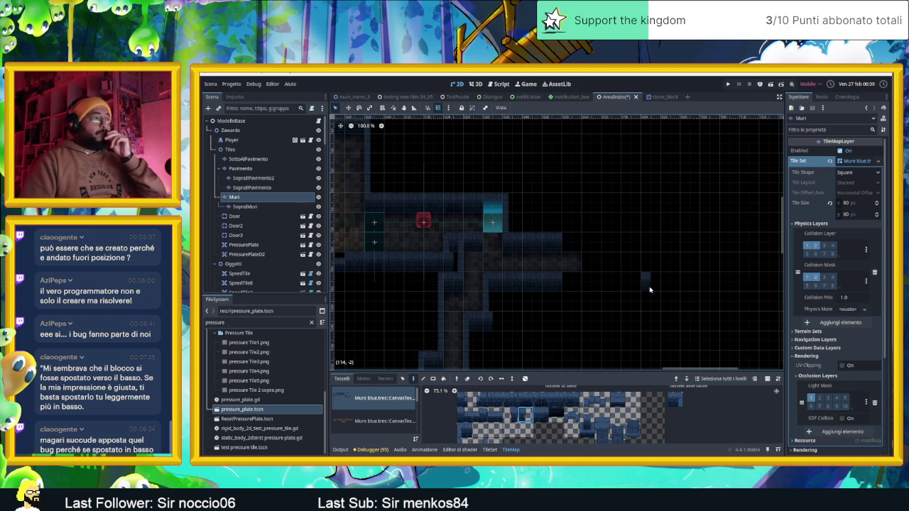
scroll("right", 3)
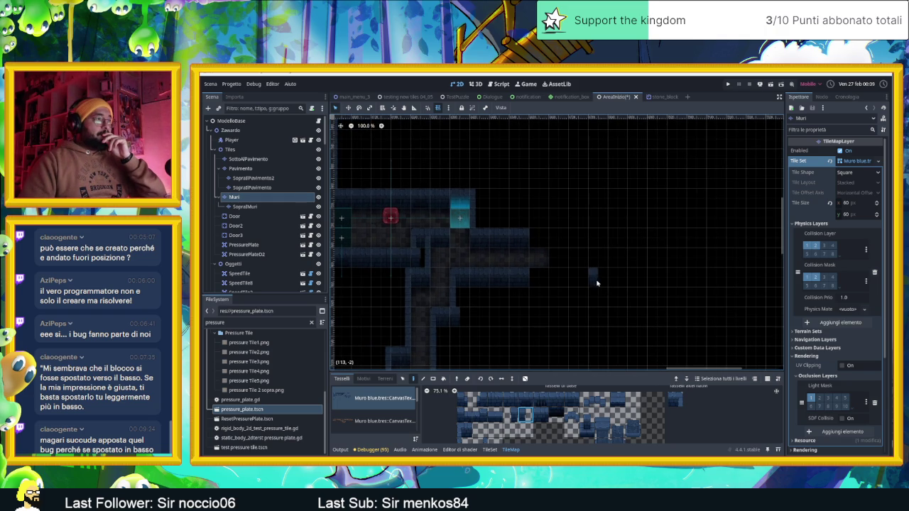
scroll("up", 3)
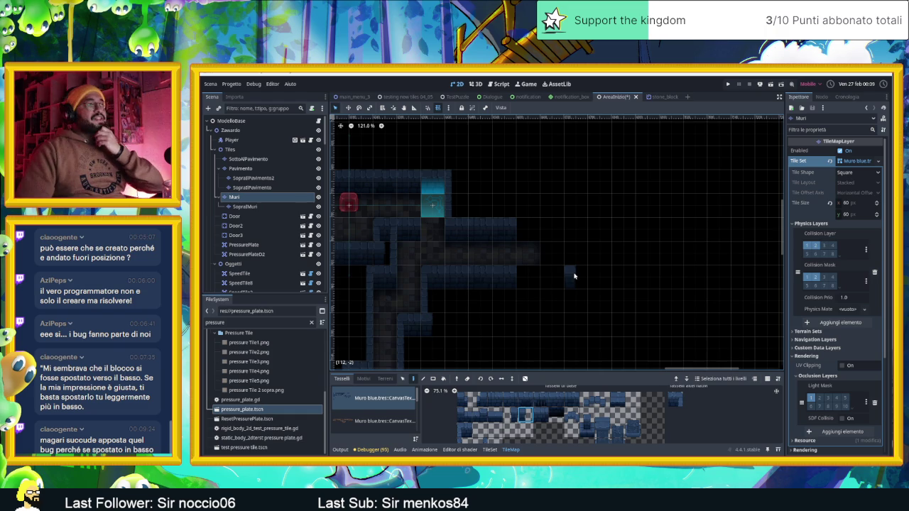
left_click(523, 399)
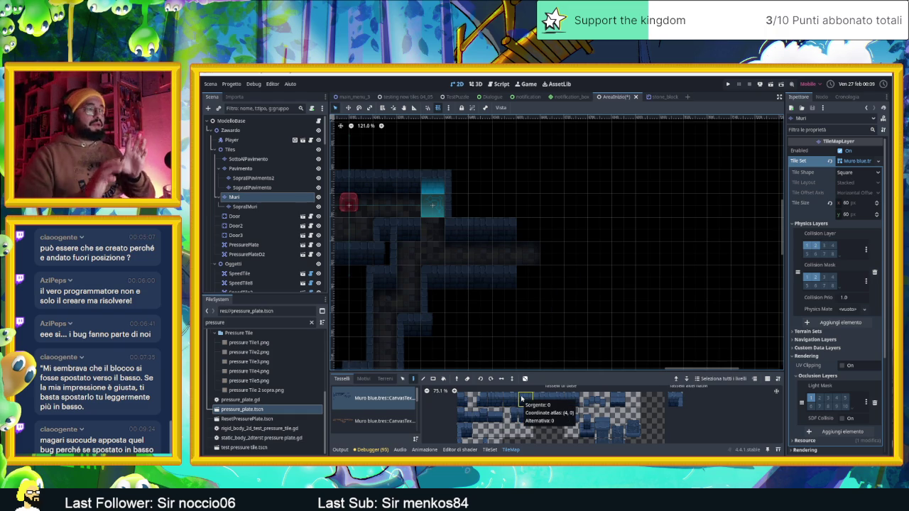
Turn on random placement, paint a wall row extending the top wall right, and erase a stray tile
left_click(538, 234)
left_click_drag(496, 399, 458, 416)
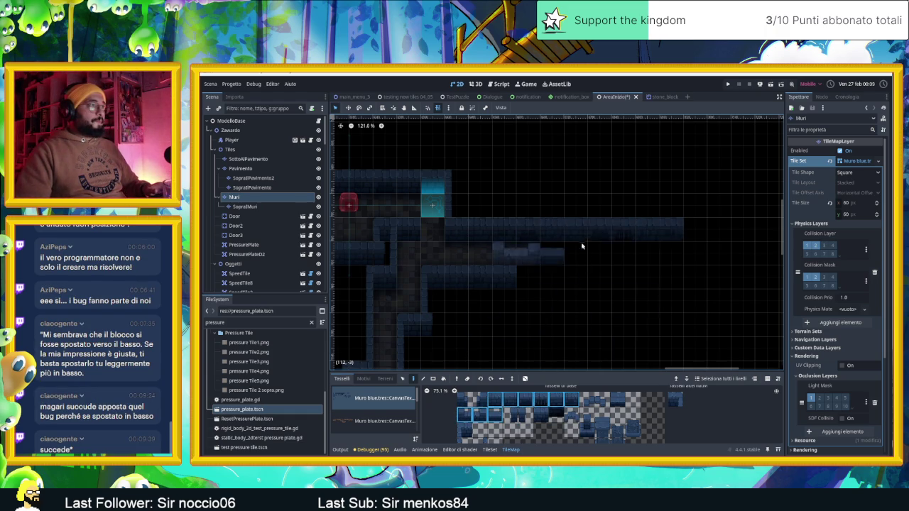
left_click(525, 379)
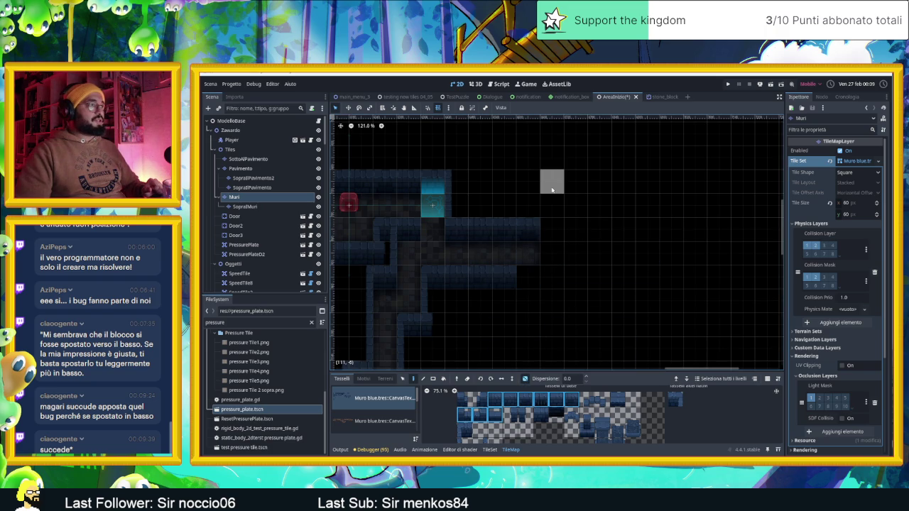
left_click_drag(532, 216, 683, 230)
scroll("down", 3)
scroll("right", 3)
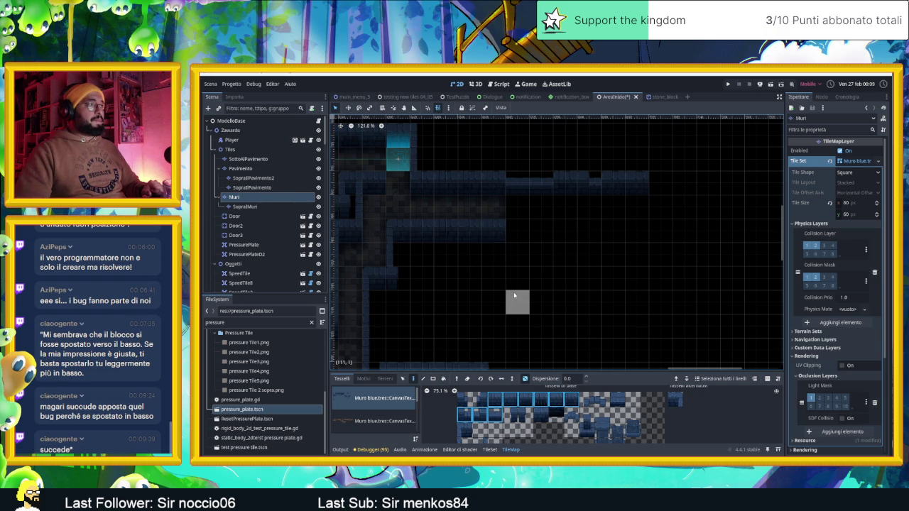
right_click(496, 232)
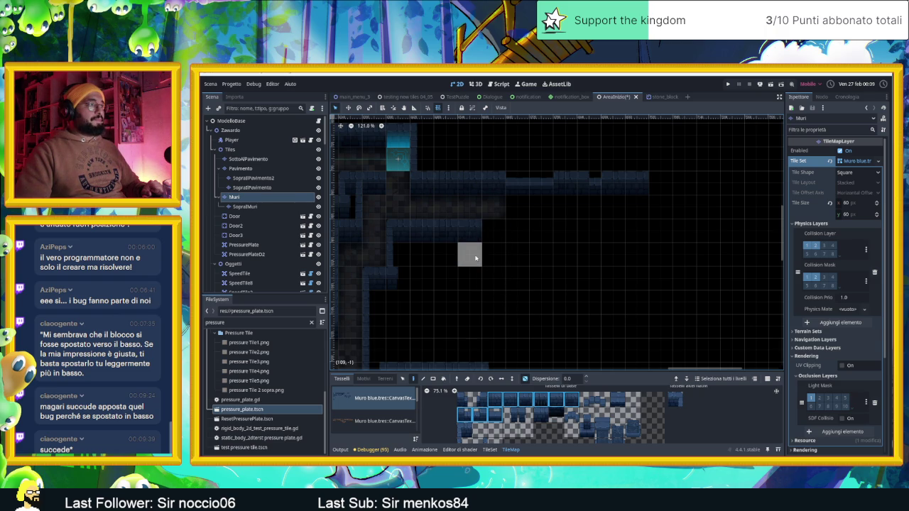
Add individual wall tiles and a three-tile wall block along the top wall
left_click(676, 400)
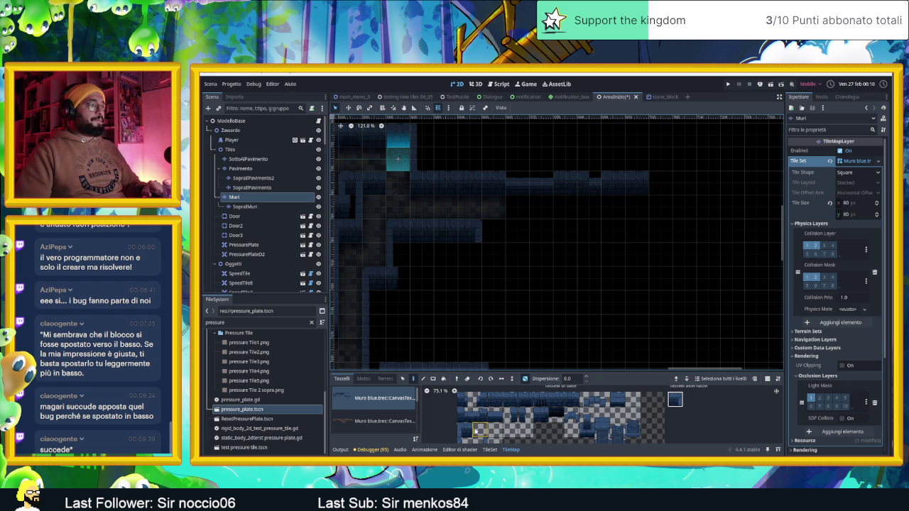
left_click(464, 430)
left_click(518, 224)
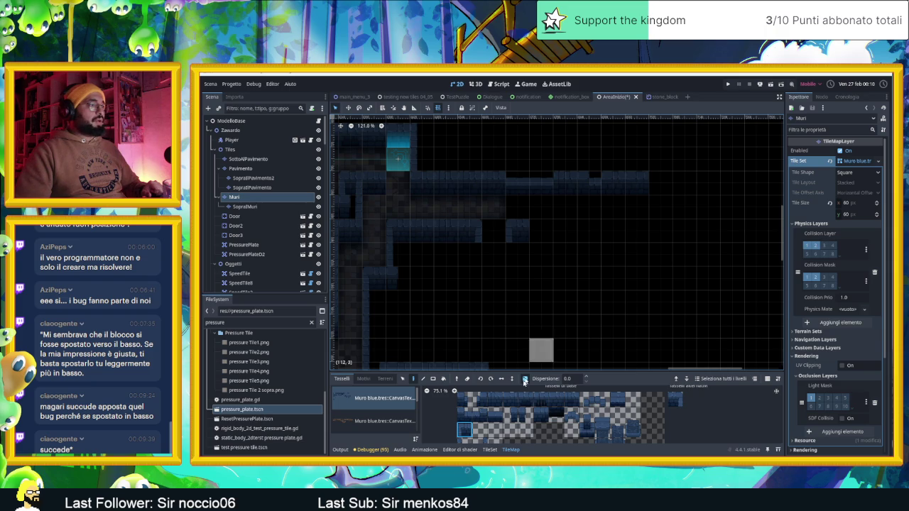
left_click_drag(504, 403, 575, 401)
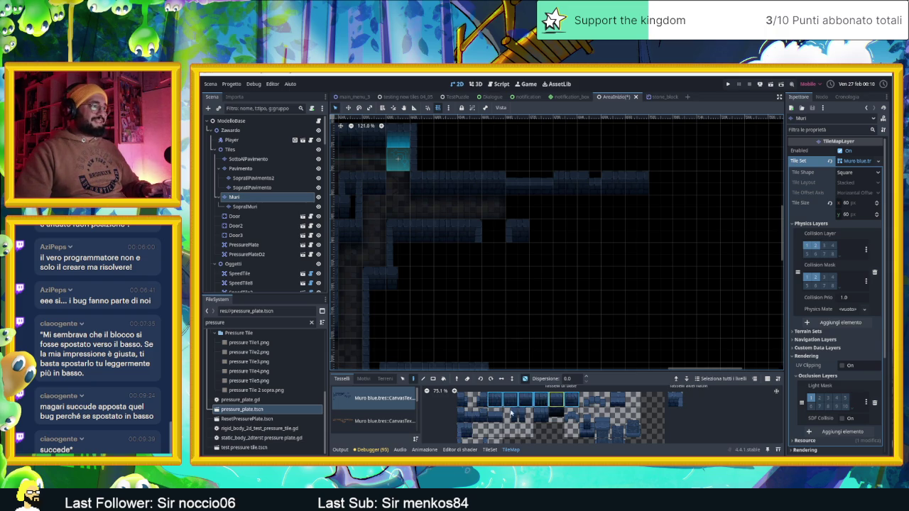
left_click_drag(495, 417, 467, 416)
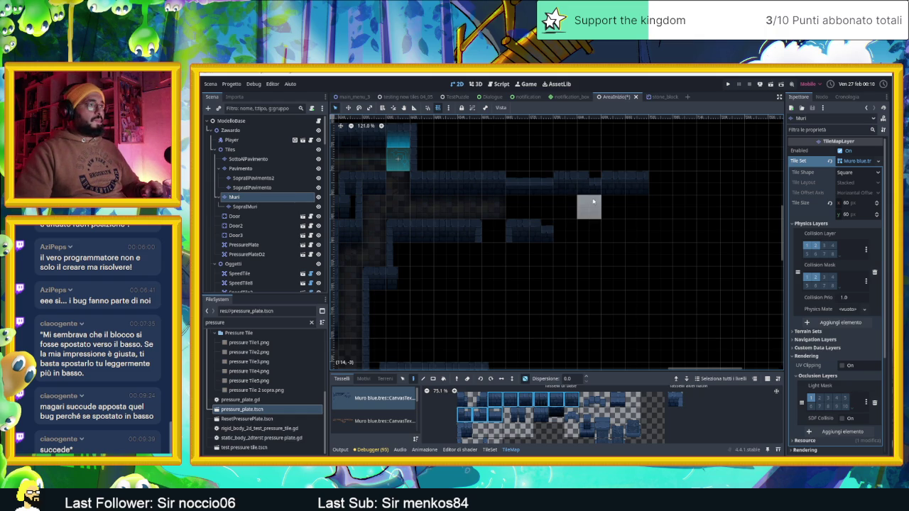
left_click(588, 231)
left_click_drag(641, 233, 597, 248)
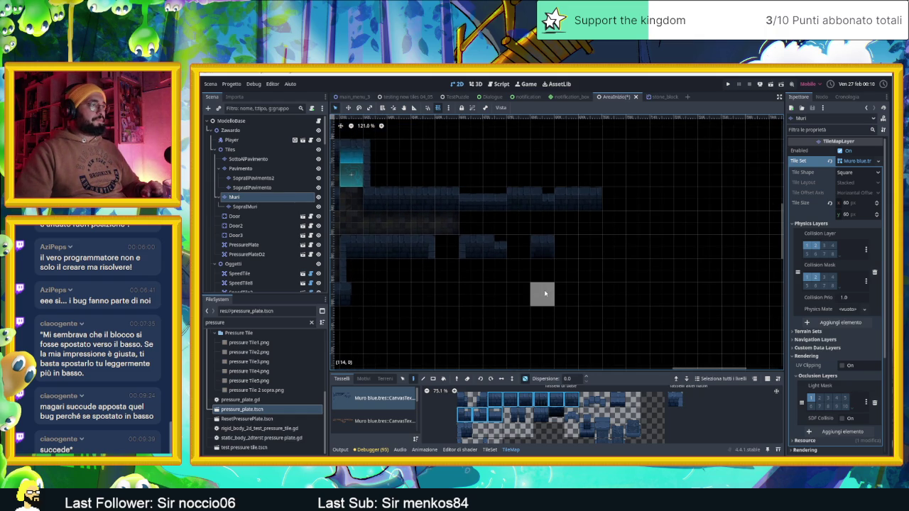
Paint wall tiles beneath the upper wall, then select the top row of wall tiles
scroll("down", 3)
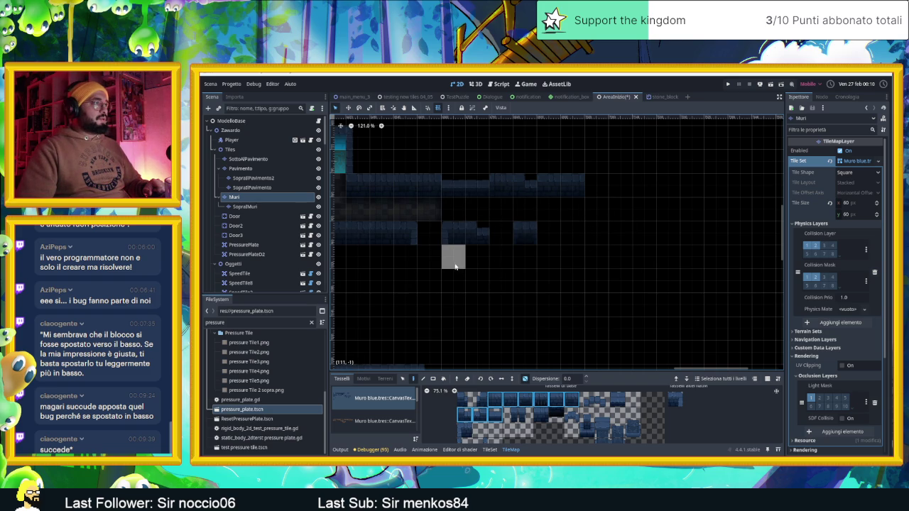
left_click(454, 263)
left_click(476, 258)
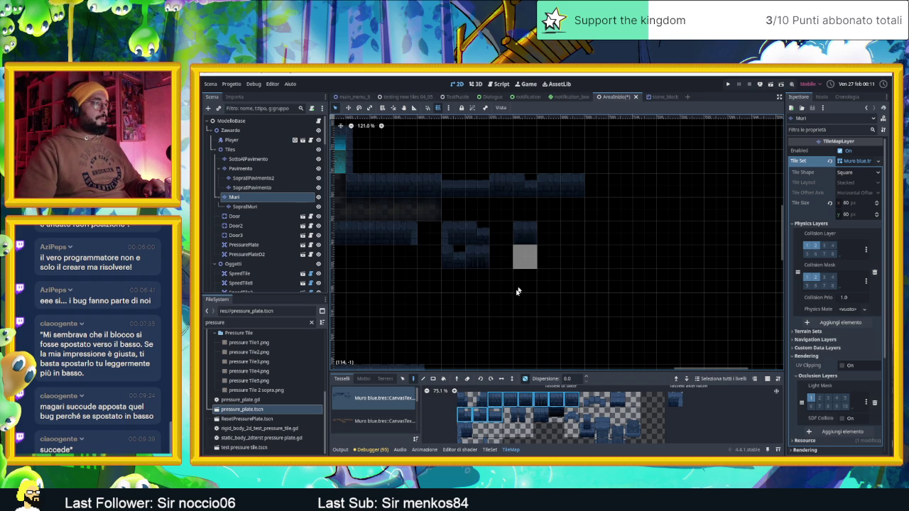
scroll("down", 3)
left_click(477, 438)
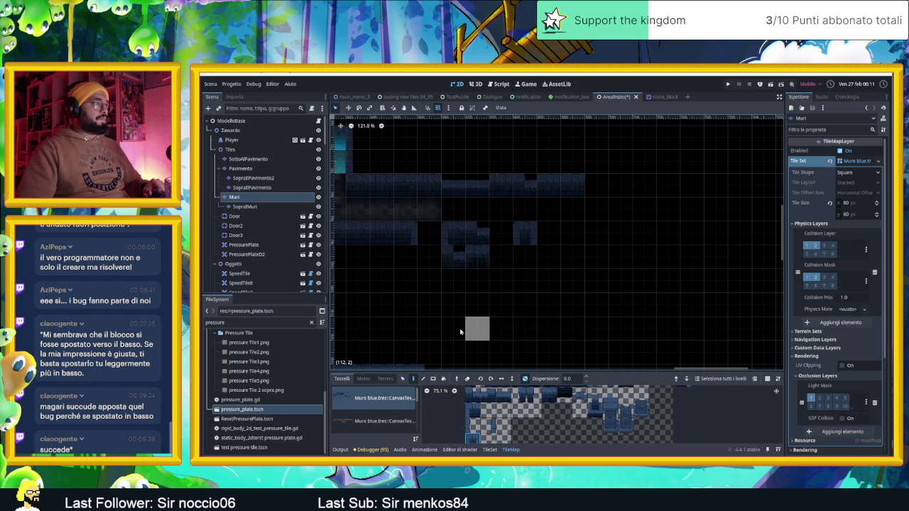
left_click(489, 426)
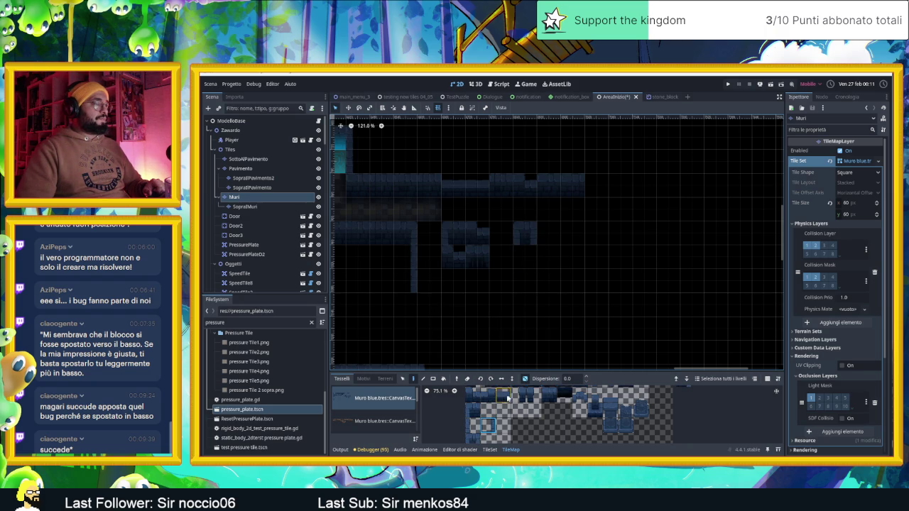
scroll("up", 3)
left_click_drag(501, 400, 587, 402)
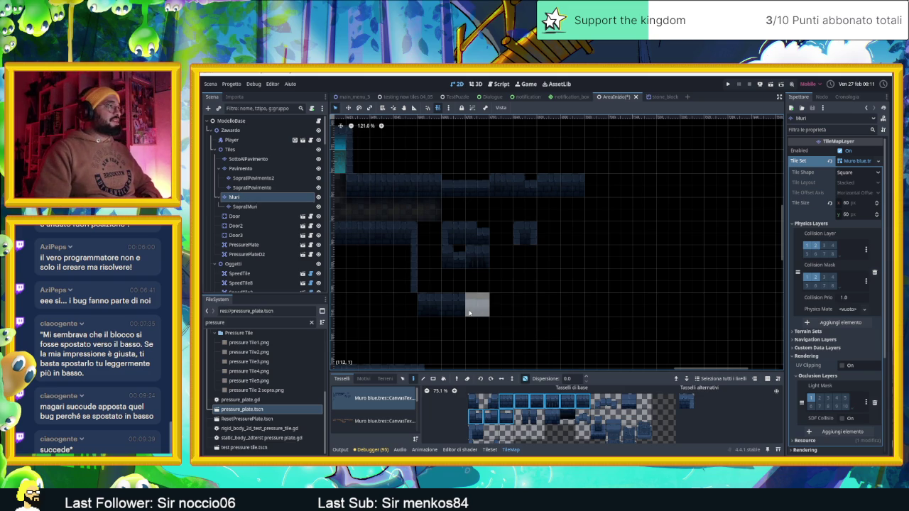
Paint single wall tiles and extend the bottom wall row by two tiles
left_click(524, 417)
left_click(406, 305)
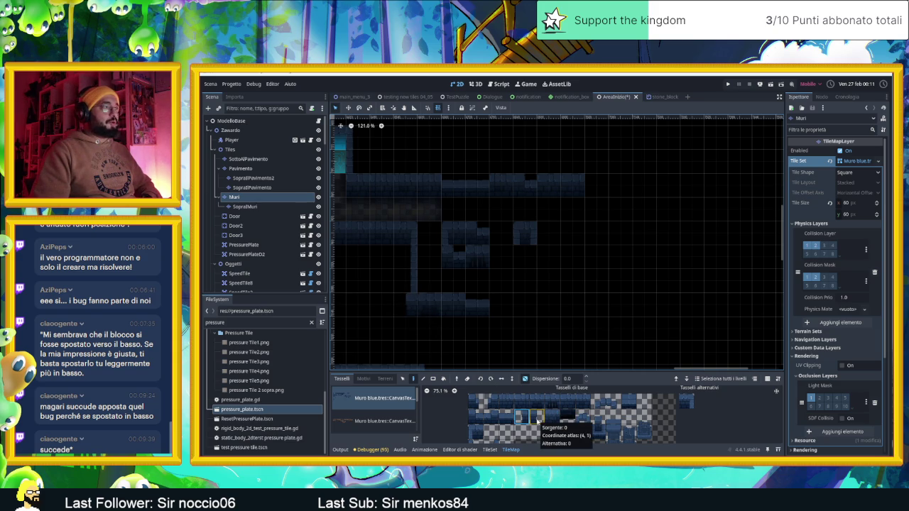
left_click_drag(506, 401, 483, 402)
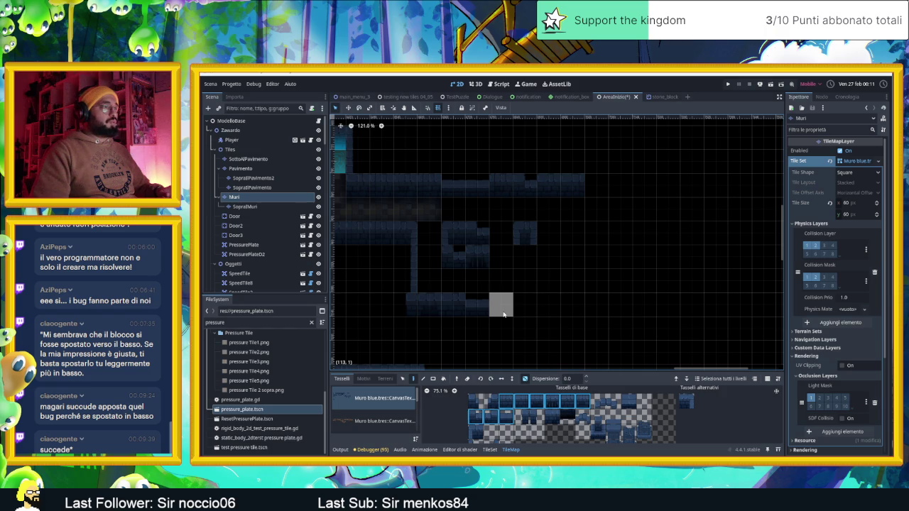
left_click_drag(503, 314, 525, 306)
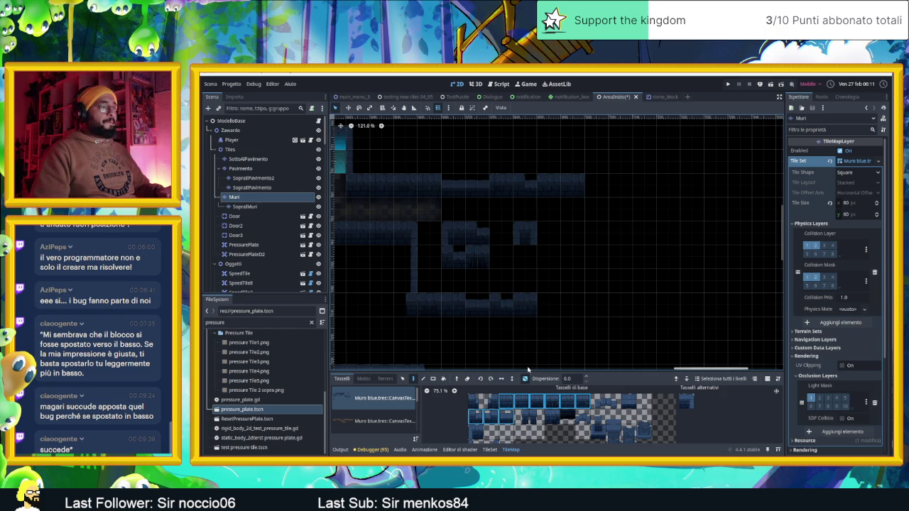
Extend the right wall column downward using the alternative version of a wall tile
scroll("right", 3)
scroll("right", 3)
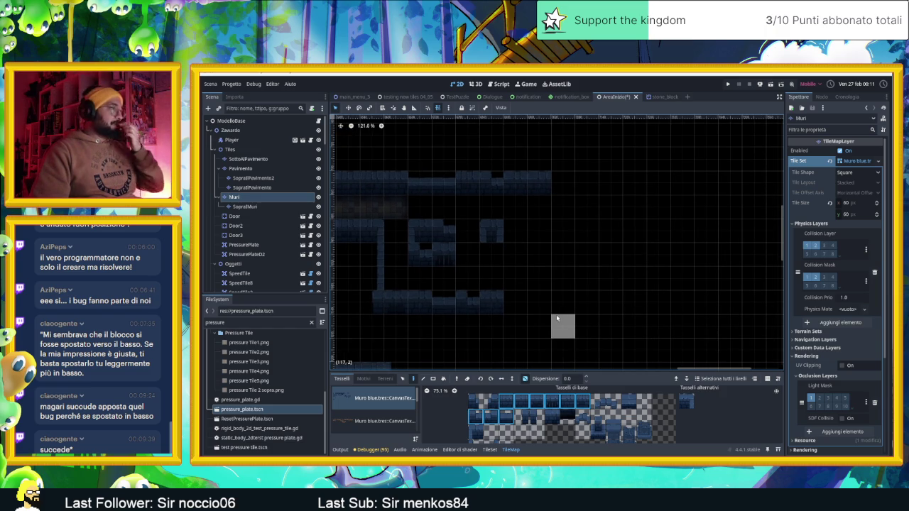
left_click(628, 401)
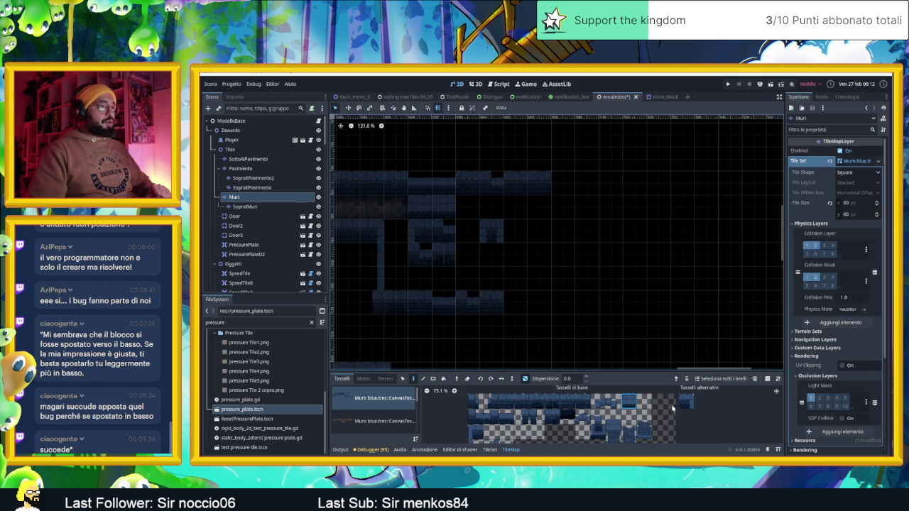
left_click(683, 401)
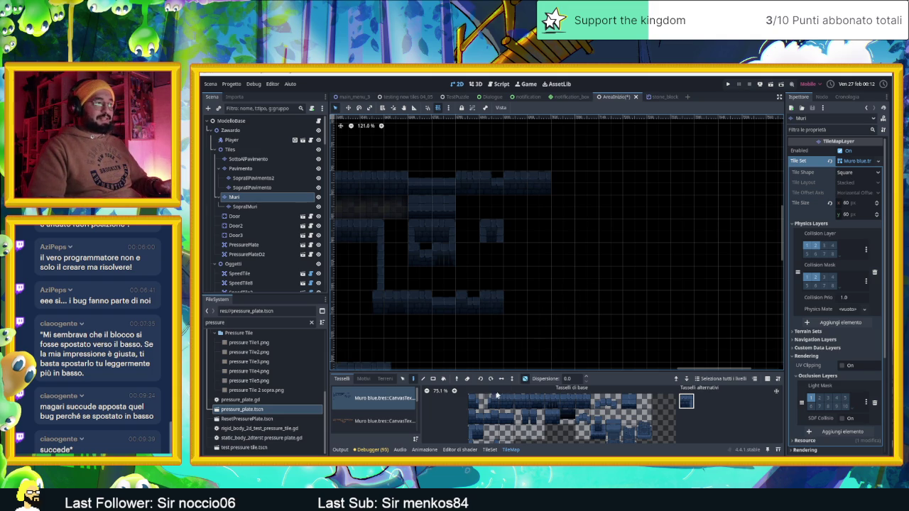
scroll("down", 3)
scroll("down", 3)
left_click(485, 425)
left_click_drag(491, 254, 492, 278)
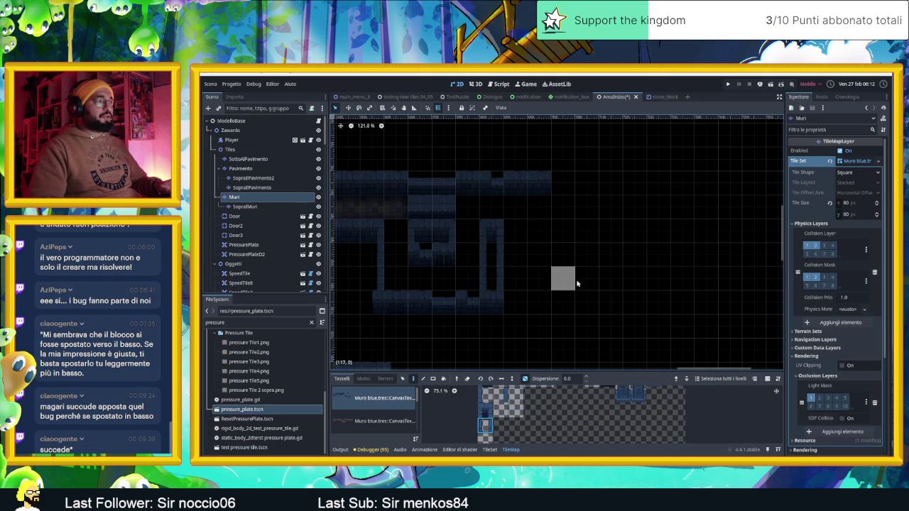
Select the SopraMuri layer and pick a three-tile column of wall tiles
scroll("up", 3)
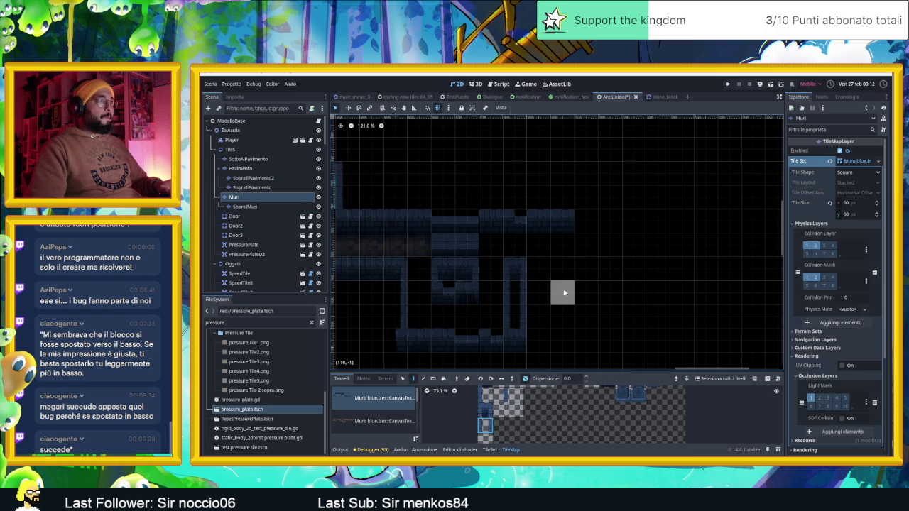
scroll("down", 3)
scroll("up", 3)
left_click(244, 206)
scroll("up", 3)
left_click_drag(625, 429, 625, 393)
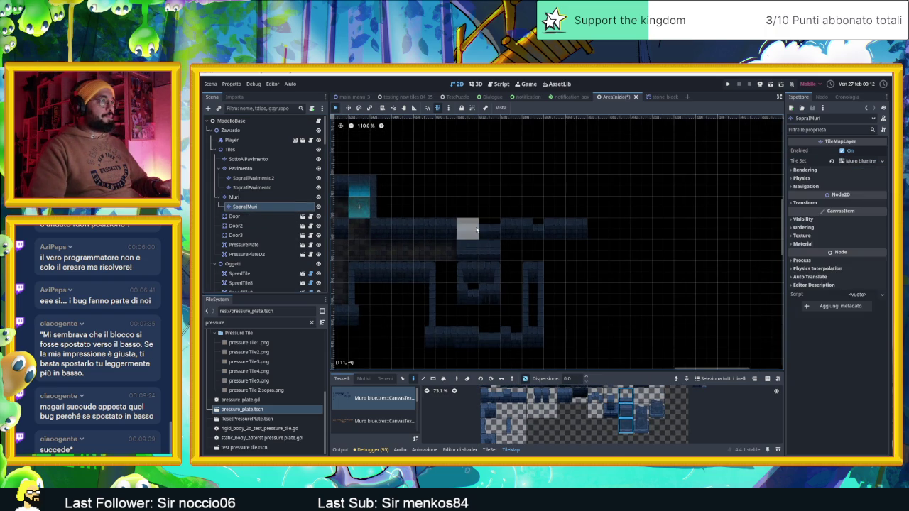
Disable the random tile dice and make Muri the edited layer again
left_click(525, 379)
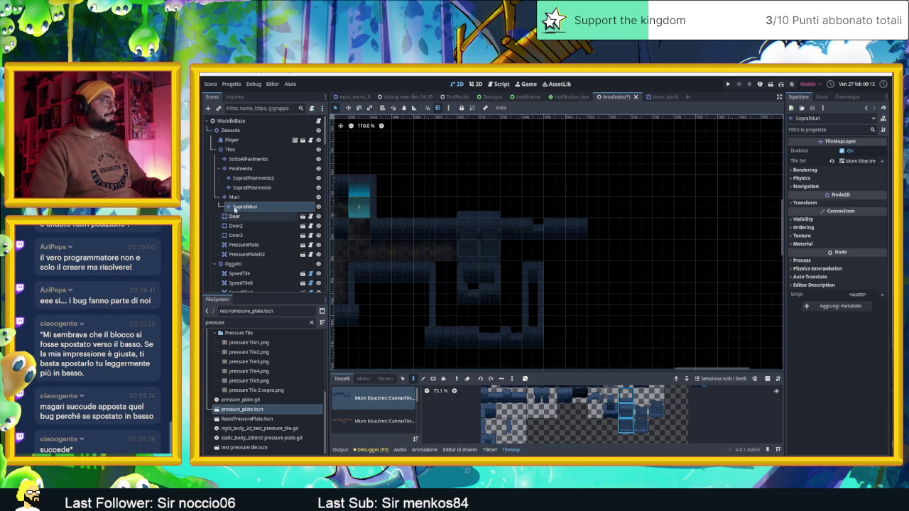
left_click(235, 198)
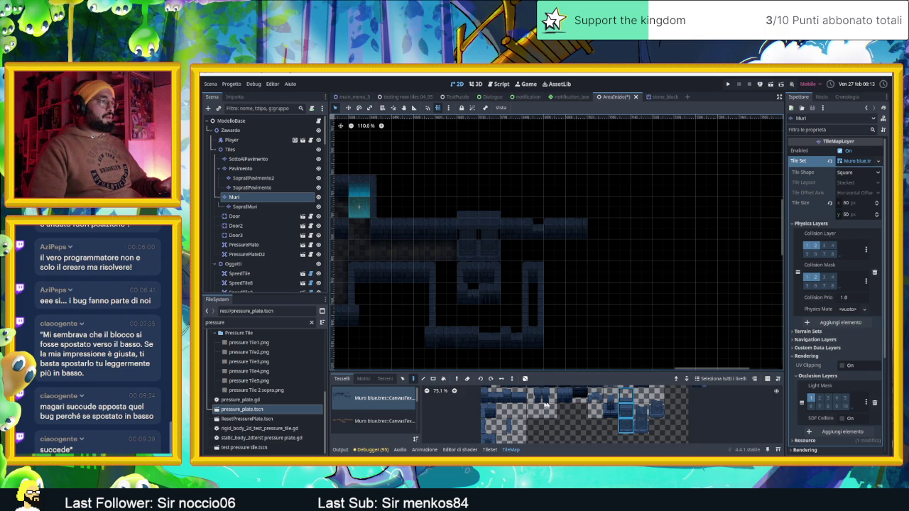
Re-enable random scattering and try extending the top wall right, then undo that stroke
left_click(565, 407)
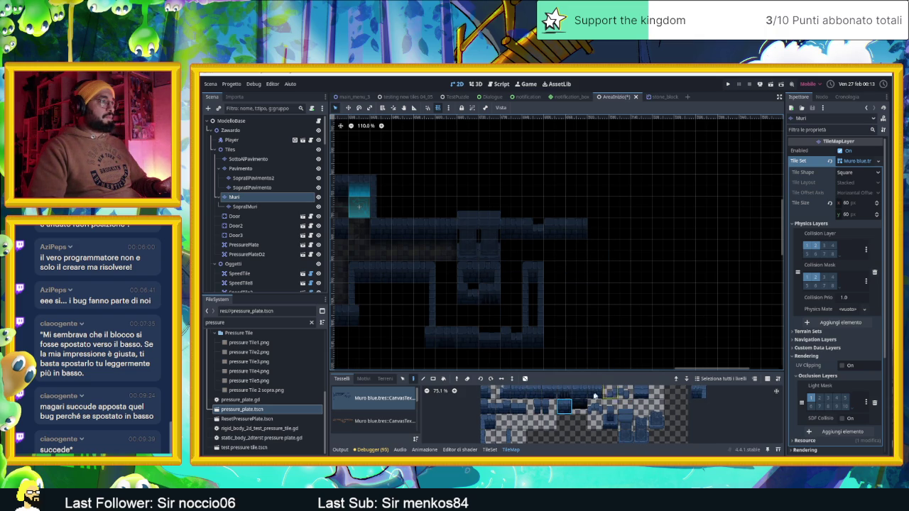
left_click_drag(600, 392, 486, 392)
left_click(525, 379)
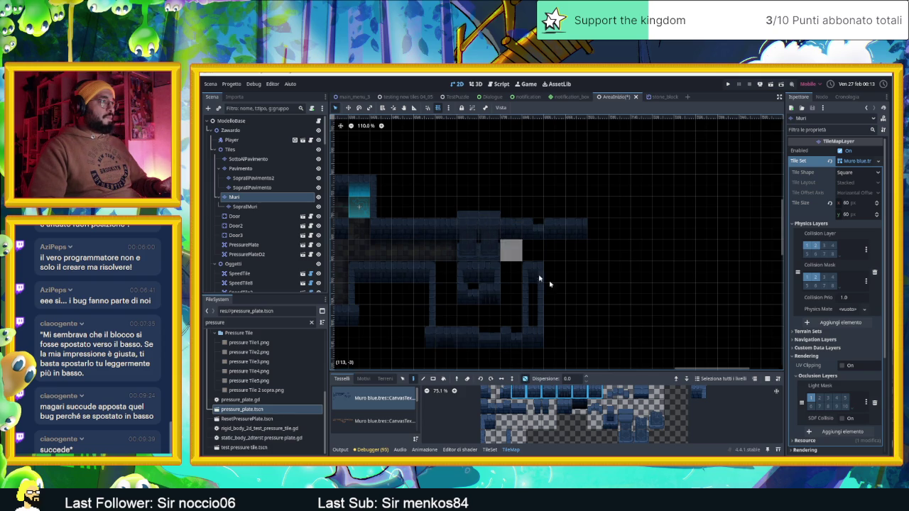
scroll("down", 3)
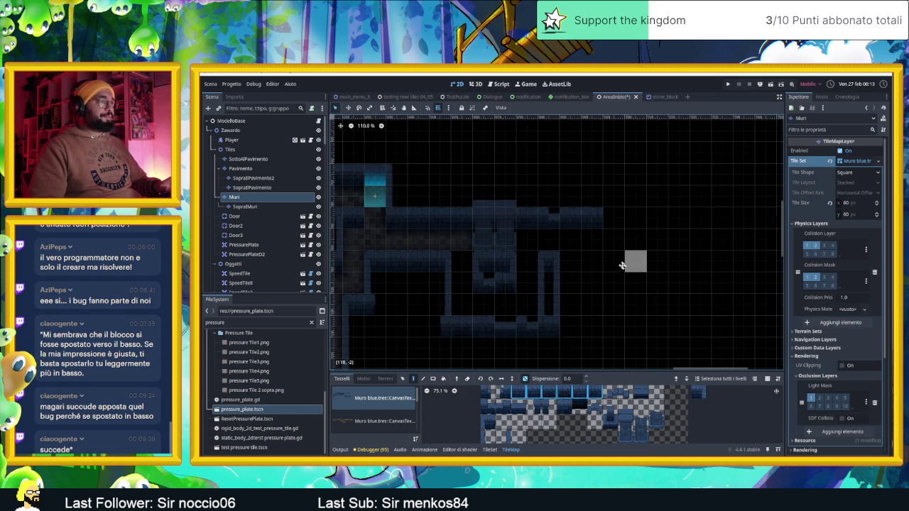
scroll("right", 3)
scroll("right", 3)
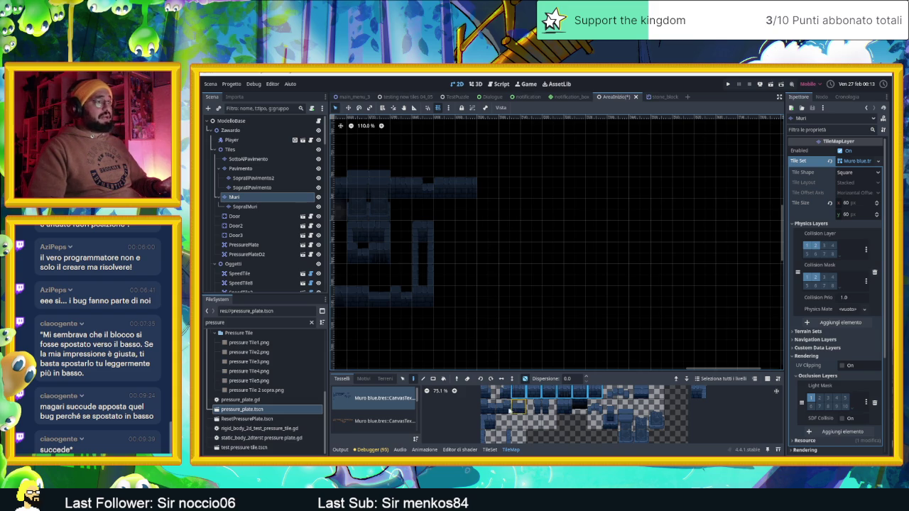
left_click_drag(519, 406, 478, 406)
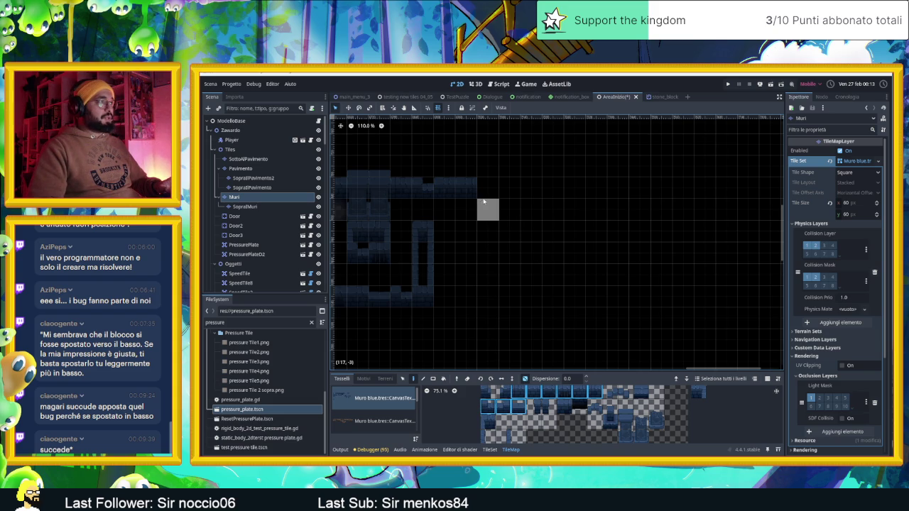
left_click_drag(497, 192, 602, 189)
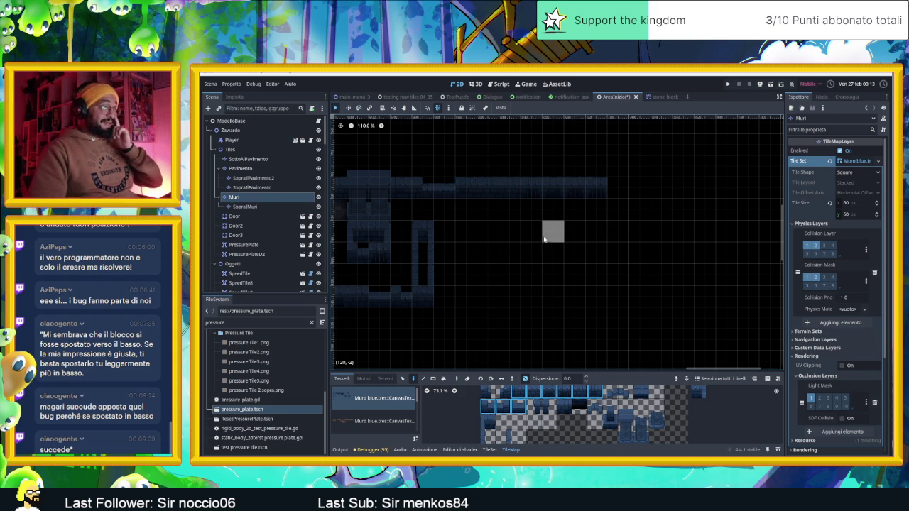
key("ctrl+z")
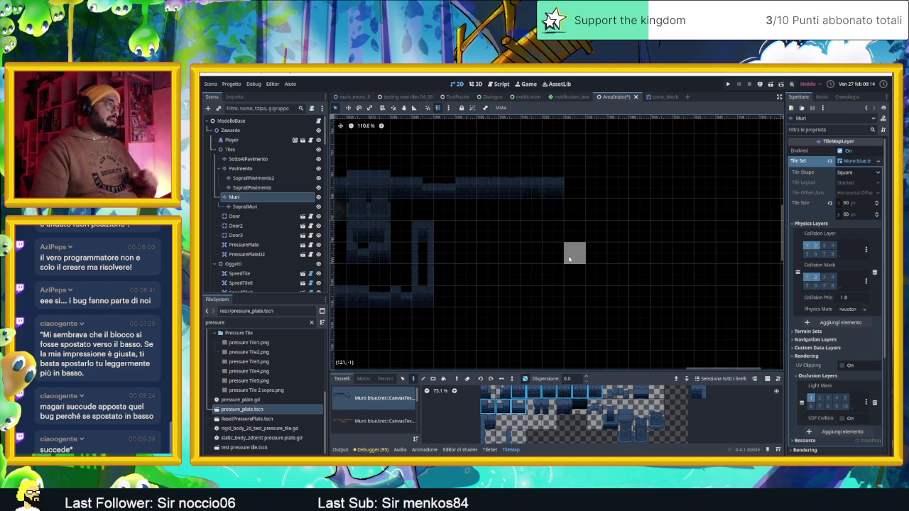
Fill the wall gaps below the top wall with single wall tiles
scroll("up", 3)
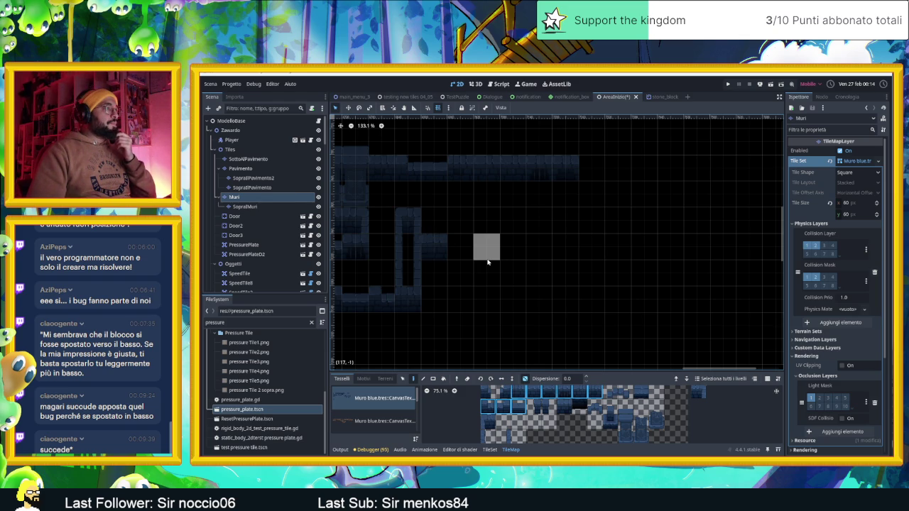
left_click(458, 196)
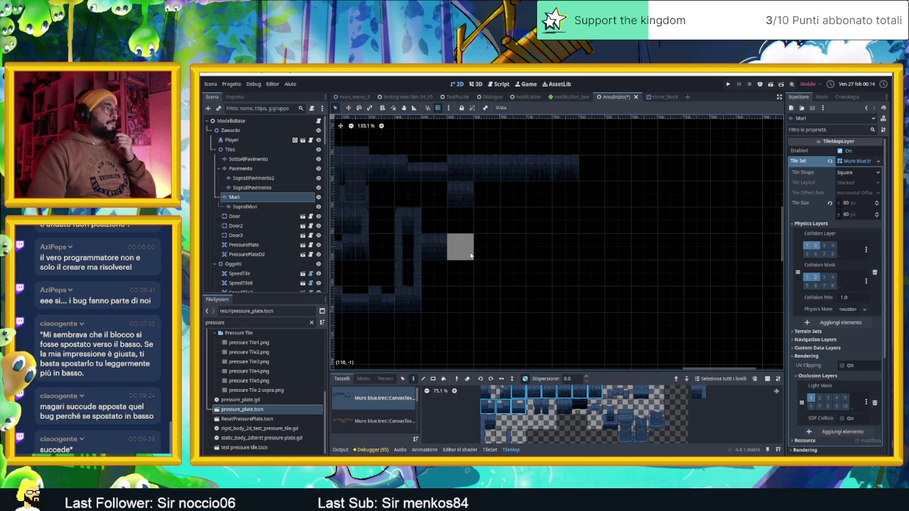
left_click(471, 255)
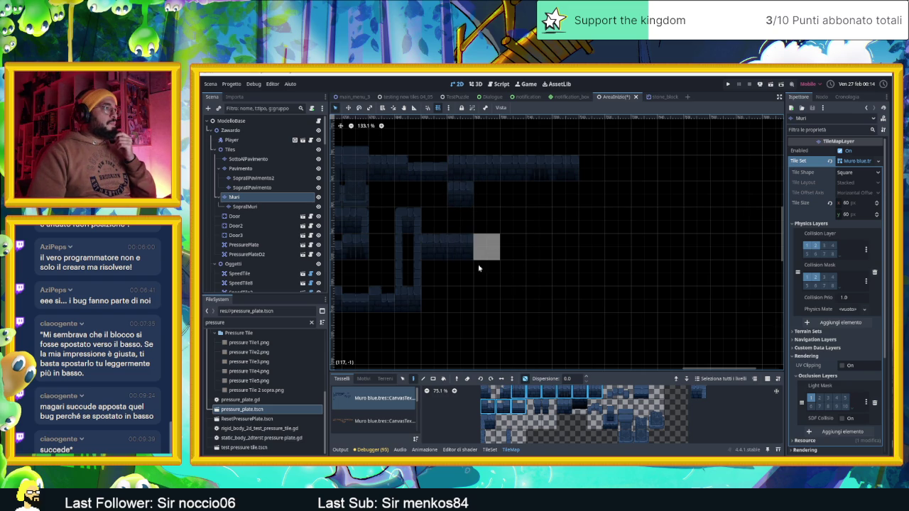
left_click(693, 395)
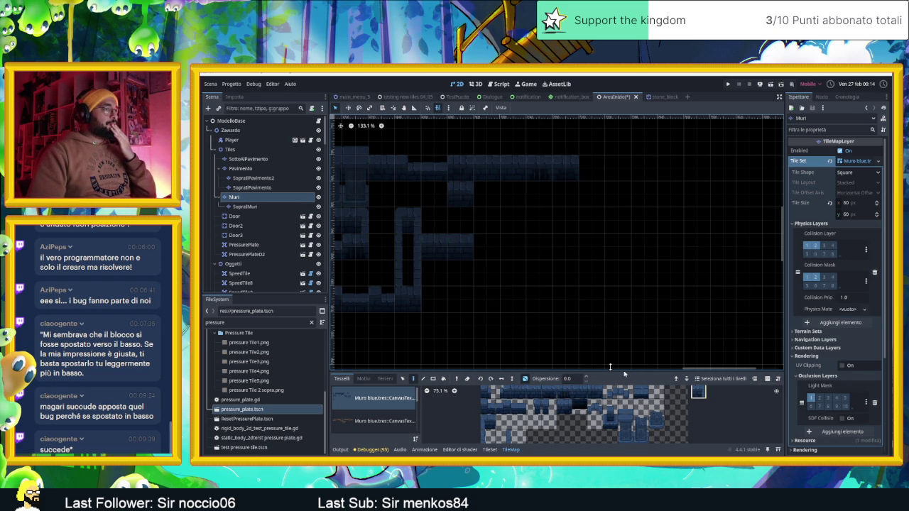
left_click_drag(545, 307, 525, 315)
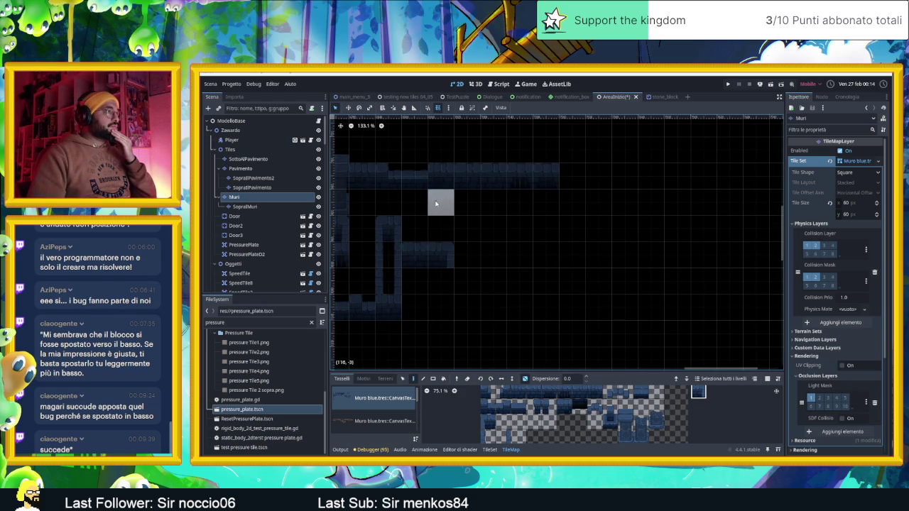
left_click(436, 204)
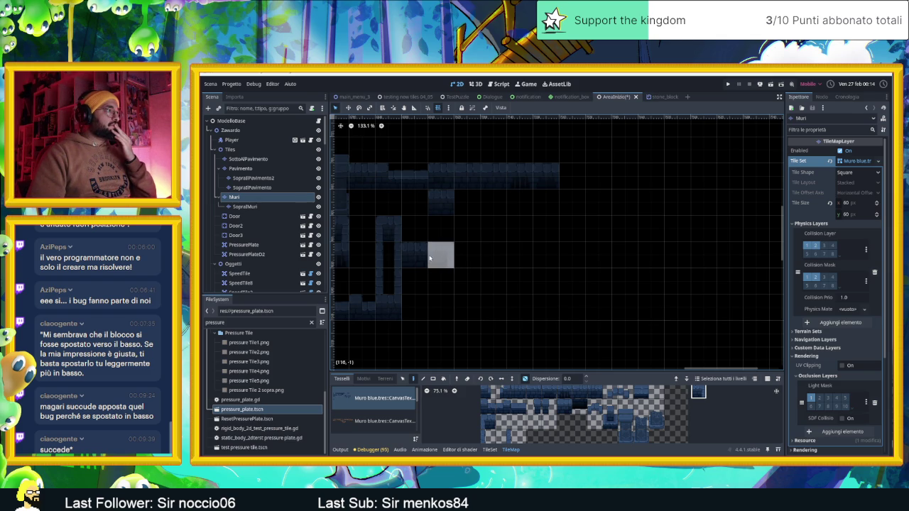
scroll("up", 3)
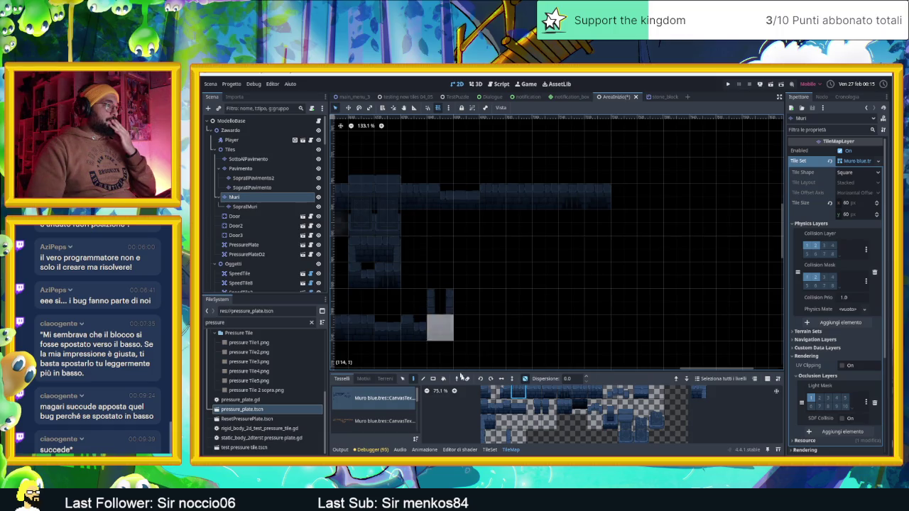
Paint a mid-map horizontal wall row and a vertical wall column down from the top wall
left_click(489, 406)
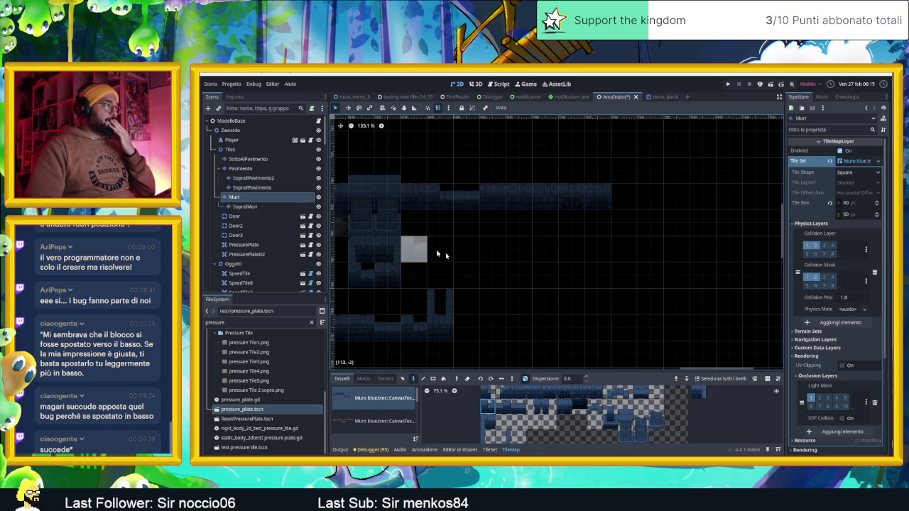
scroll("right", 3)
scroll("left", 3)
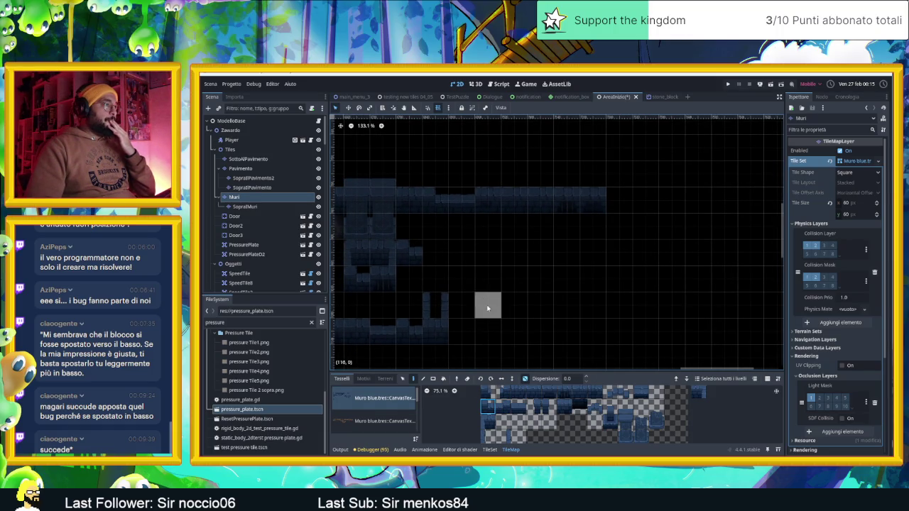
scroll("down", 3)
left_click(502, 429)
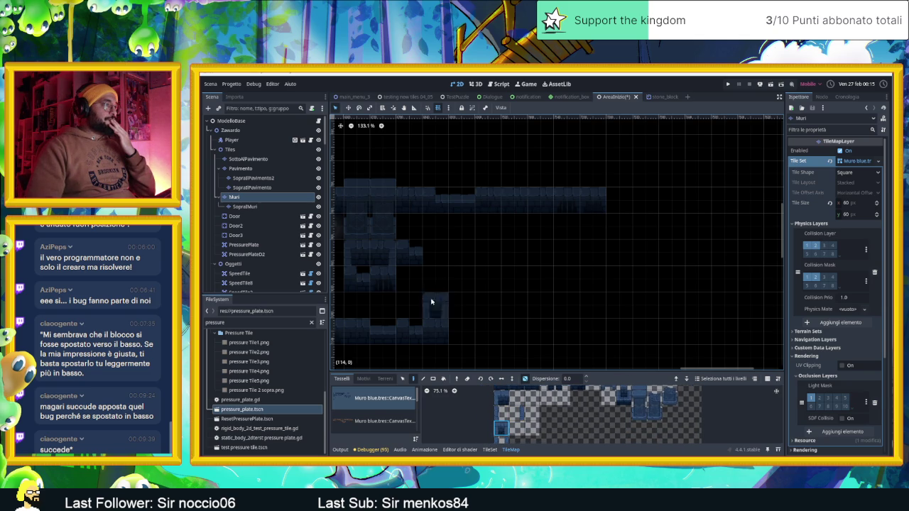
scroll("up", 3)
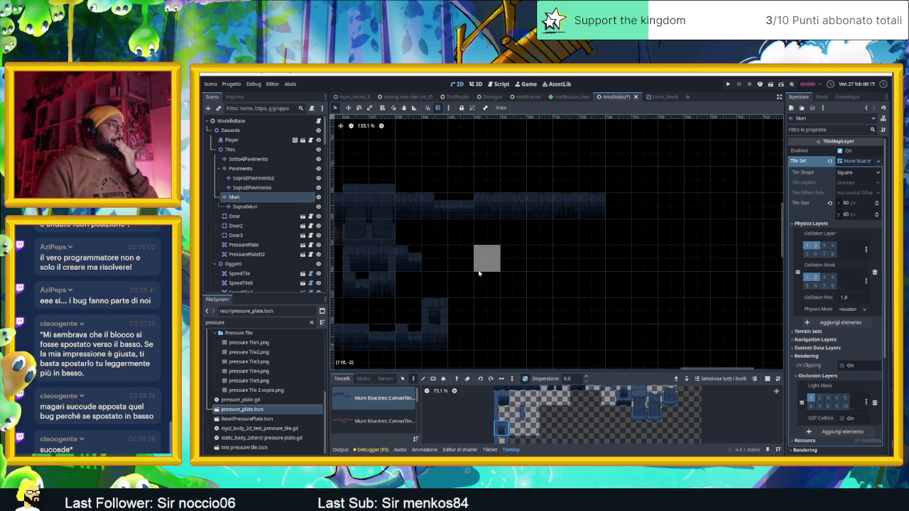
scroll("up", 3)
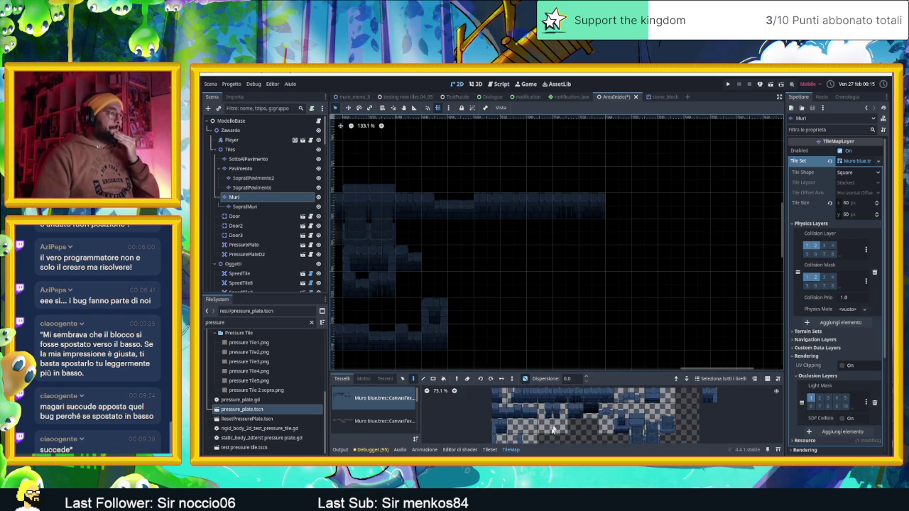
left_click_drag(599, 398, 526, 398)
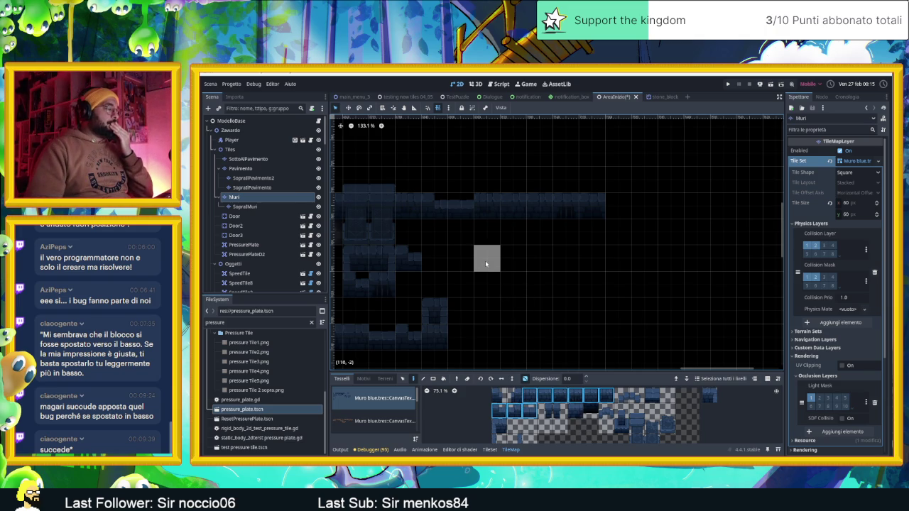
left_click_drag(485, 261, 560, 262)
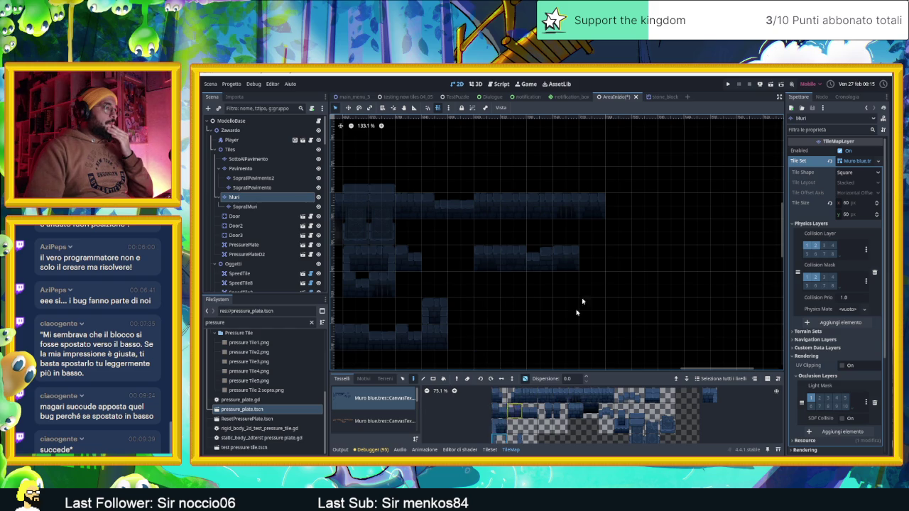
left_click_drag(614, 214, 615, 307)
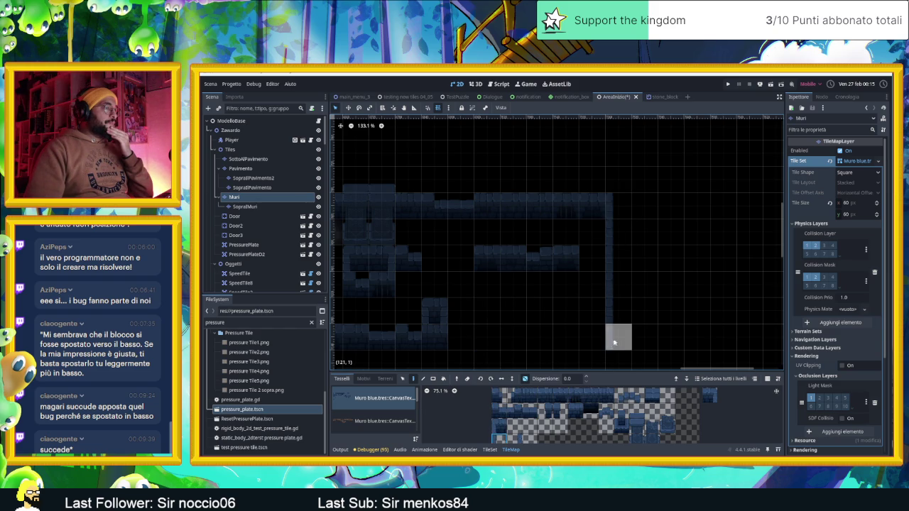
Build a wall rectangle from two vertical two-tile strips closed by a bottom horizontal row
scroll("down", 3)
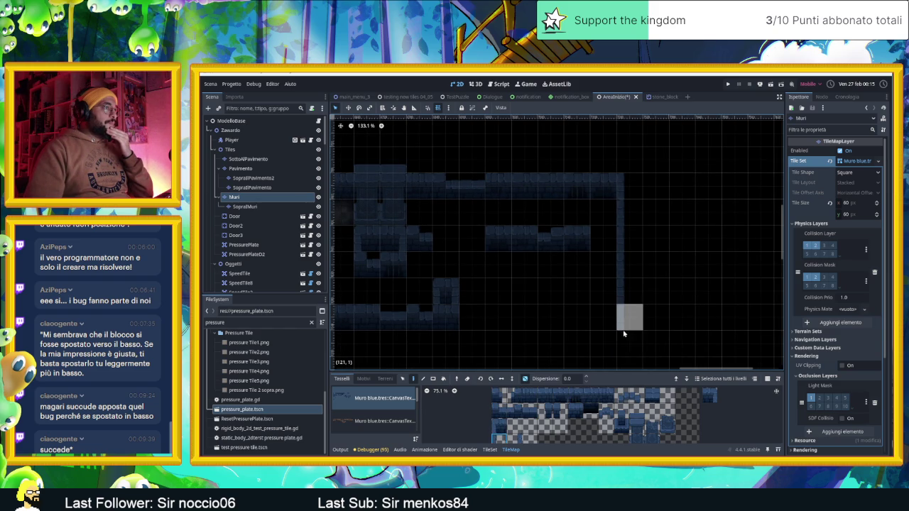
scroll("down", 3)
scroll("down", 3)
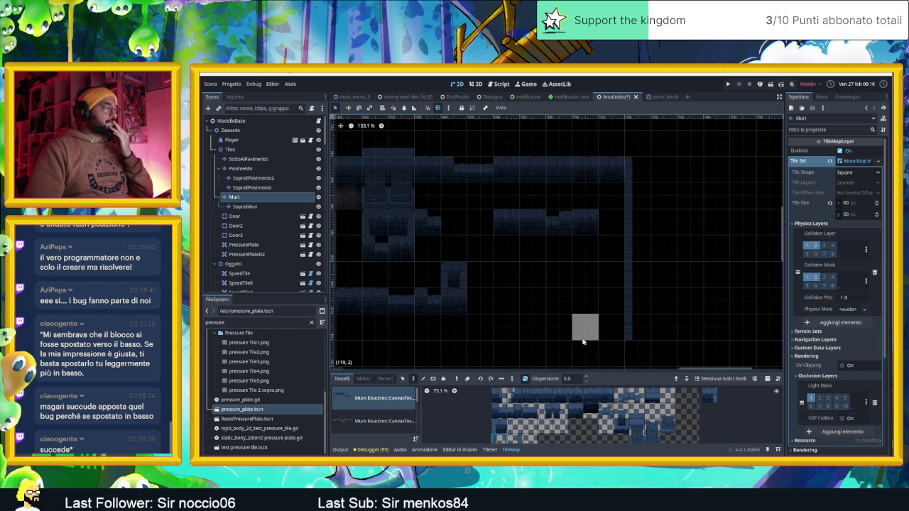
left_click(510, 398)
left_click(500, 424)
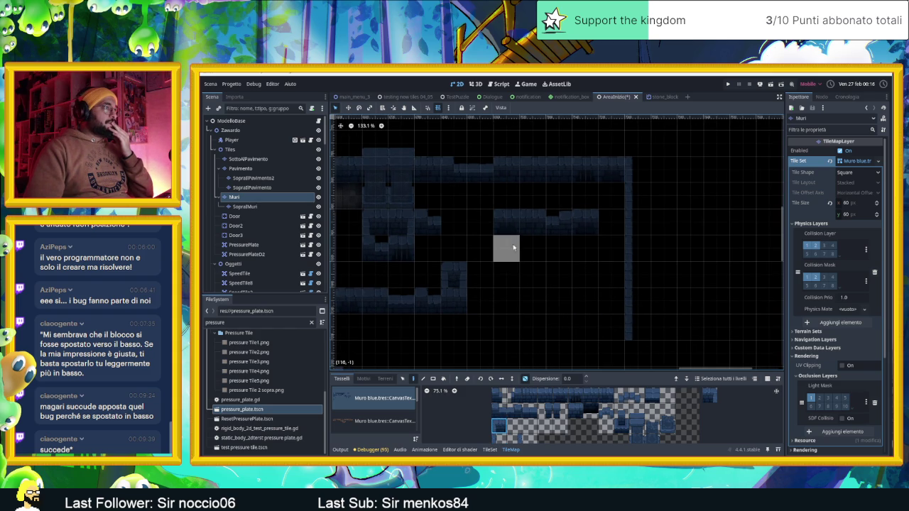
left_click(711, 399)
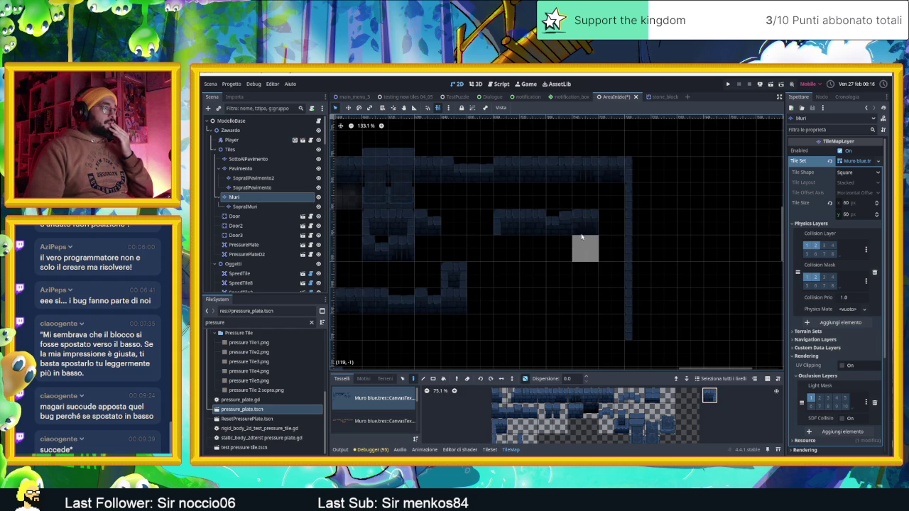
left_click(502, 440)
left_click_drag(507, 248, 500, 279)
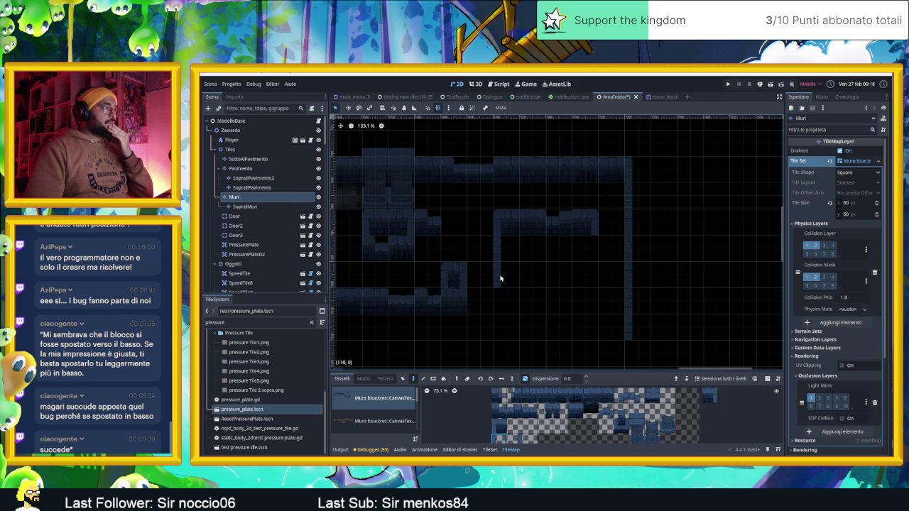
left_click(605, 395)
left_click_drag(585, 248, 584, 278)
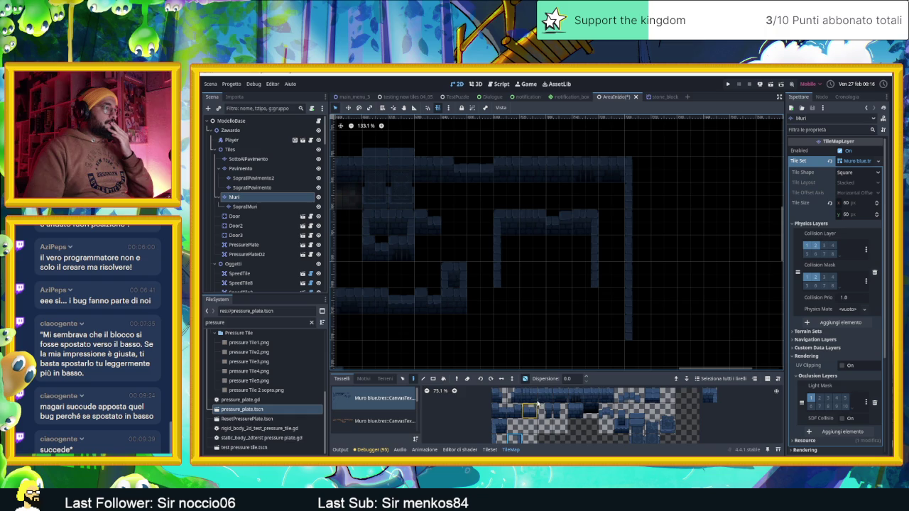
left_click_drag(585, 301, 511, 301)
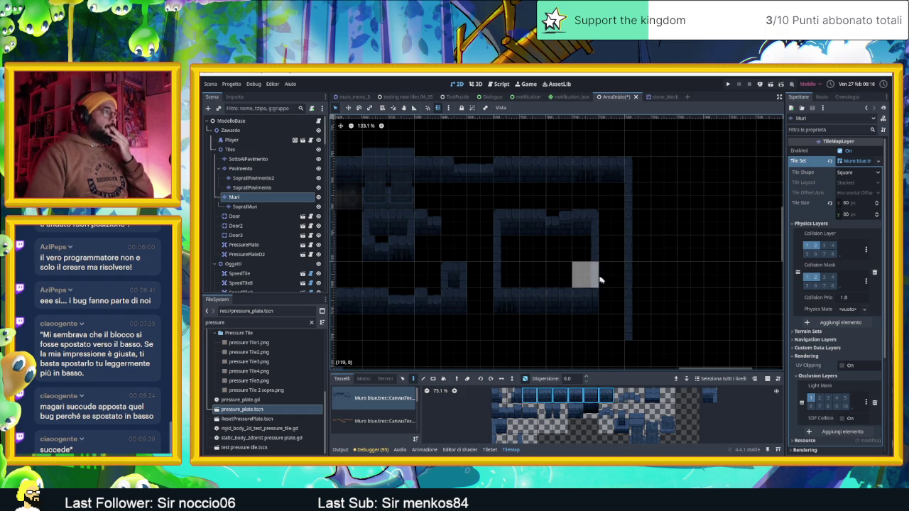
Briefly switch to SopraMuri, then return to Muri with a wall tile selected
scroll("left", 3)
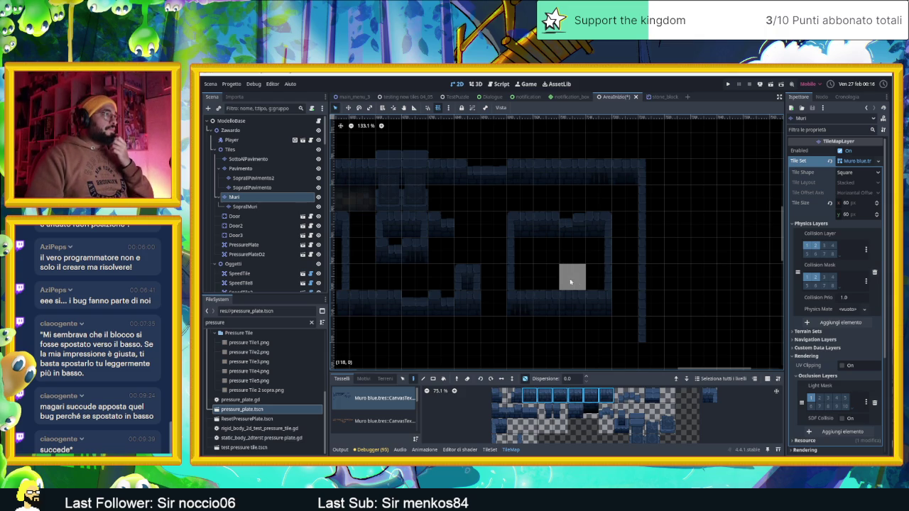
left_click(710, 396)
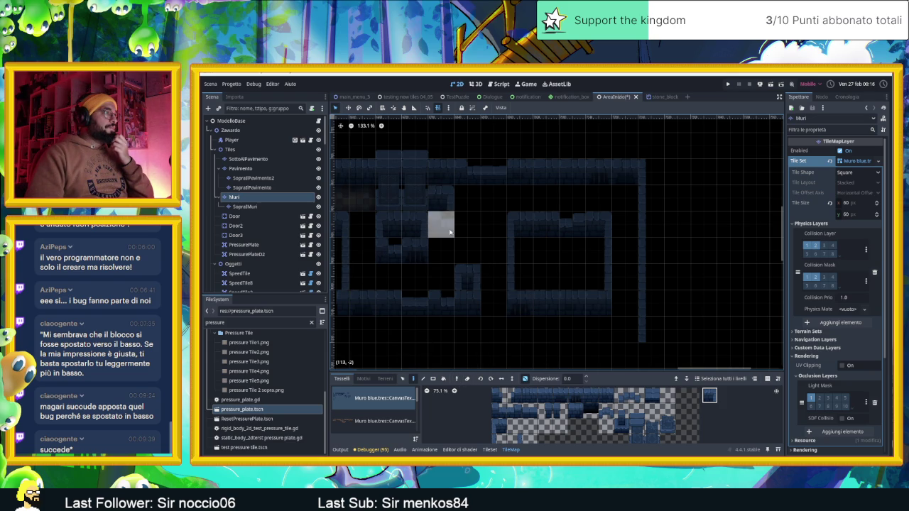
left_click(301, 207)
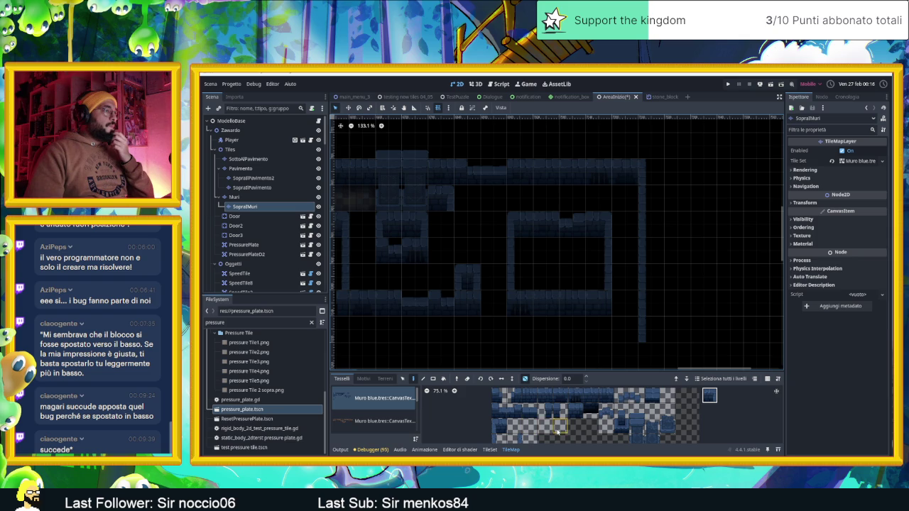
left_click(492, 402)
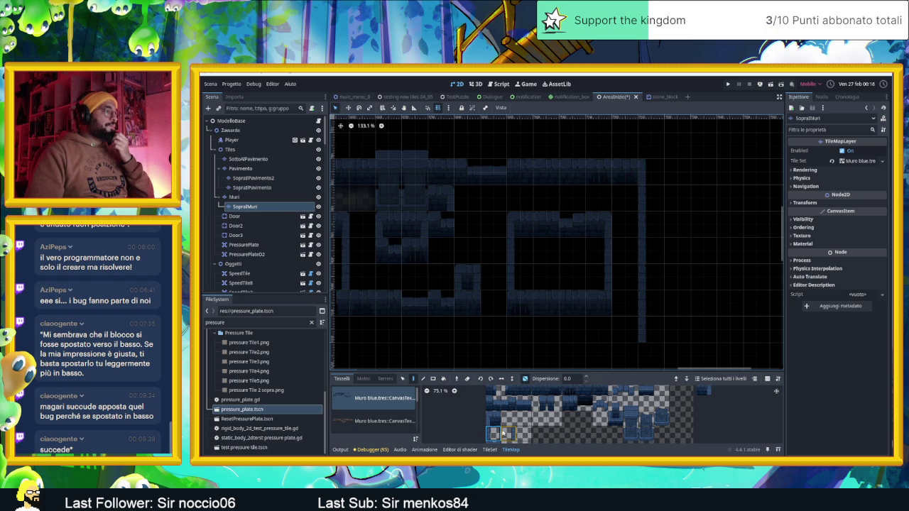
left_click(239, 198)
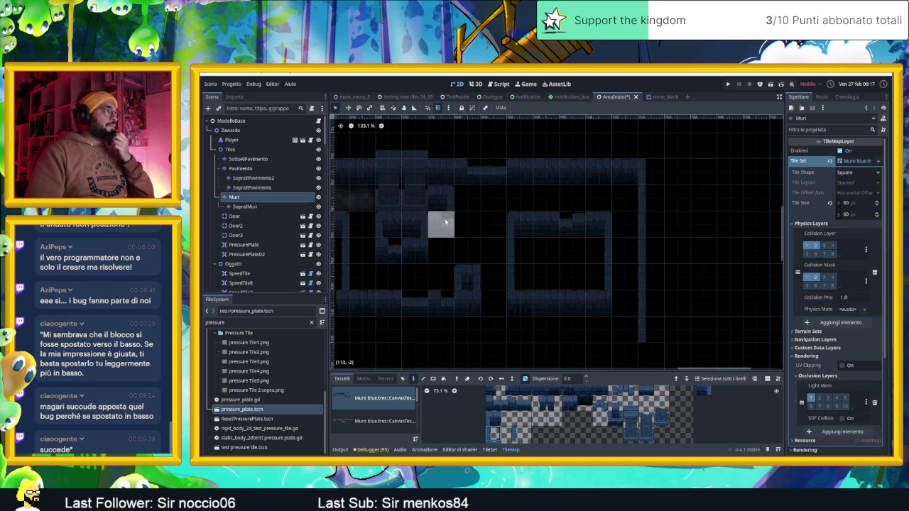
left_click(509, 435)
Paint a bottom wall row and a thin vertical wall tile in the lower corridor
left_click_drag(593, 284, 568, 291)
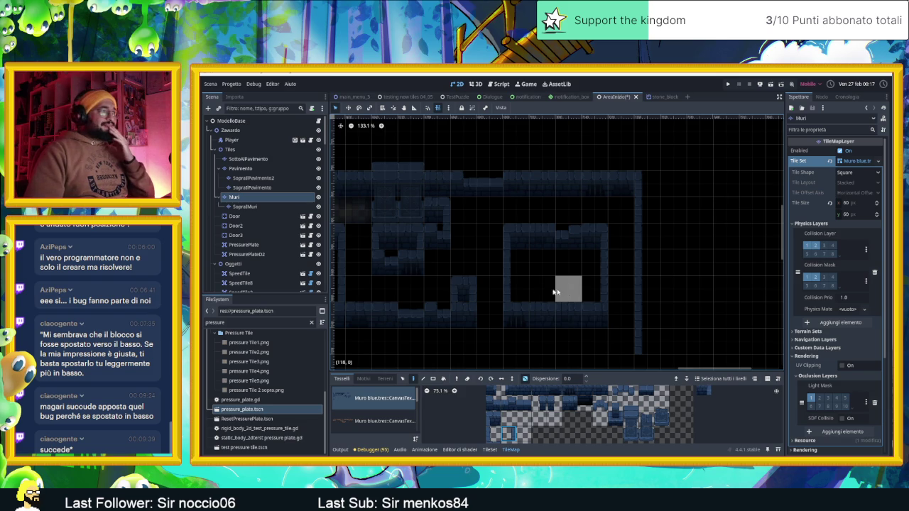
scroll("down", 3)
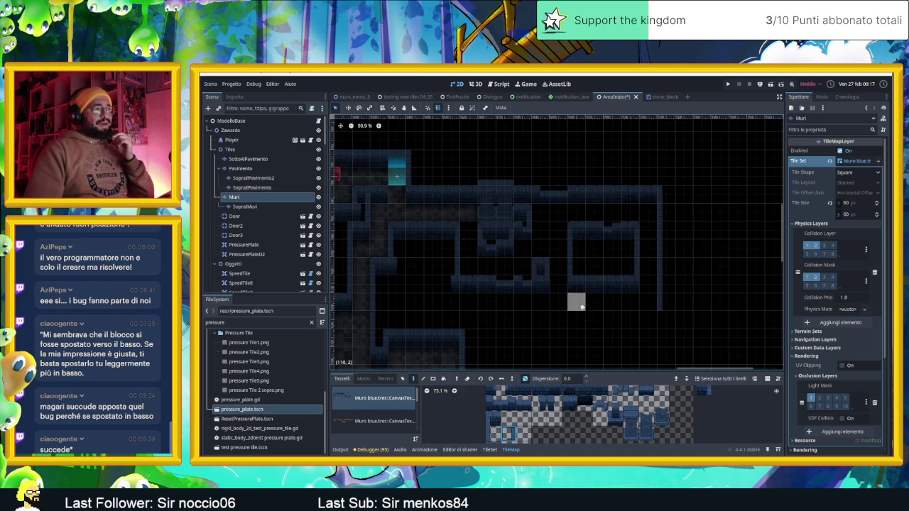
scroll("up", 3)
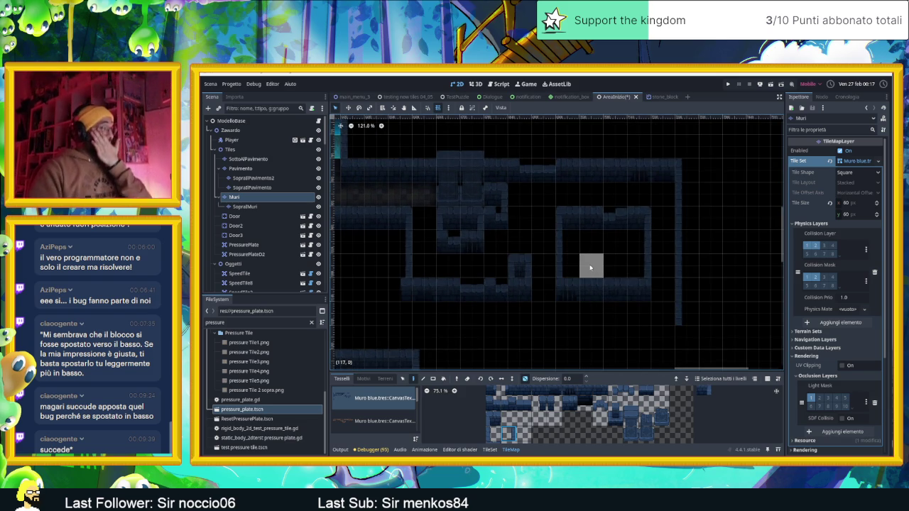
scroll("down", 3)
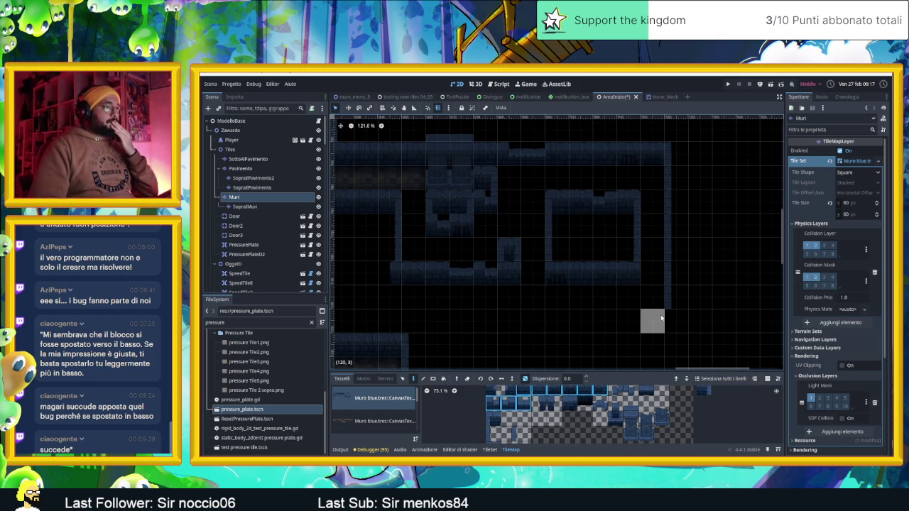
left_click_drag(644, 317, 576, 319)
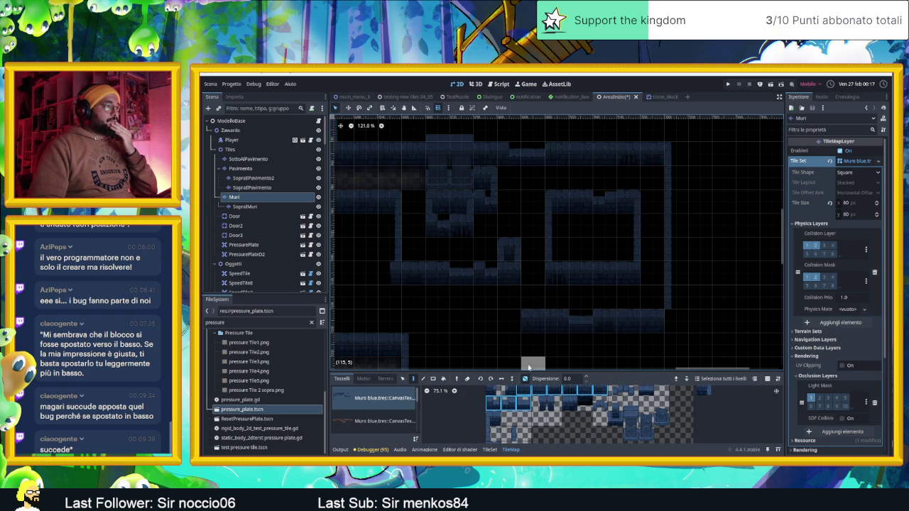
left_click(509, 434)
left_click(510, 305)
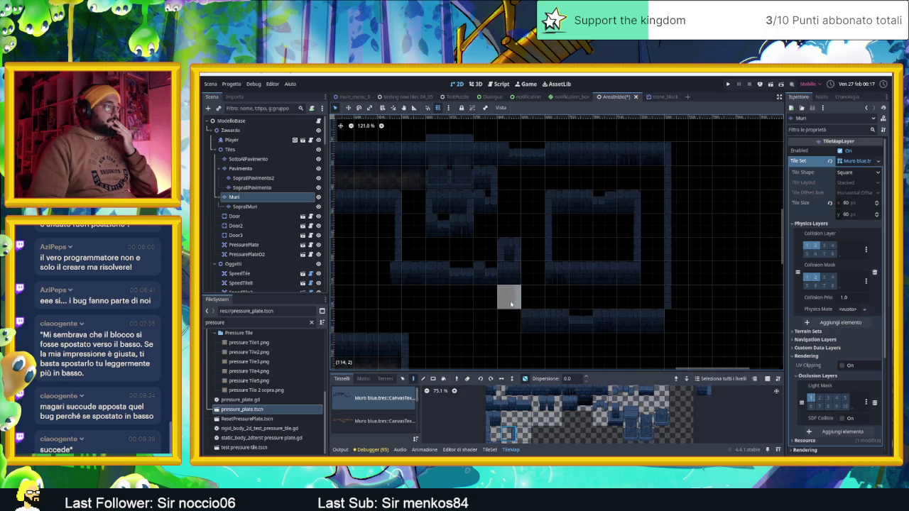
Choose another wall tile from the tileset and switch to the SopraMuri layer
left_click(497, 400)
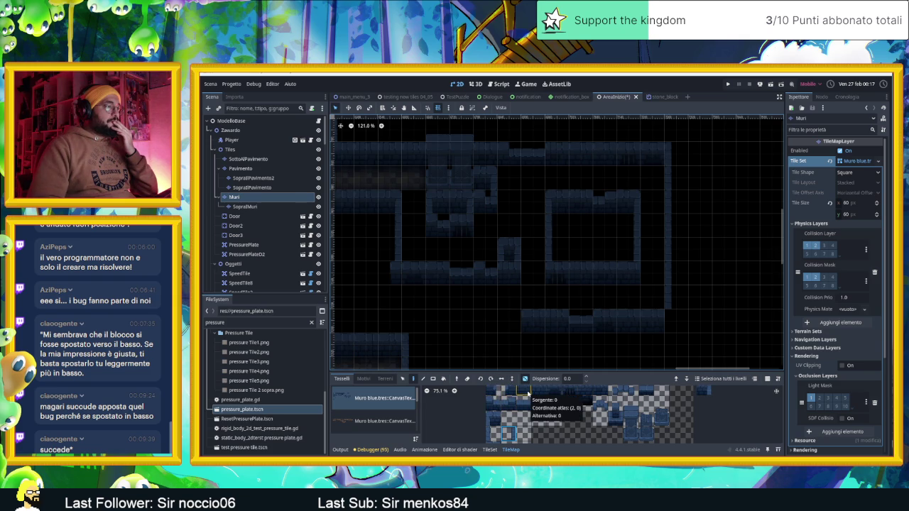
scroll("up", 3)
left_click(552, 424)
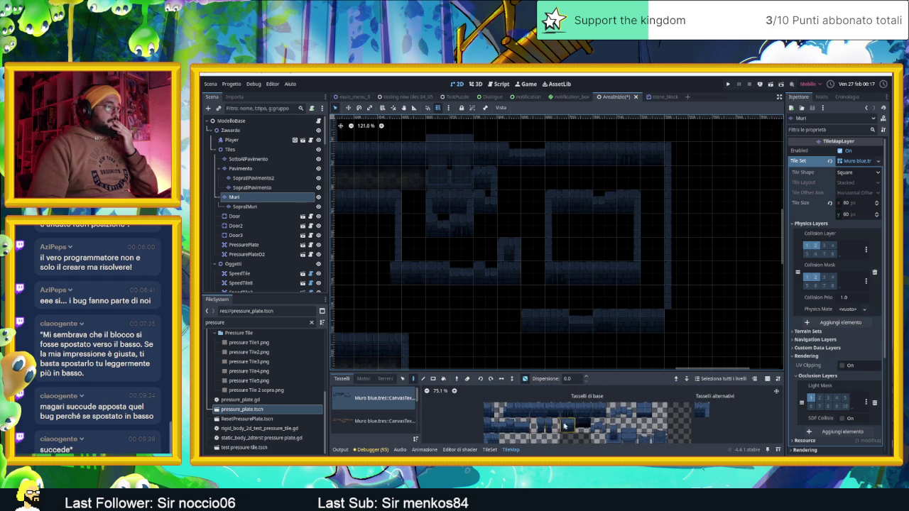
scroll("down", 3)
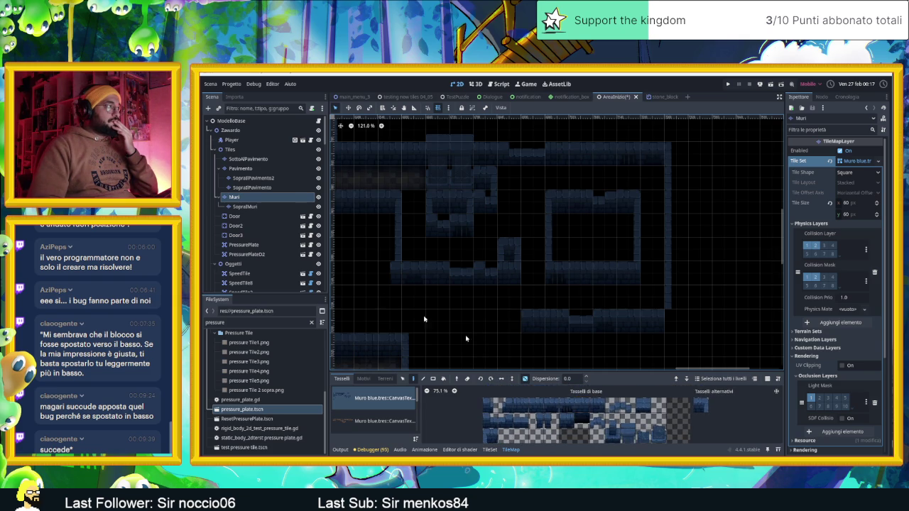
left_click(259, 207)
scroll("down", 3)
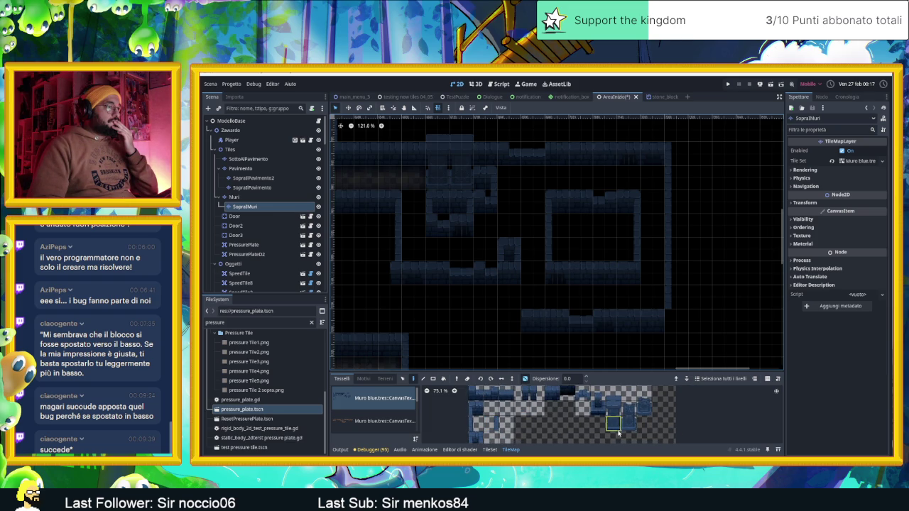
Turn off random scattering and paint a wall-top tile over the corridor
left_click_drag(613, 400, 613, 397)
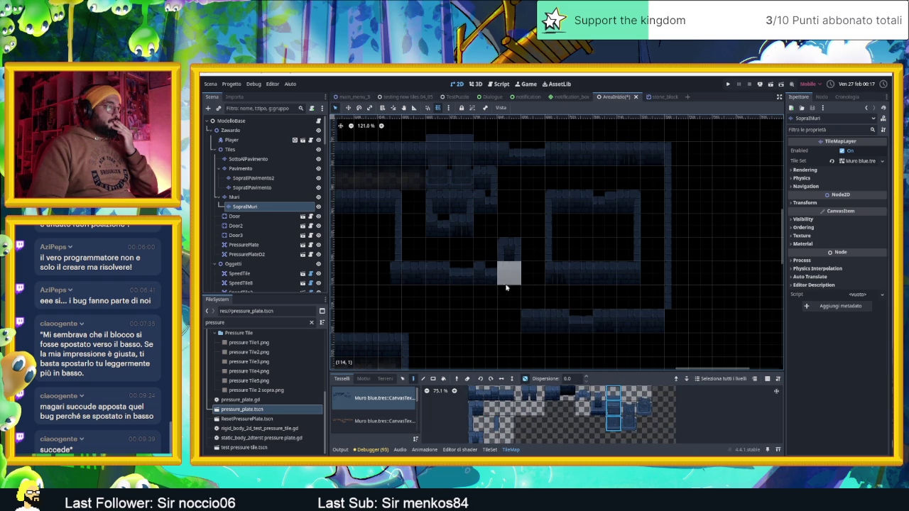
left_click(525, 379)
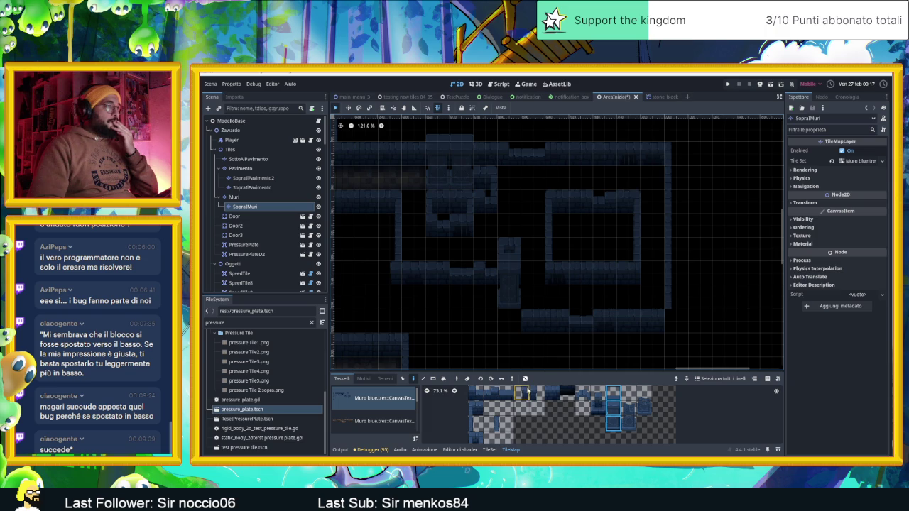
scroll("up", 3)
left_click(540, 403)
left_click(509, 326)
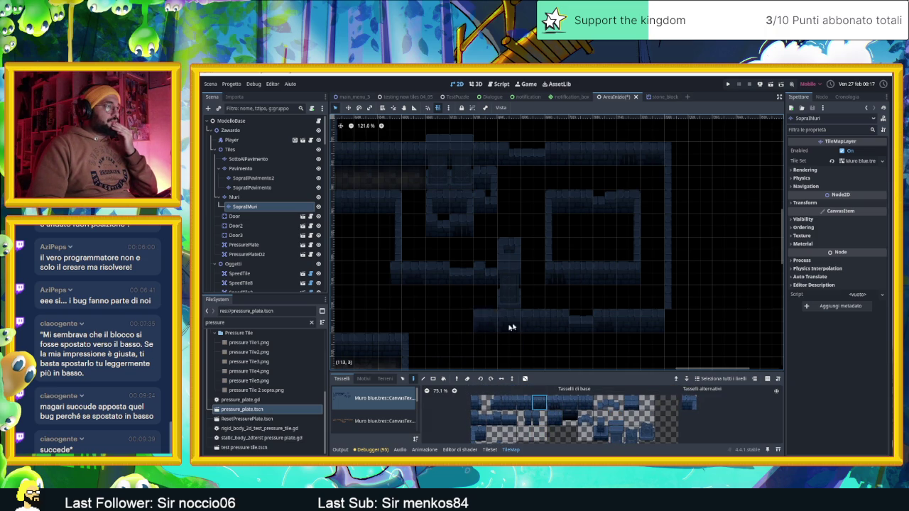
Paint a two-tile wall-top block on the map, then return to the Muri layer
scroll("up", 3)
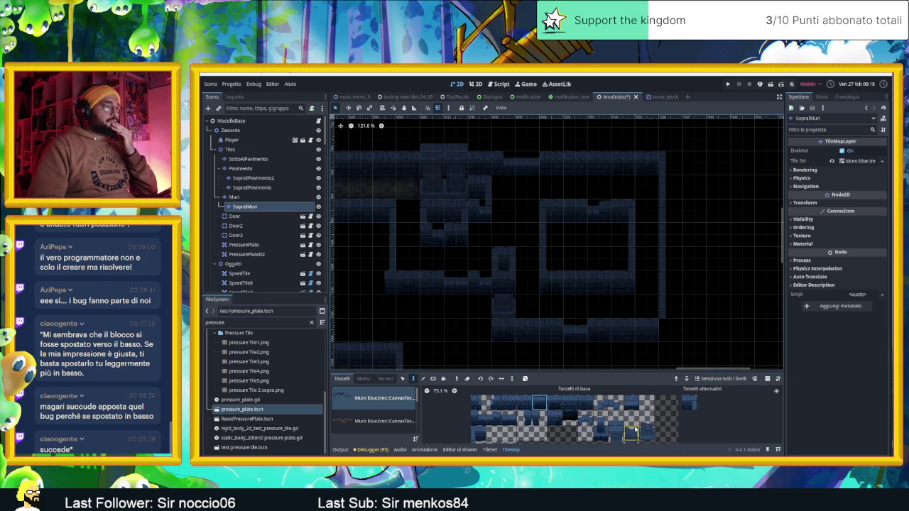
scroll("down", 3)
left_click(626, 413)
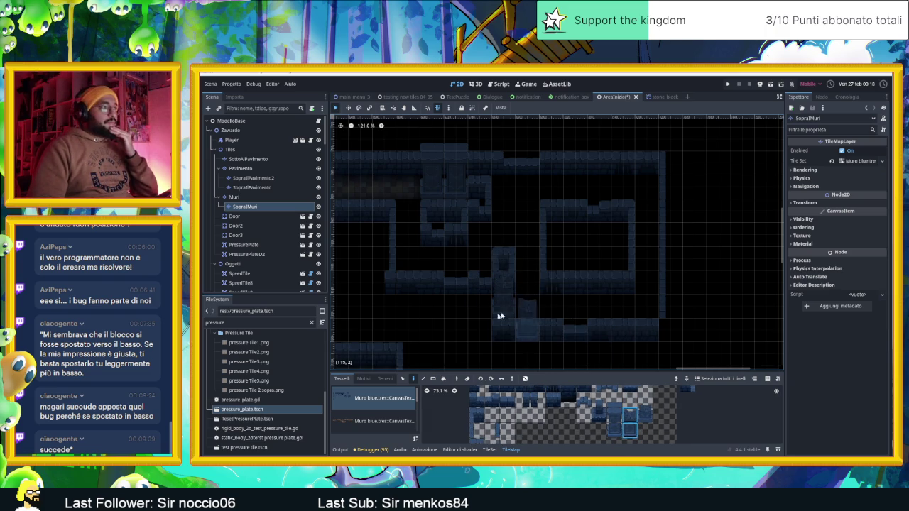
scroll("right", 3)
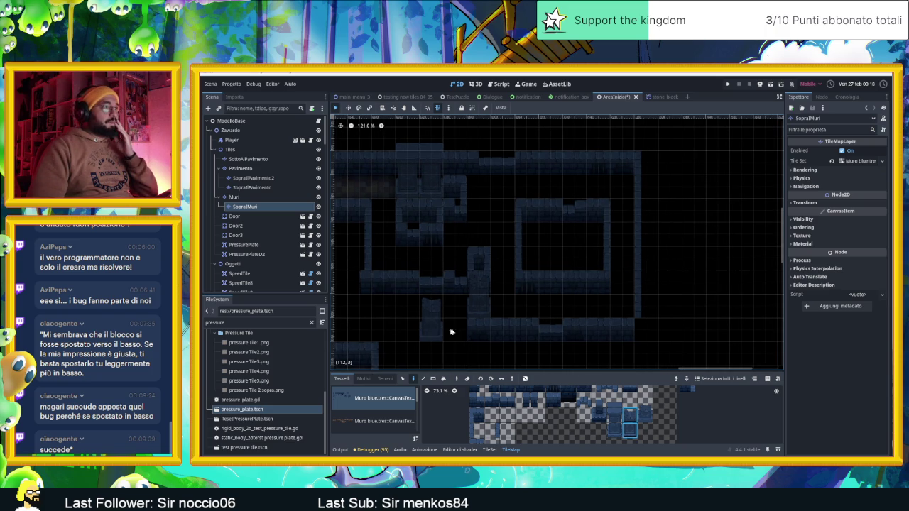
left_click(546, 229)
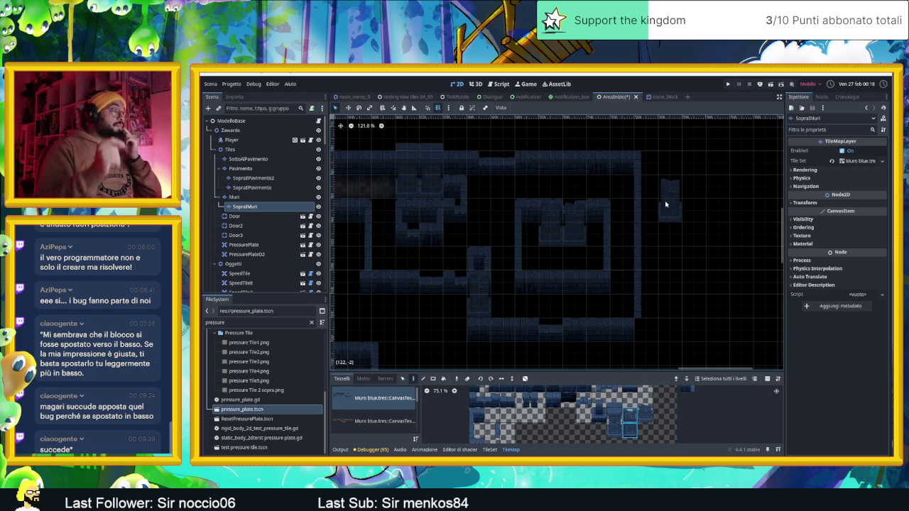
scroll("up", 3)
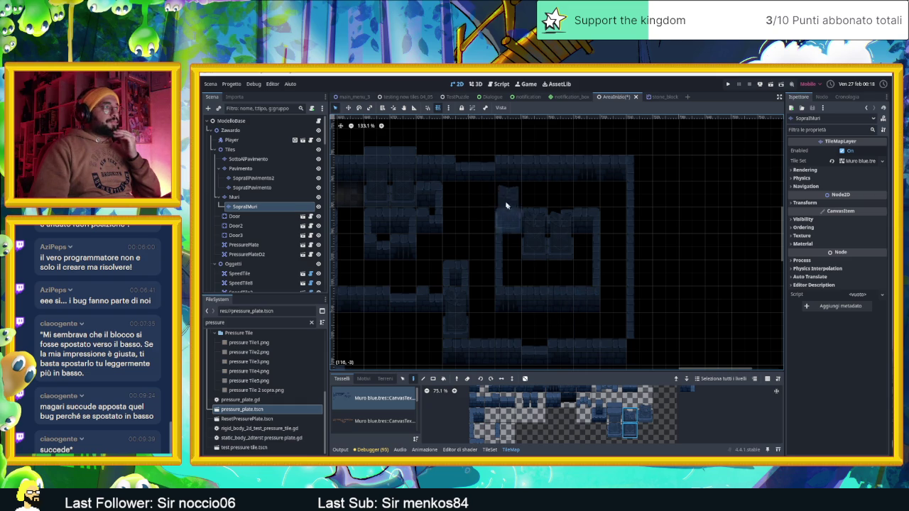
scroll("up", 3)
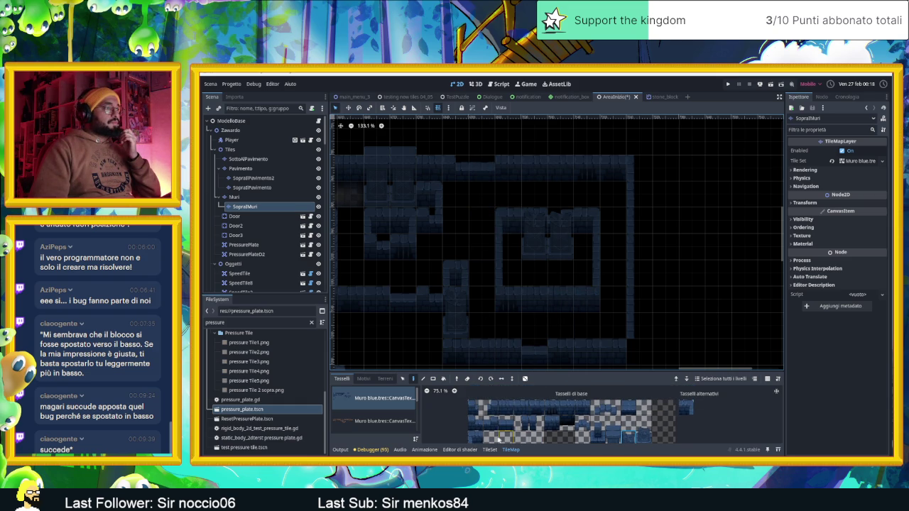
left_click_drag(495, 425, 497, 425)
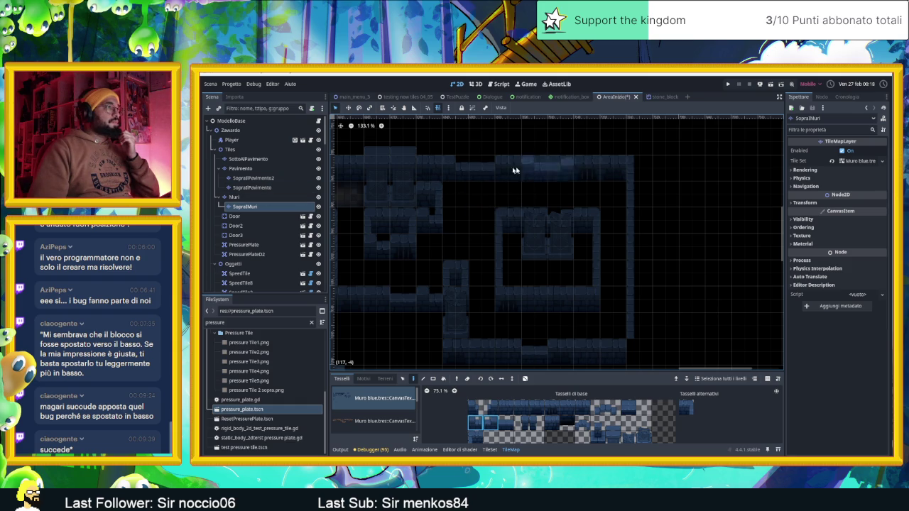
left_click(277, 196)
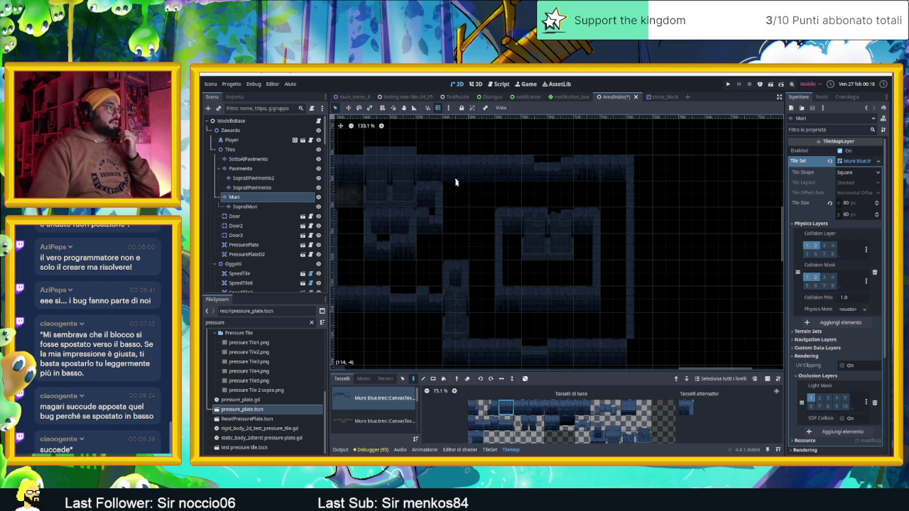
scroll("up", 3)
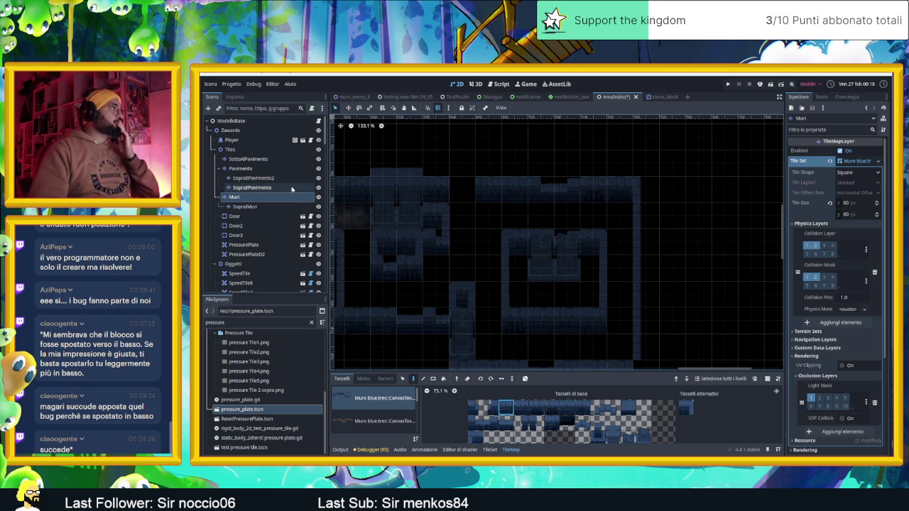
scroll("down", 3)
scroll("up", 3)
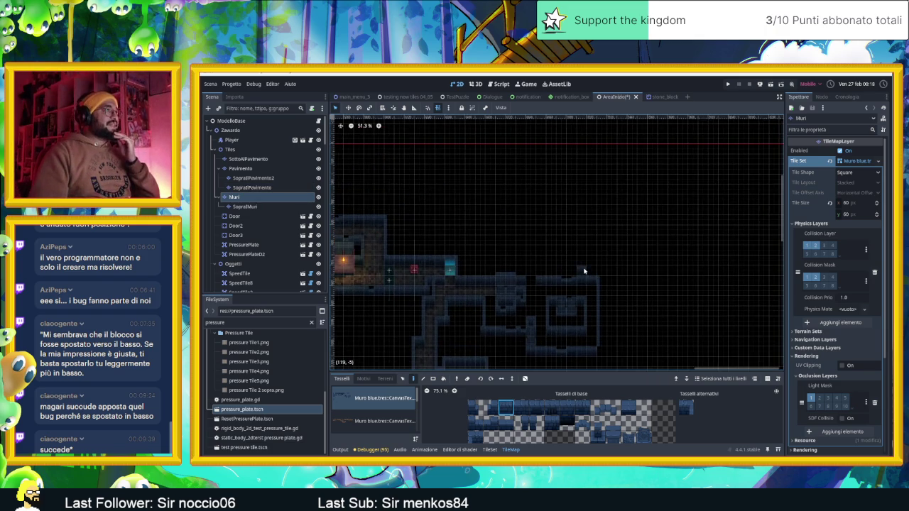
scroll("down", 3)
scroll("up", 3)
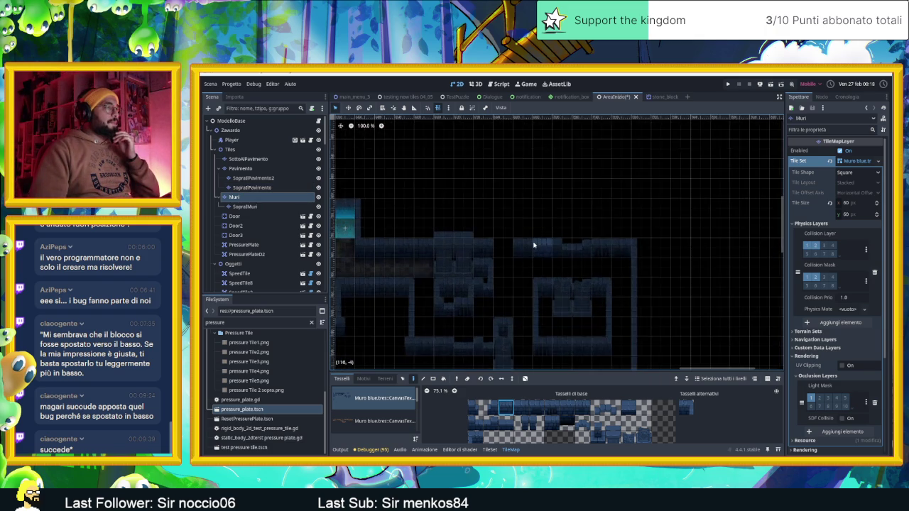
scroll("up", 3)
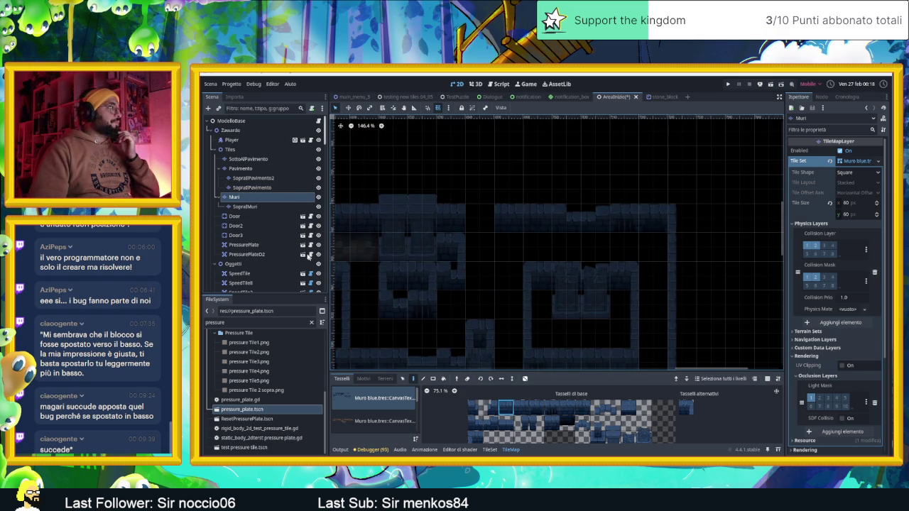
scroll("down", 3)
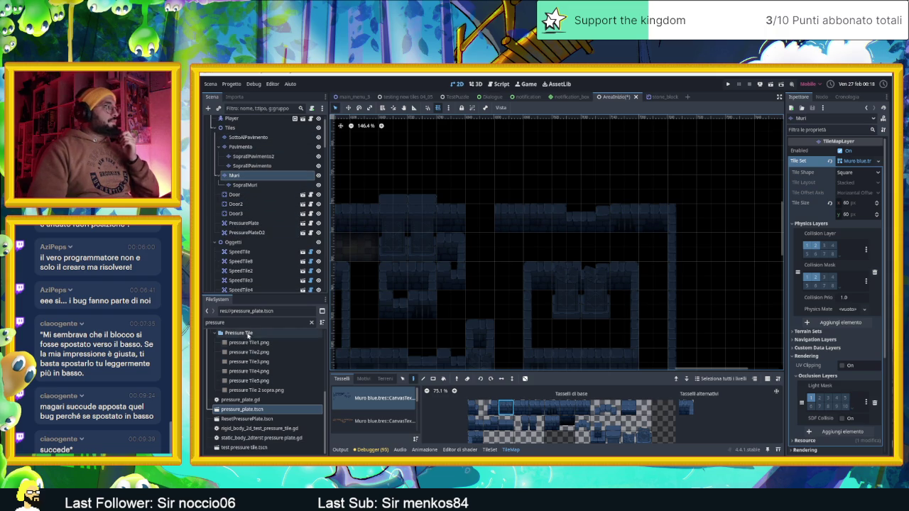
left_click(244, 323)
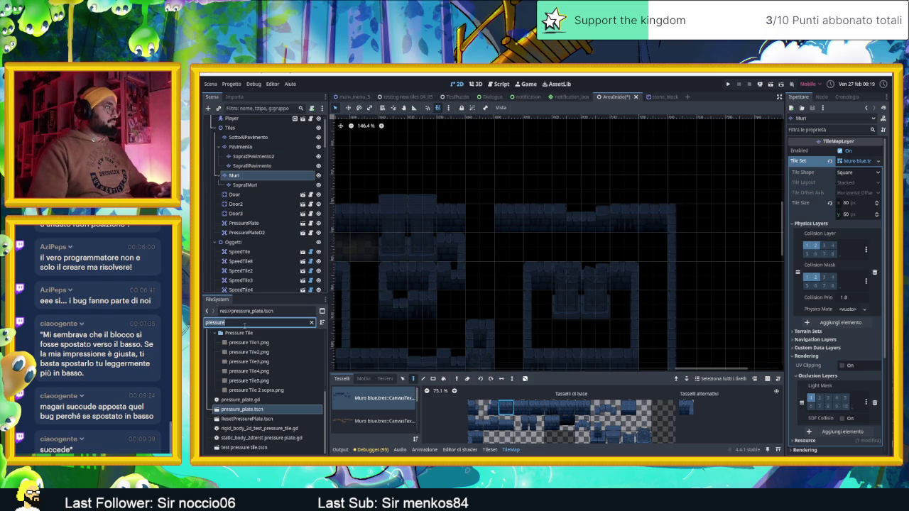
Filter the FileSystem for 'door' and inspect the existing Door node and Tiles group
key("ctrl+a")
type("door")
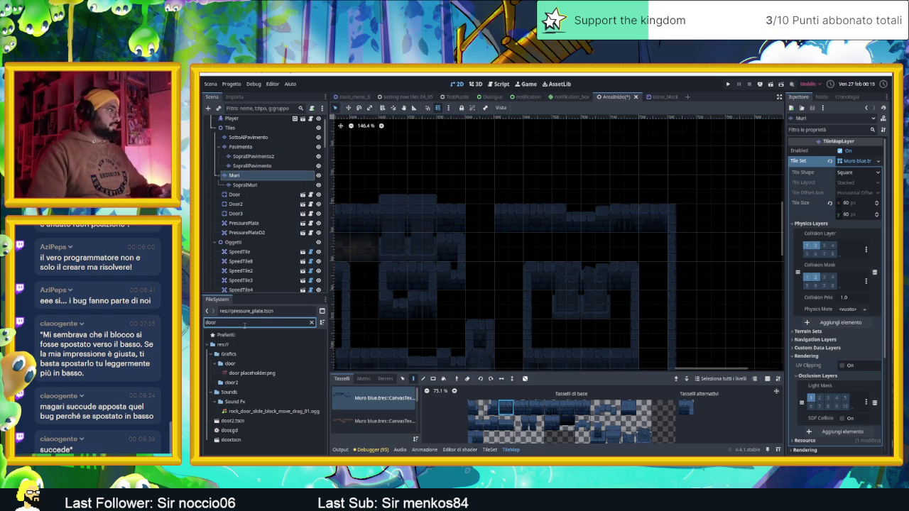
left_click_drag(234, 440, 235, 444)
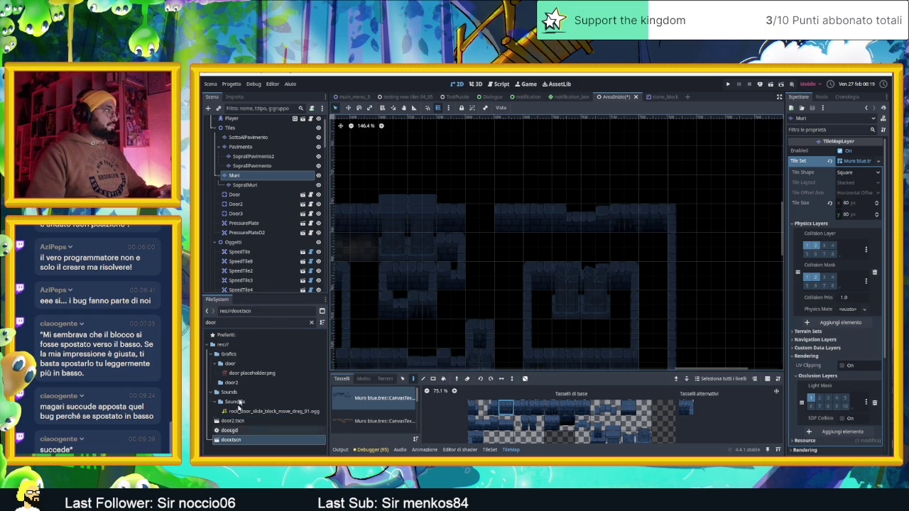
left_click(234, 242)
scroll("down", 3)
scroll("up", 3)
scroll("up", 3)
left_click(234, 194)
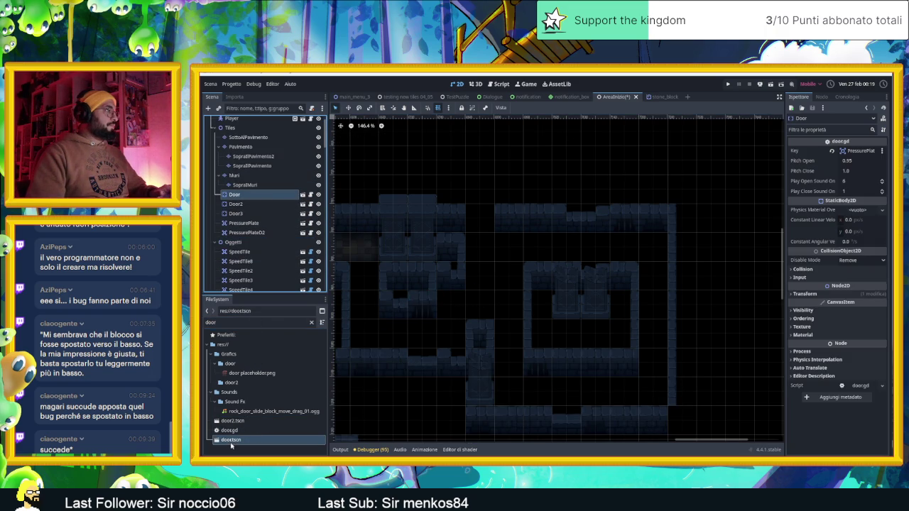
left_click(230, 128)
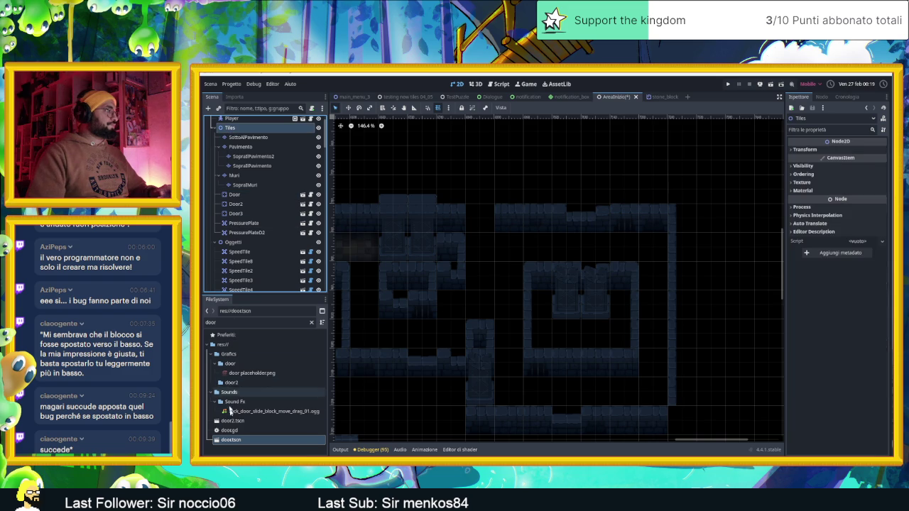
Instance door.tscn into the top corridor as Door4, placed below Door3
left_click_drag(231, 440, 479, 232)
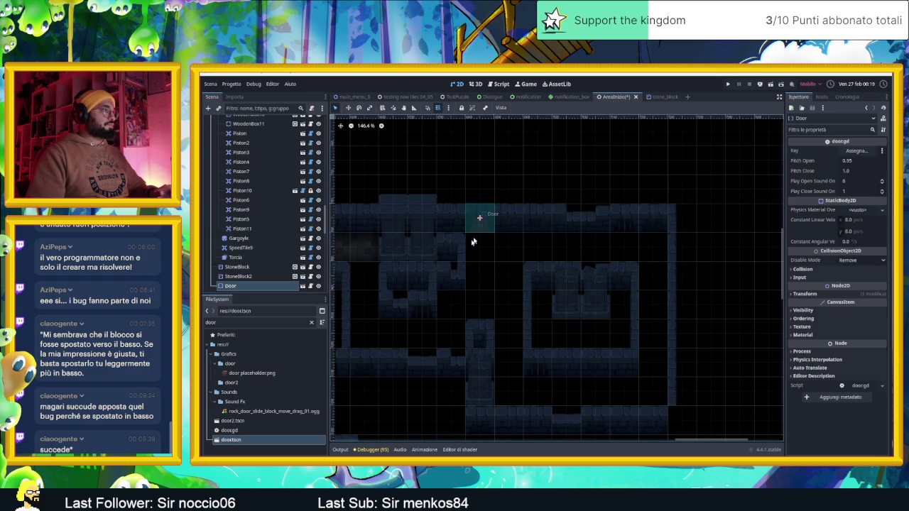
scroll("up", 3)
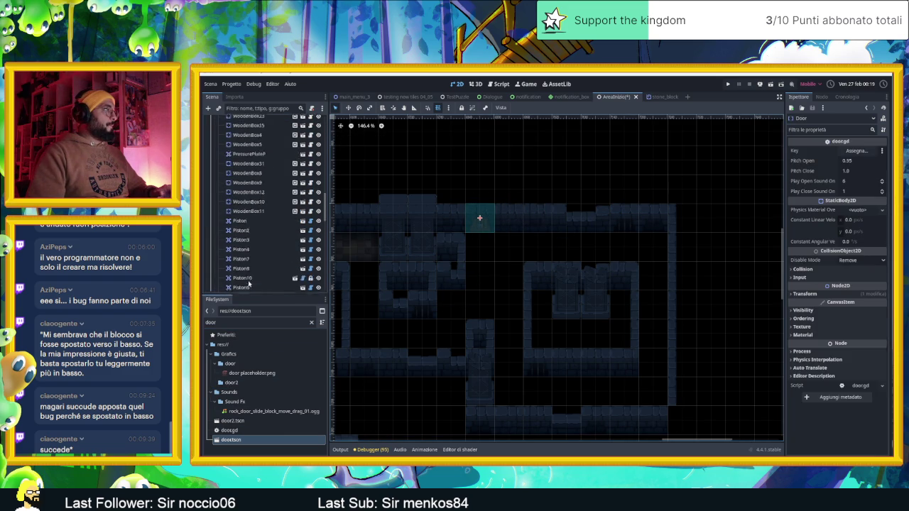
scroll("up", 3)
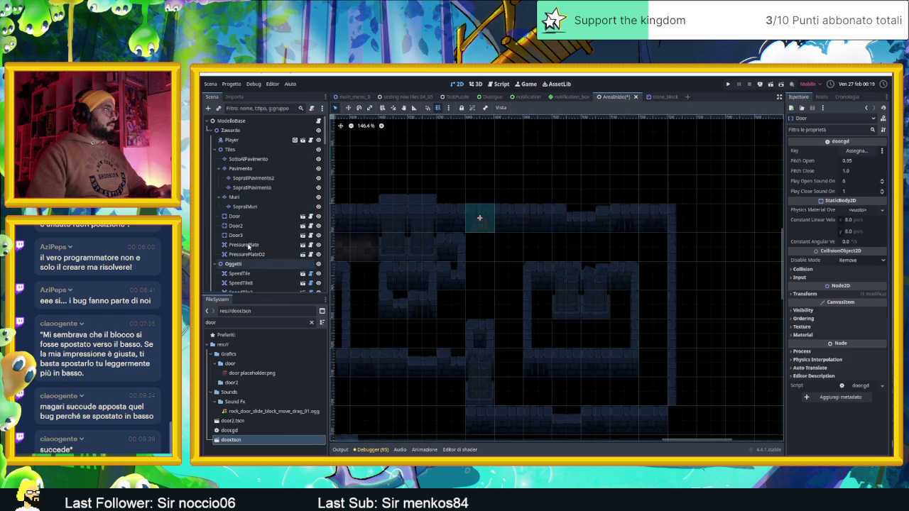
scroll("down", 3)
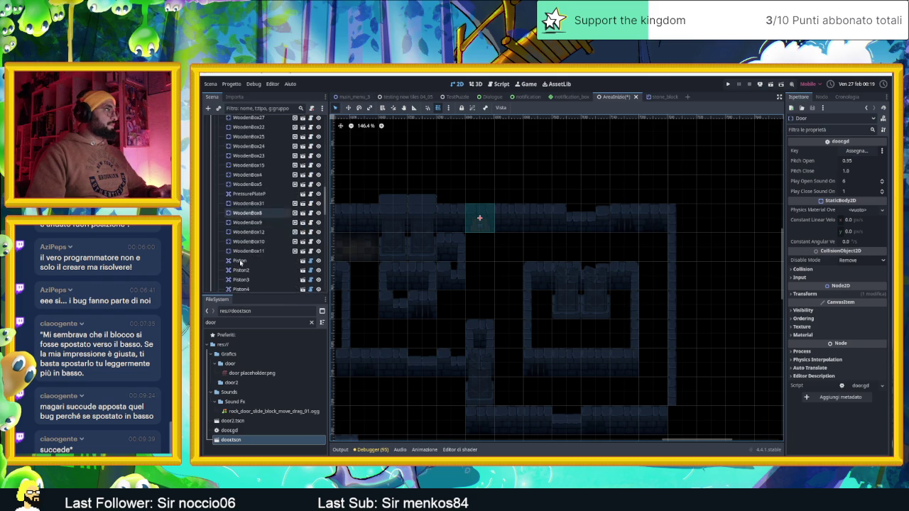
left_click_drag(250, 155, 252, 196)
left_click(288, 197)
left_click(479, 219)
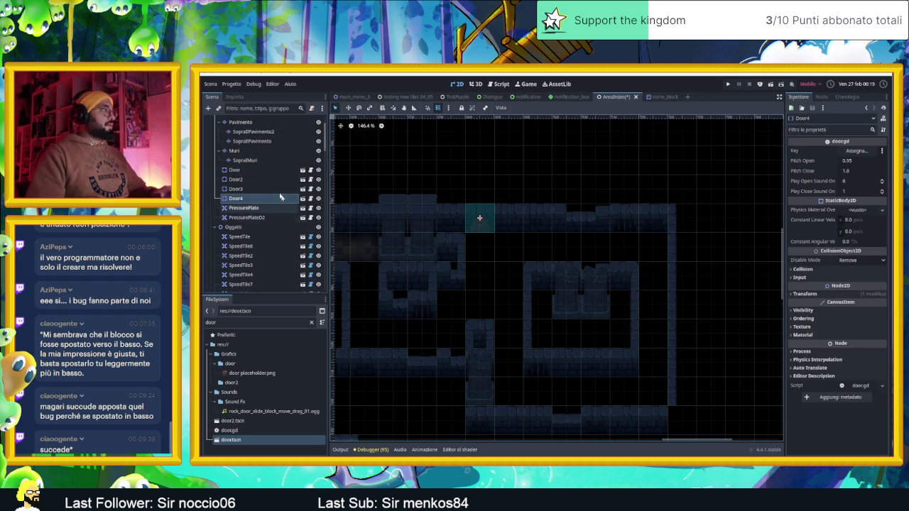
scroll("up", 3)
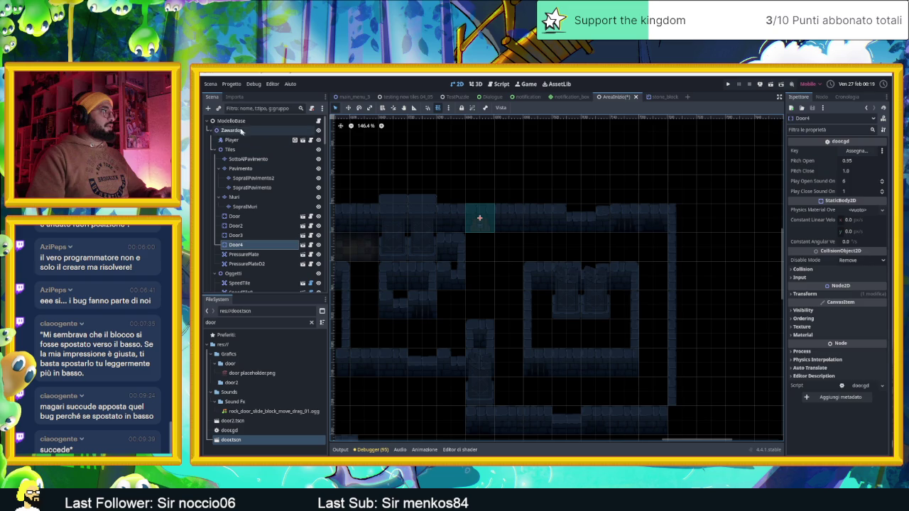
left_click(235, 122)
scroll("down", 3)
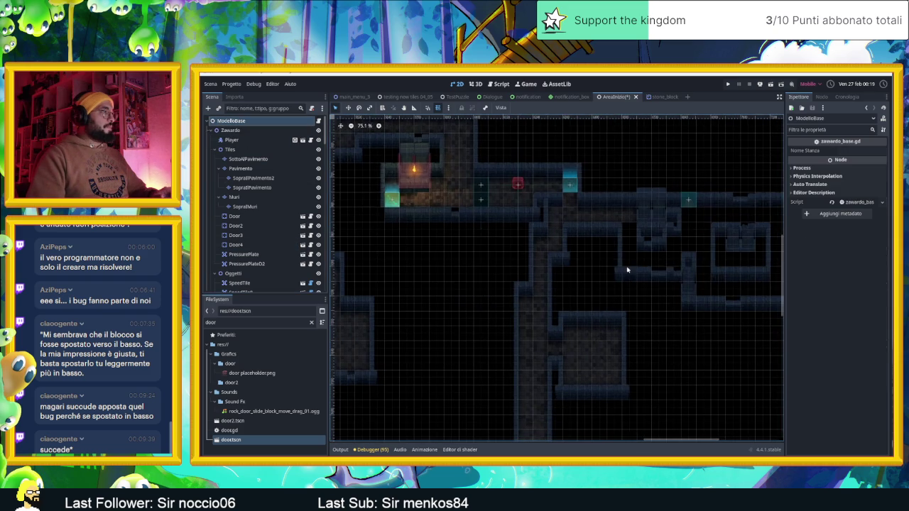
scroll("down", 3)
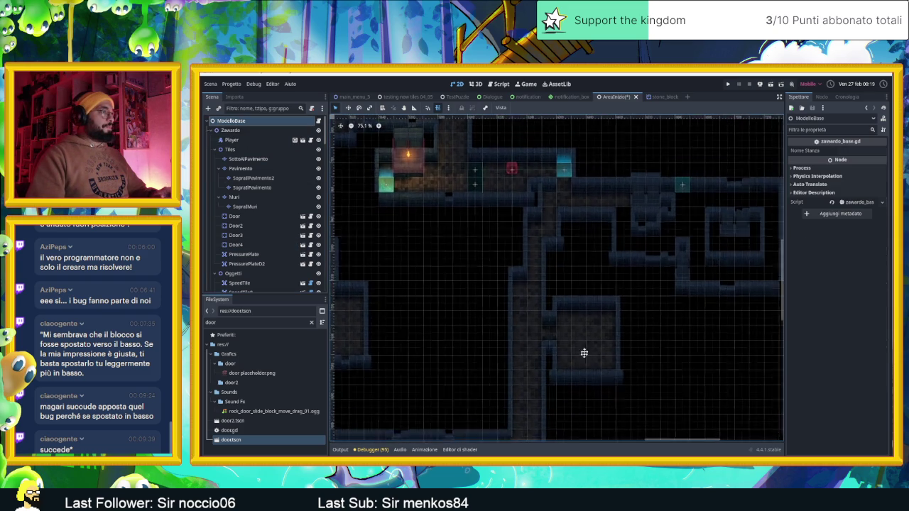
scroll("down", 3)
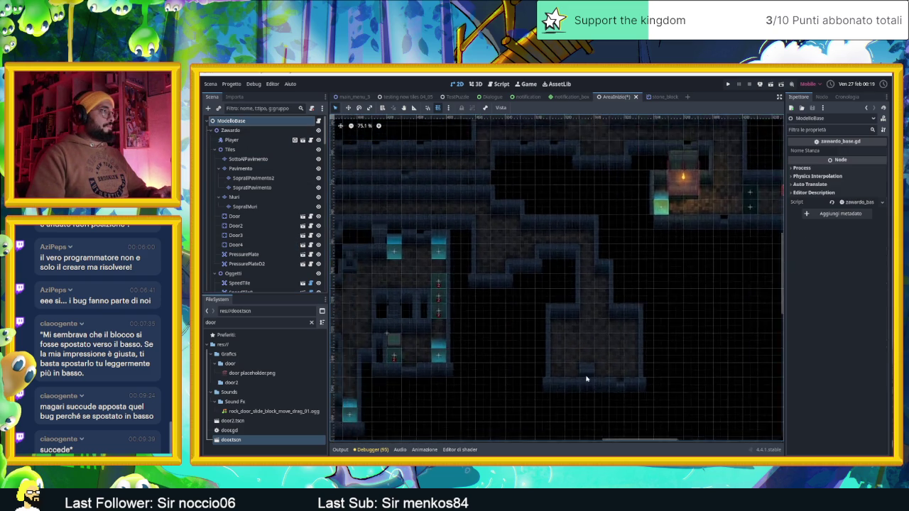
scroll("up", 3)
left_click_drag(524, 294, 644, 282)
scroll("up", 3)
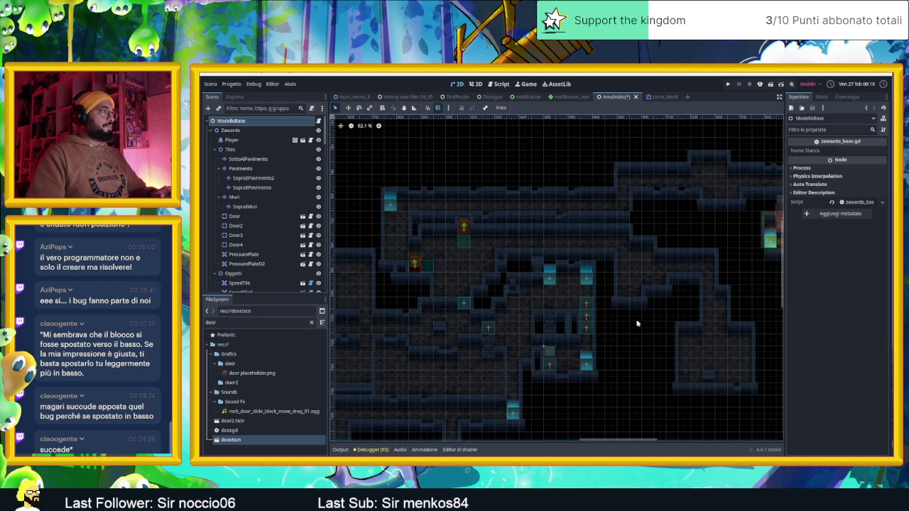
scroll("up", 3)
left_click_drag(619, 311, 341, 306)
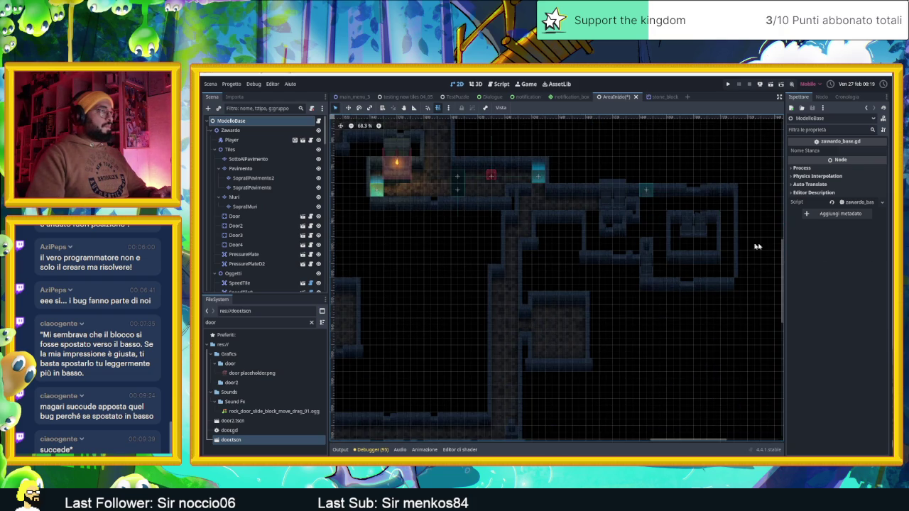
left_click_drag(631, 256, 580, 257)
scroll("up", 3)
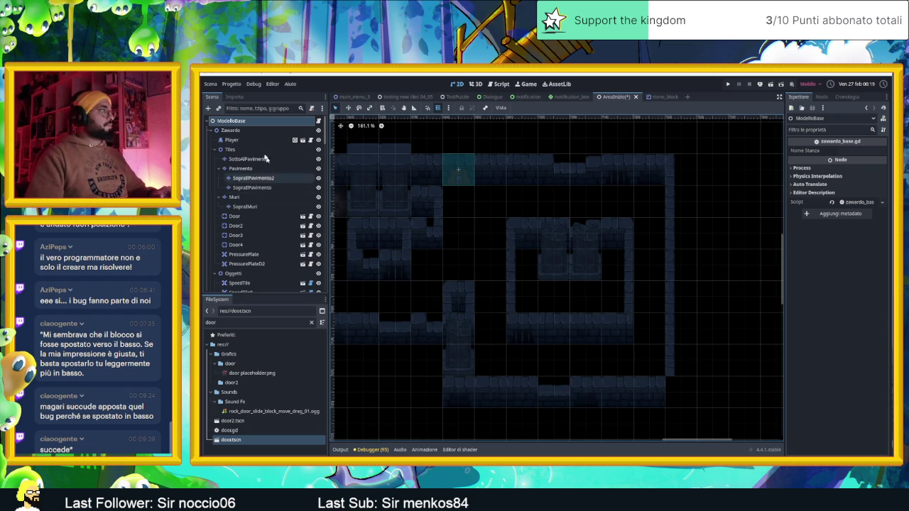
left_click(229, 149)
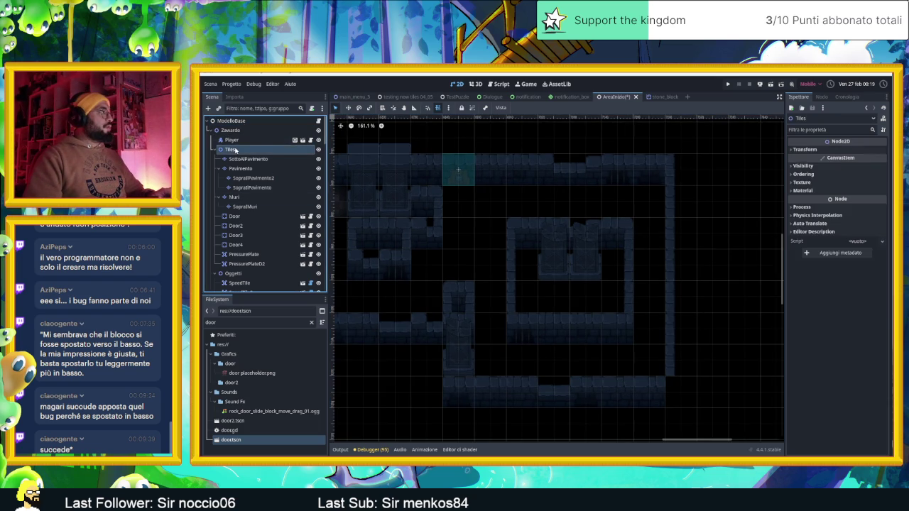
Filter the FileSystem by 'pressure' and instance pressure_plate.tscn into the scene tree
left_click(244, 322)
key("ctrl+a")
type("press")
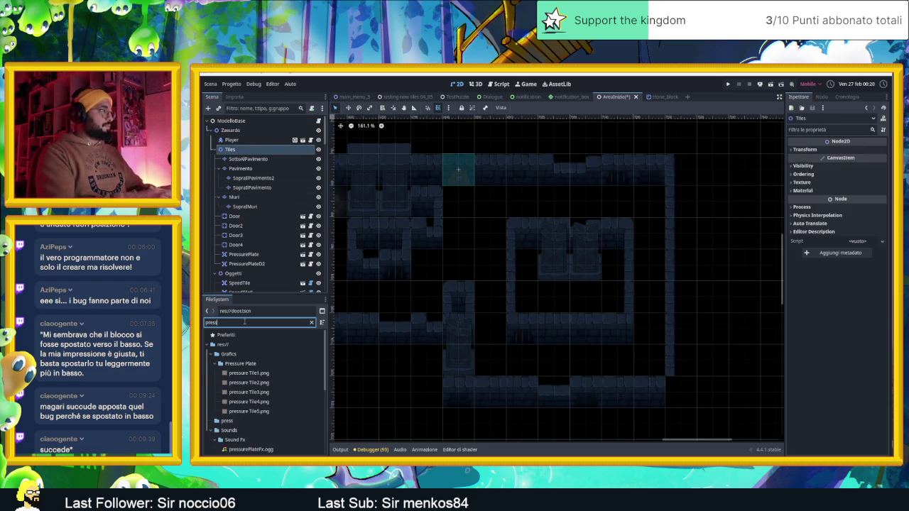
type("ure")
scroll("down", 3)
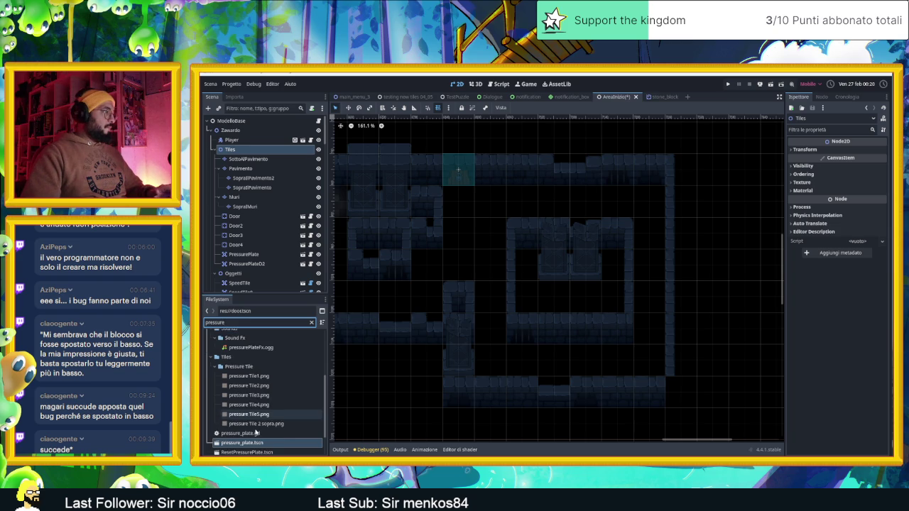
scroll("down", 3)
left_click_drag(222, 414, 236, 146)
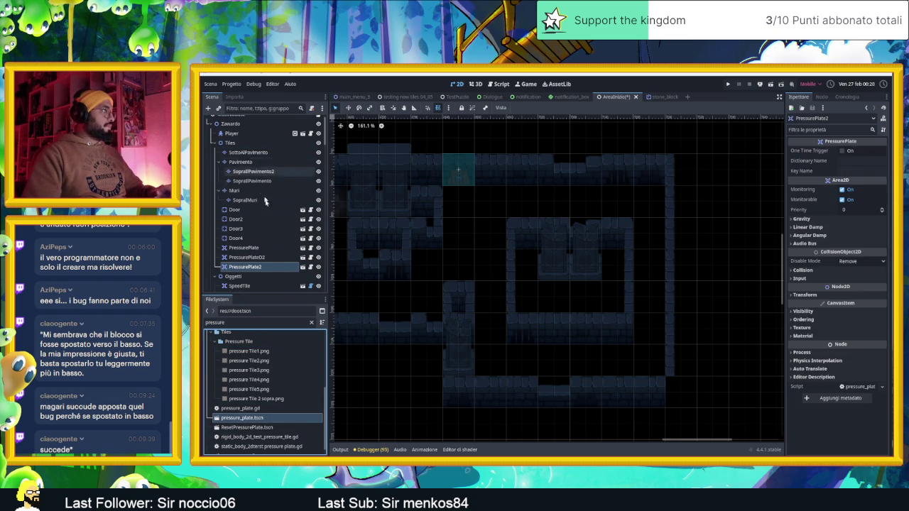
Locate the new PressurePlate2 node in the Oggetti group and begin renaming it
scroll("down", 3)
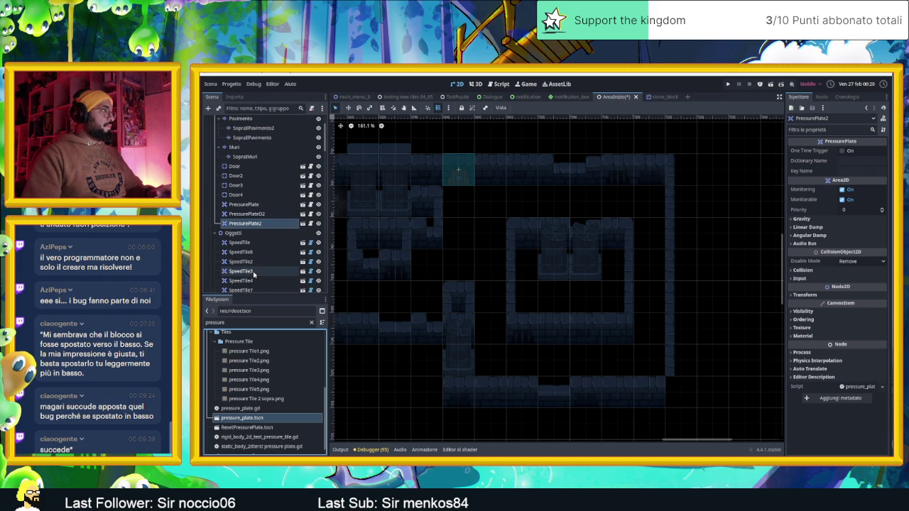
left_click(214, 235)
left_click(214, 235)
scroll("down", 3)
scroll("down", 3)
scroll("up", 3)
double_click(264, 224)
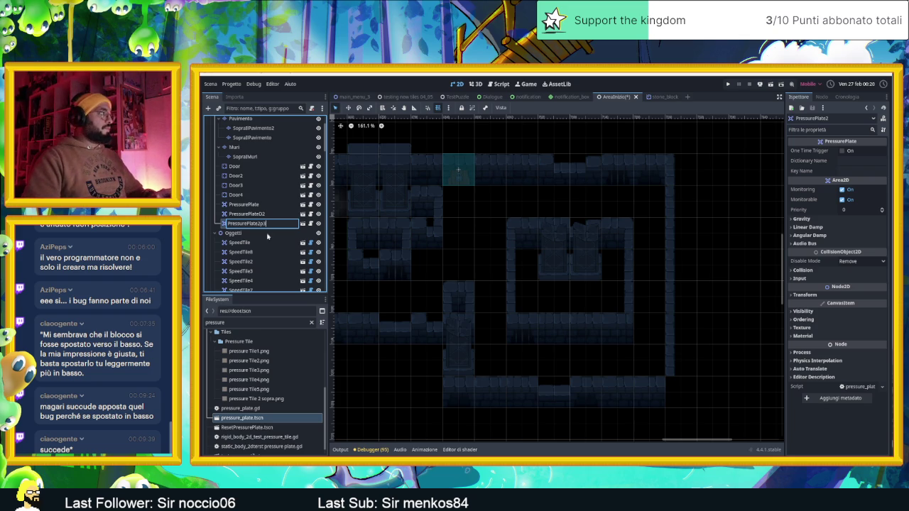
Finish renaming the new node to PressurePlate2p3
type("3")
key("Return")
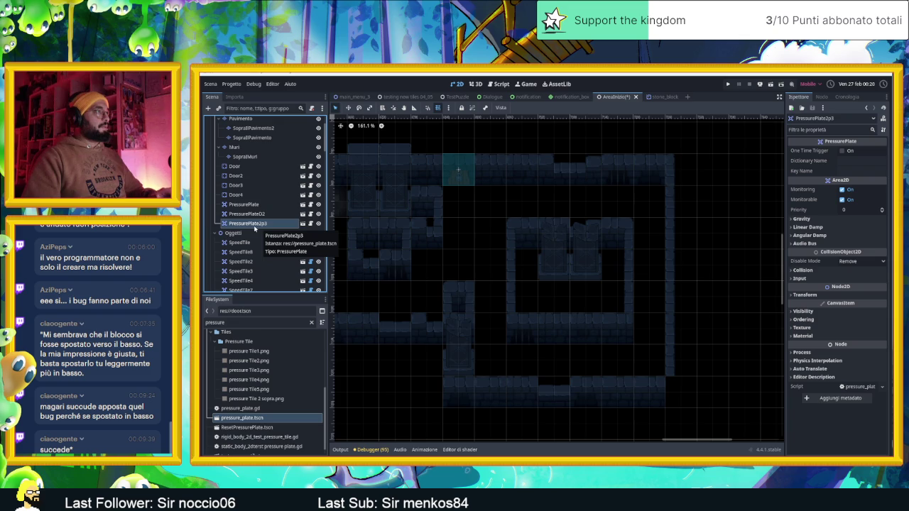
scroll("down", 3)
scroll("down", 3)
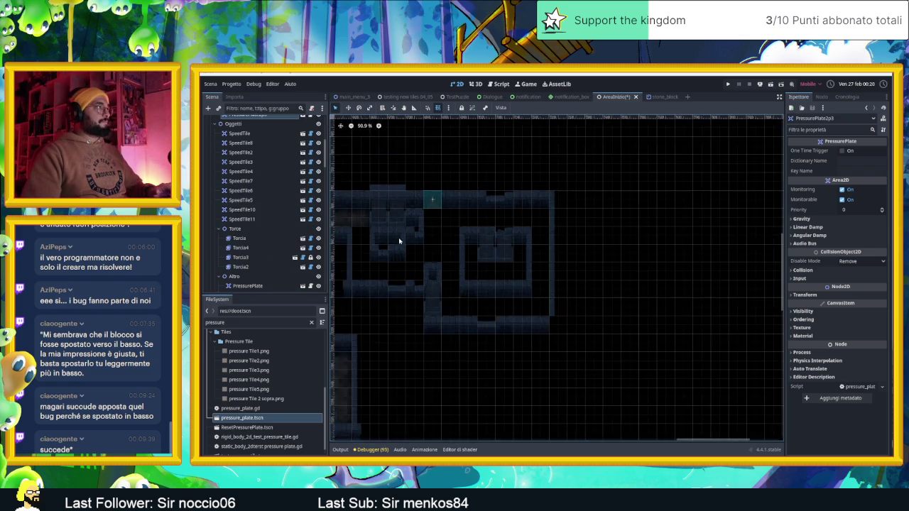
scroll("down", 3)
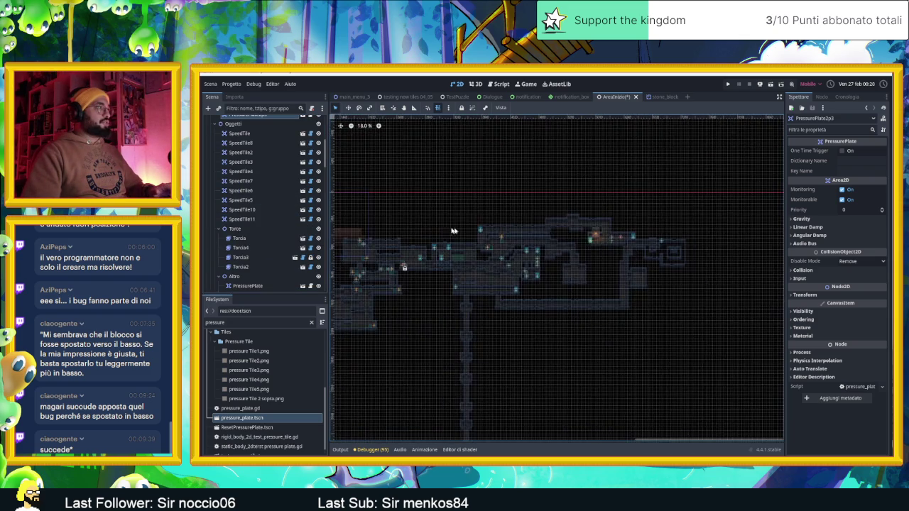
scroll("up", 3)
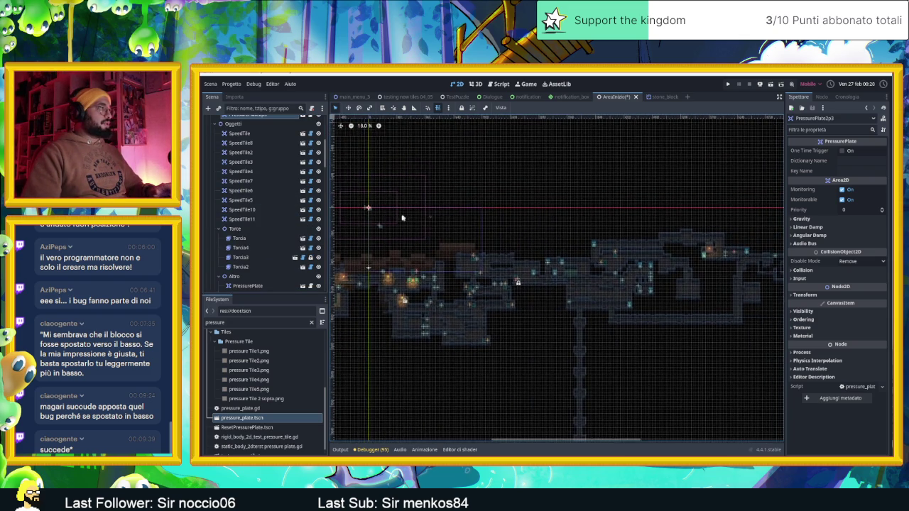
scroll("up", 3)
scroll("down", 3)
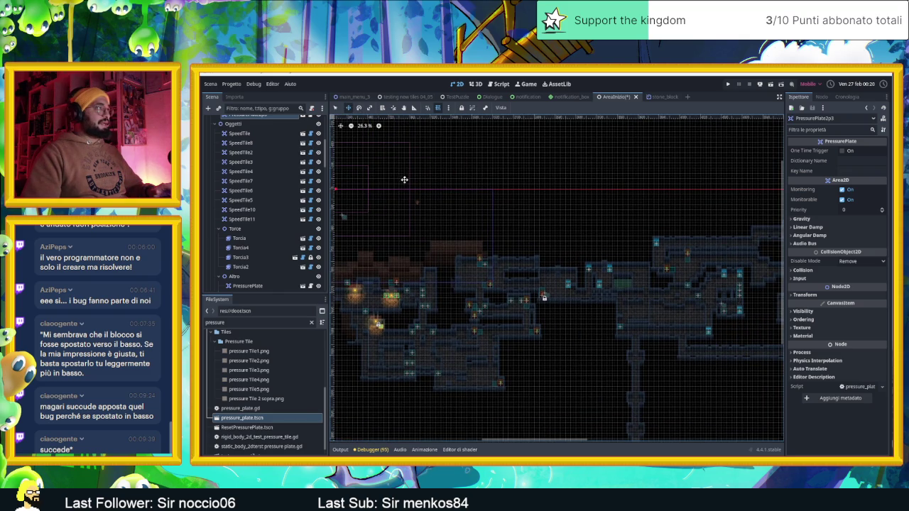
Move PressurePlate2p3 into the top-right corner of the eastern room facing Door4
left_click_drag(653, 189, 426, 200)
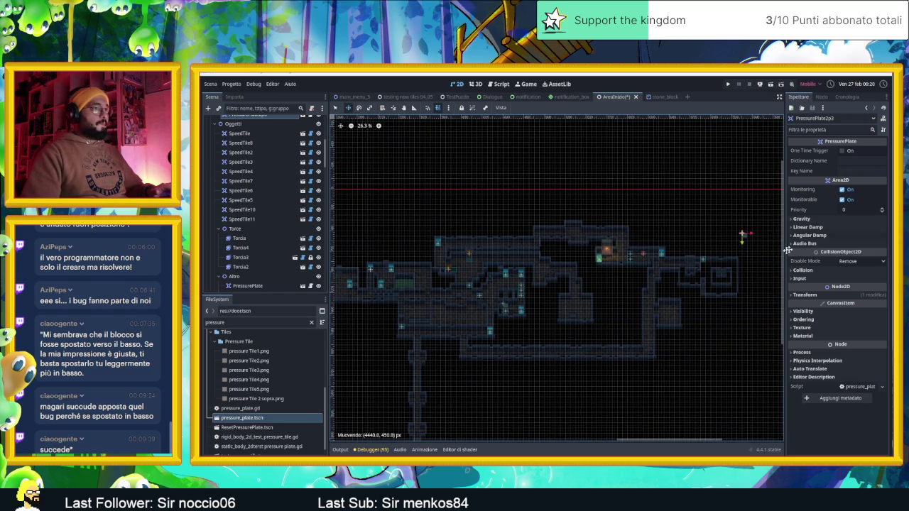
scroll("up", 3)
scroll("up", 3)
left_click_drag(680, 274, 681, 233)
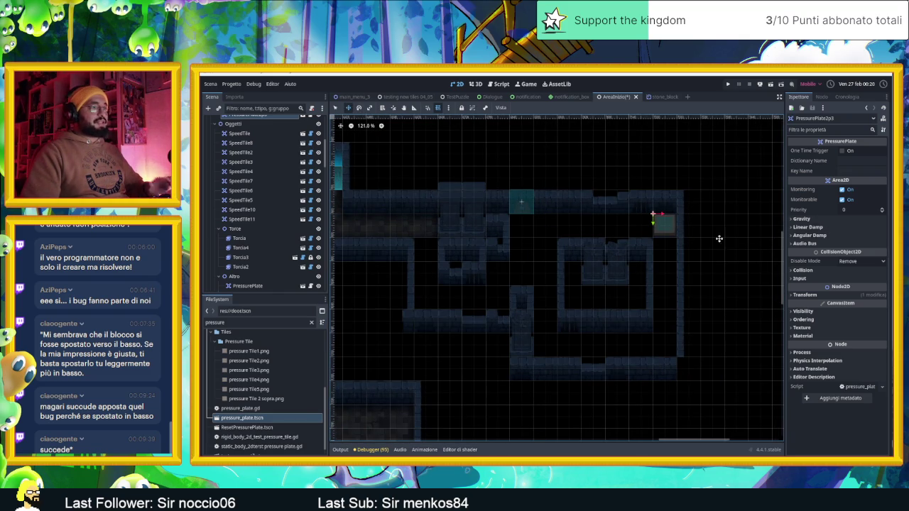
scroll("up", 3)
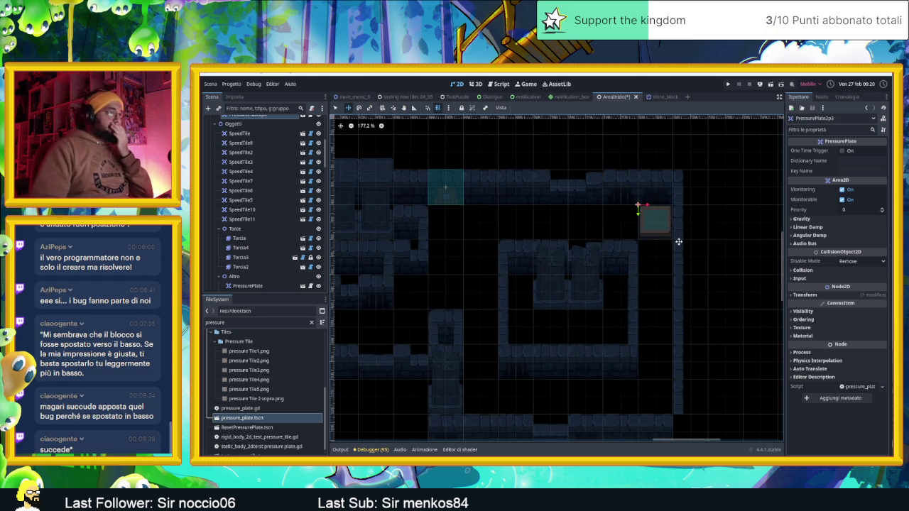
scroll("down", 3)
scroll("down", 3)
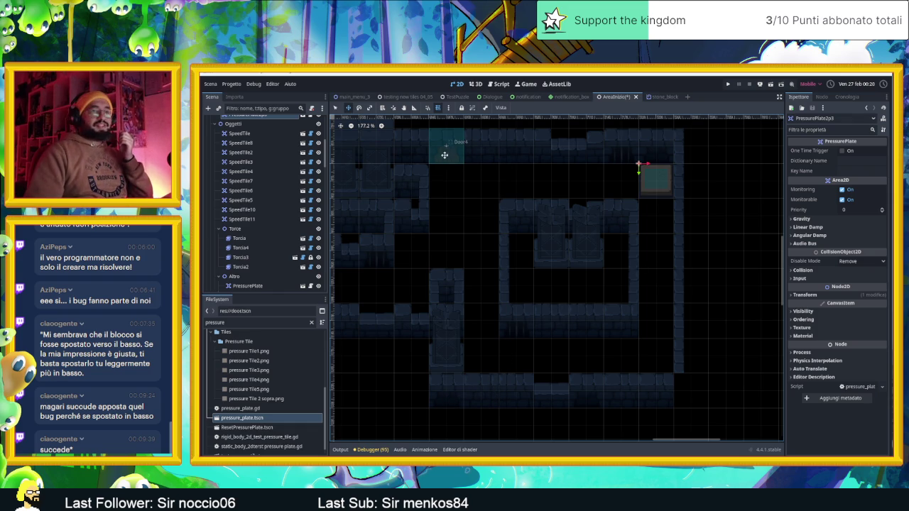
scroll("right", 3)
scroll("up", 3)
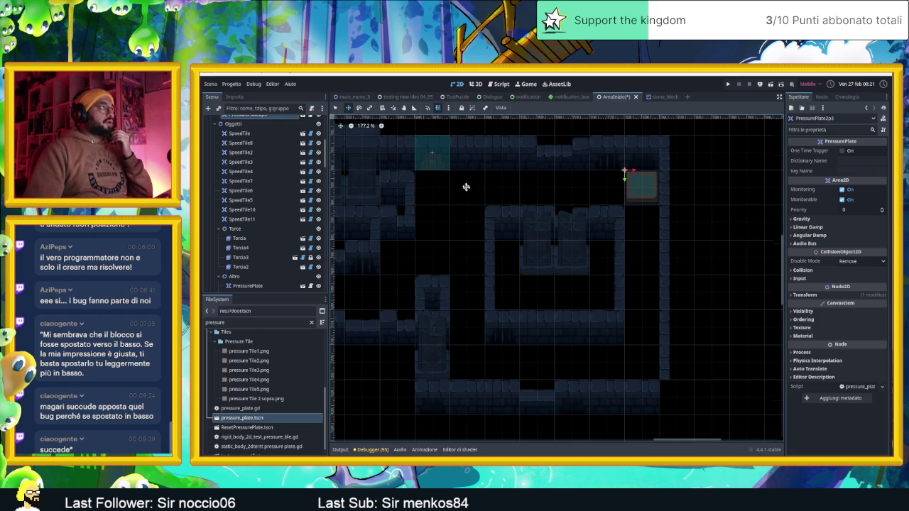
scroll("up", 3)
left_click(695, 205)
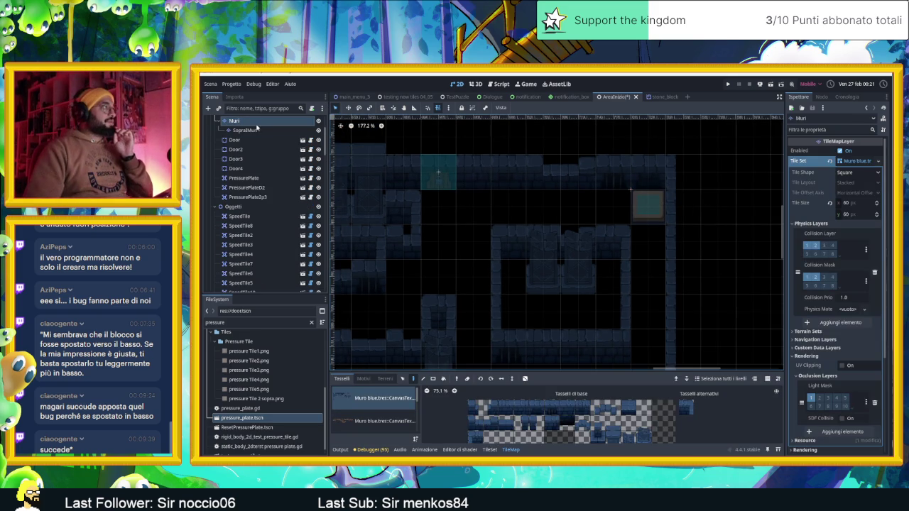
Set Door4's Key property to the PressurePlate2p3 node
scroll("up", 3)
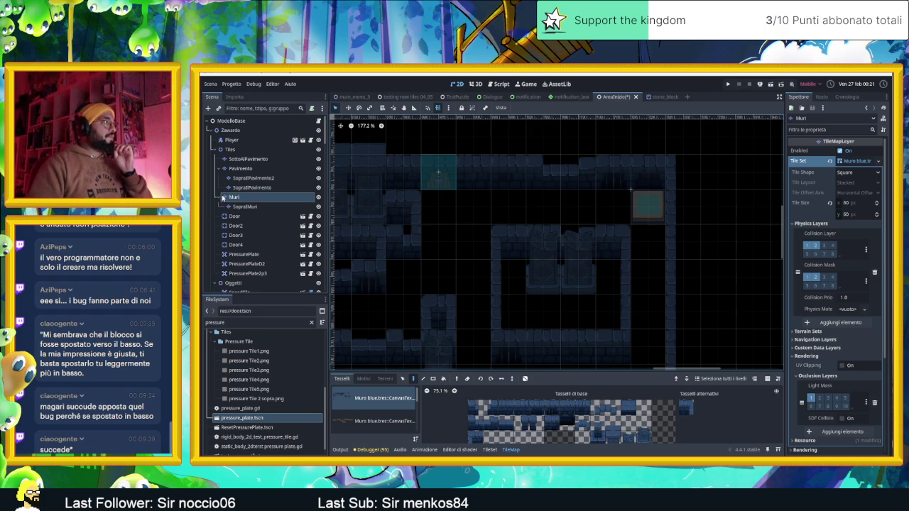
left_click(220, 196)
left_click(247, 263)
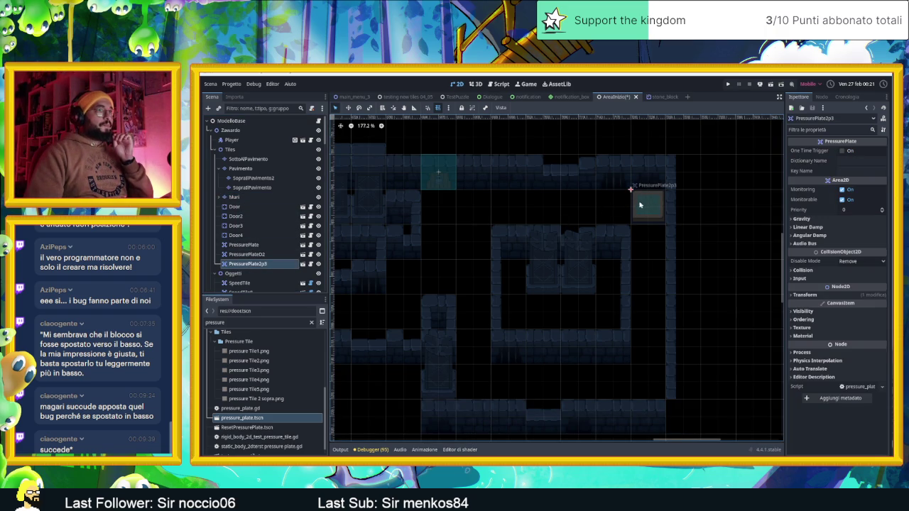
left_click(438, 176)
left_click(857, 150)
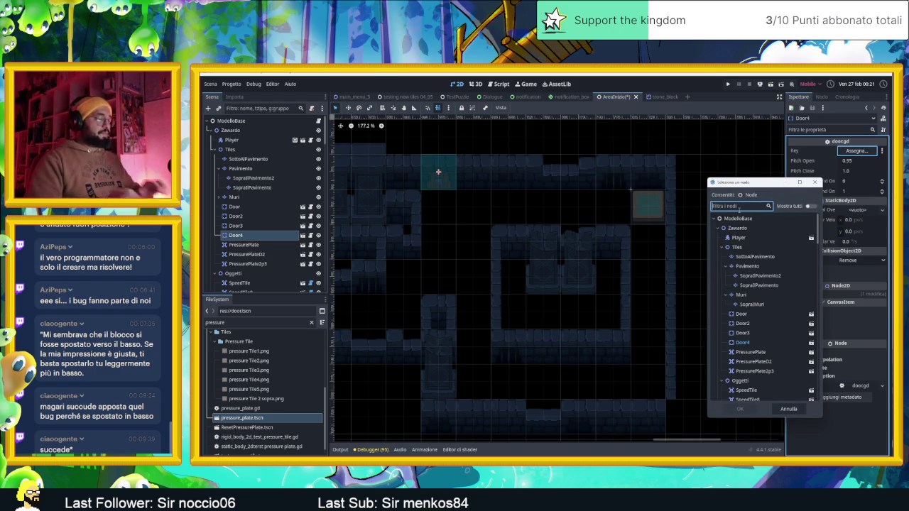
type("press")
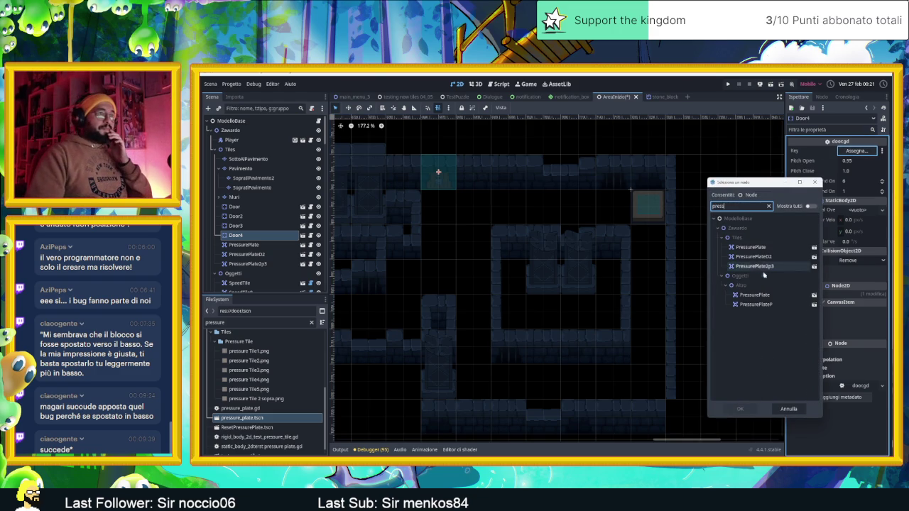
left_click(761, 267)
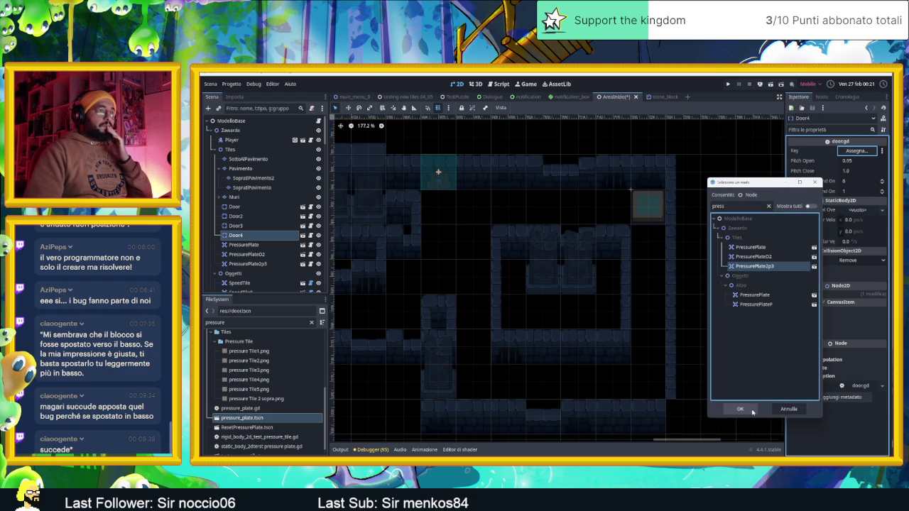
left_click(739, 409)
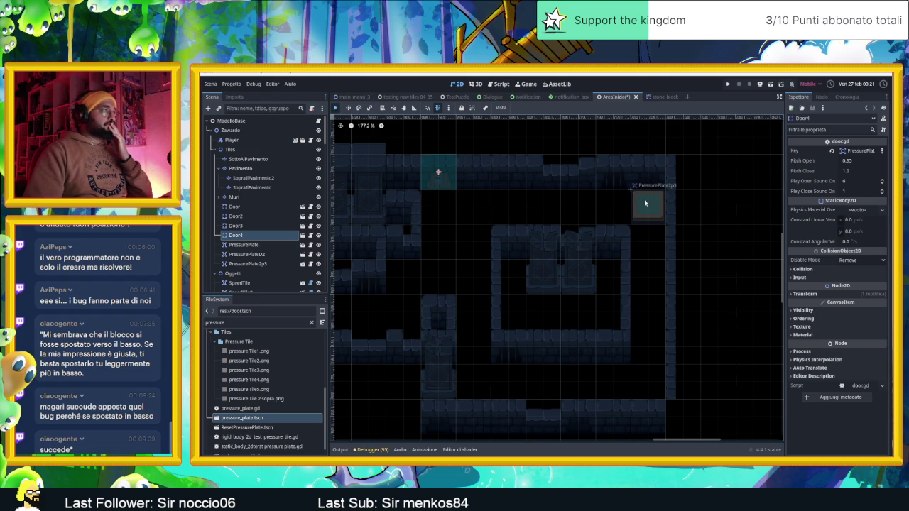
Reframe the level view, then save and run the current scene
scroll("down", 3)
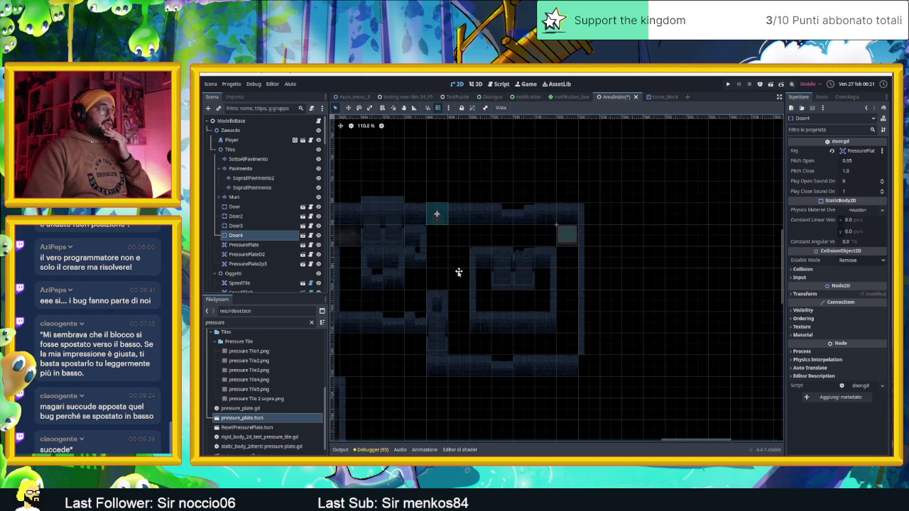
left_click_drag(591, 258, 527, 282)
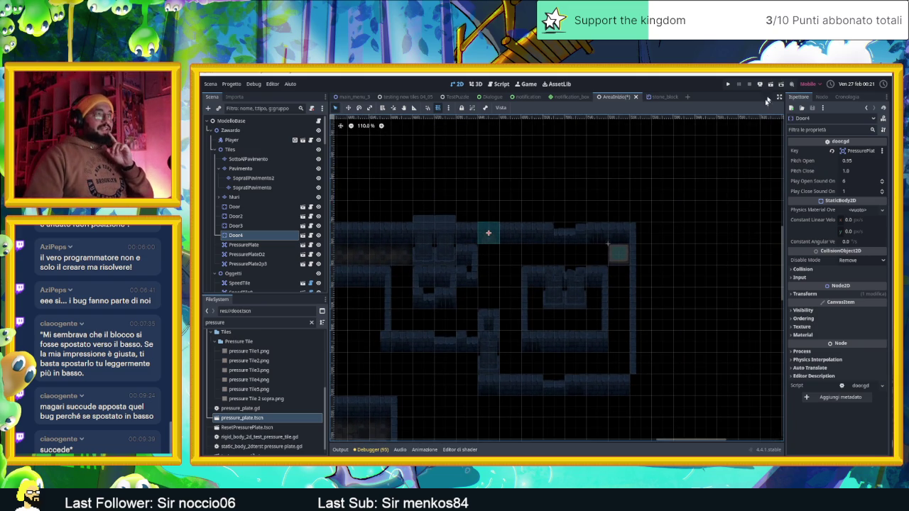
left_click(771, 85)
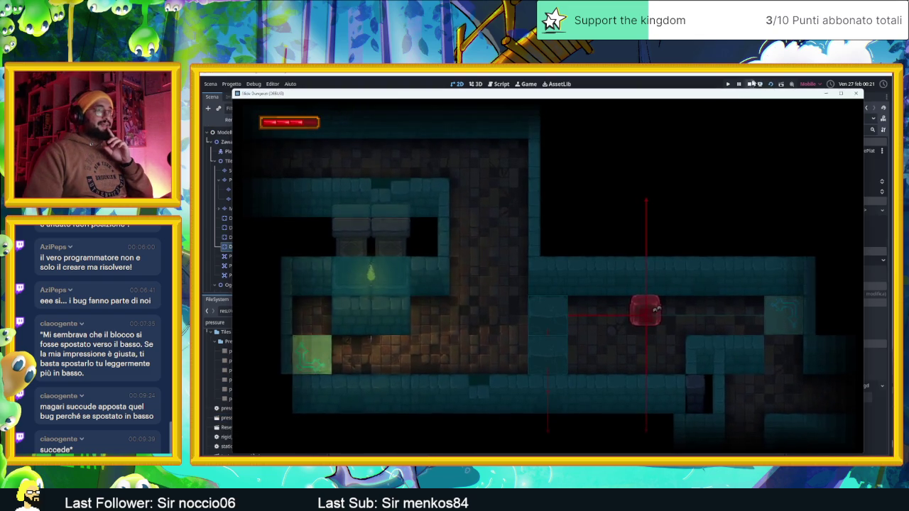
Stop the running game with F8 and briefly check the Editor and Debug menus
key("F8")
left_click(272, 84)
left_click(253, 84)
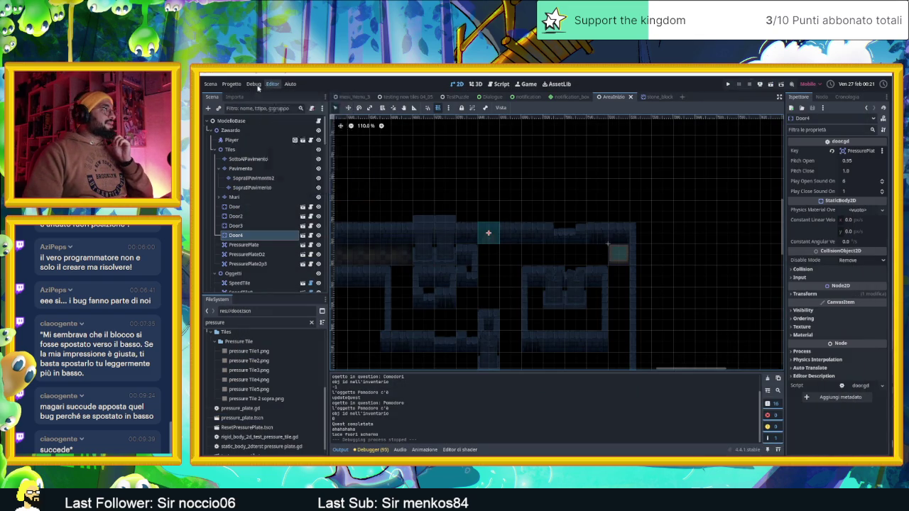
left_click(254, 84)
left_click(551, 189)
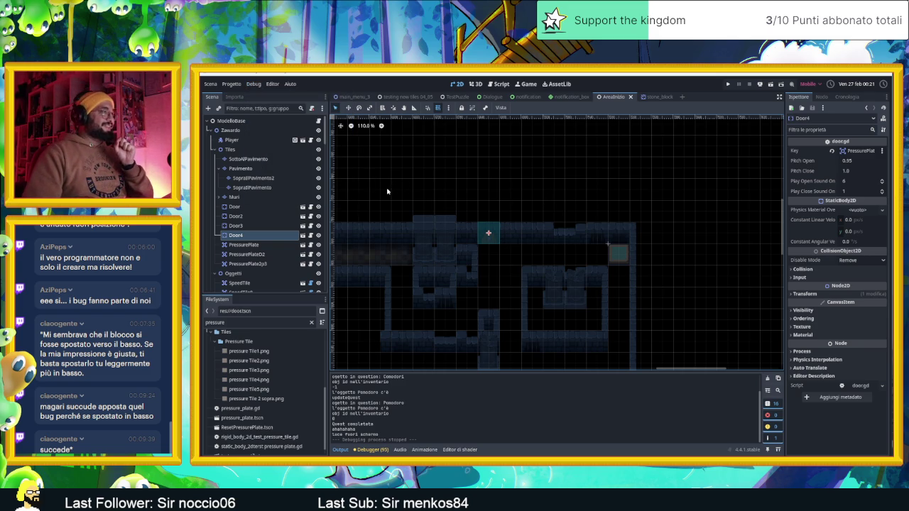
On the Muri layer, pick wall tiles from the atlas and place a first wall tile
left_click(234, 197)
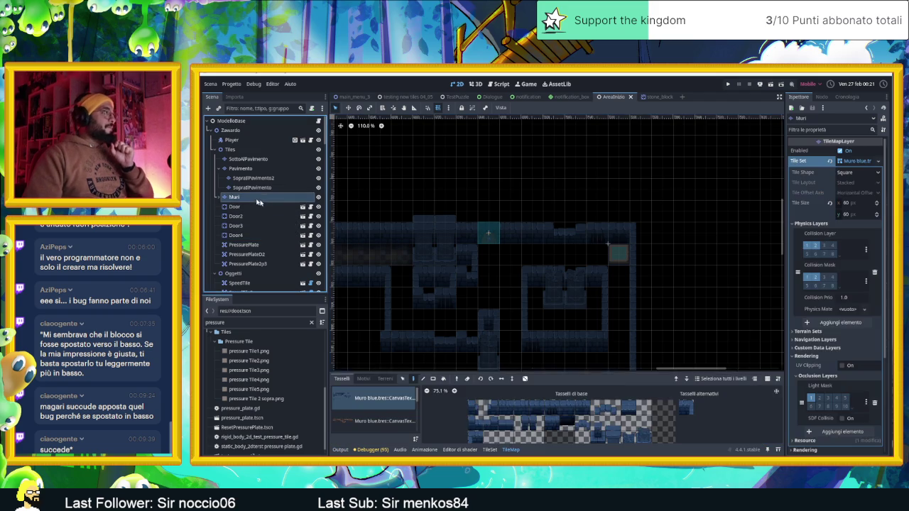
scroll("down", 3)
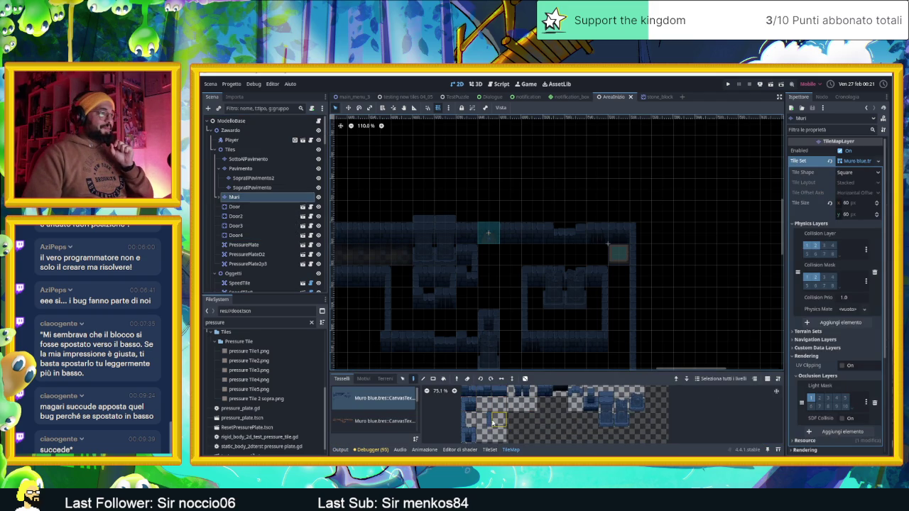
left_click(469, 420)
left_click(505, 215)
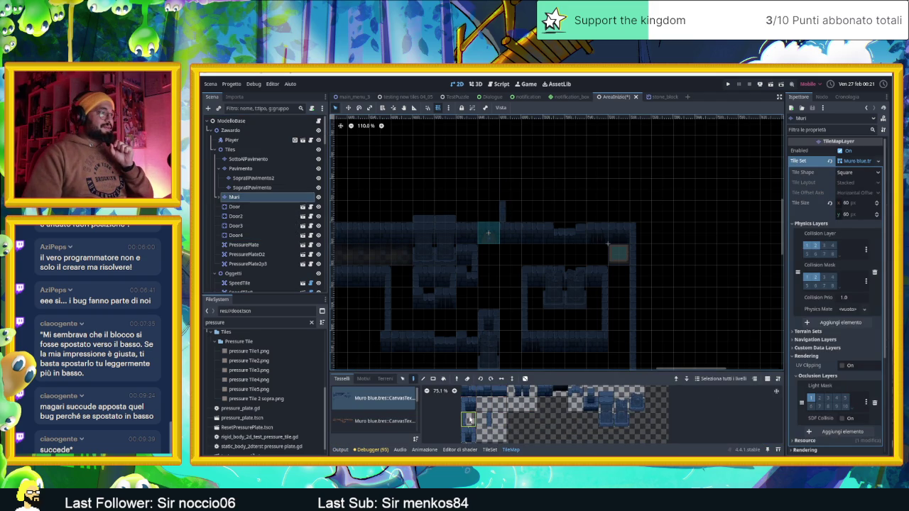
left_click(489, 415)
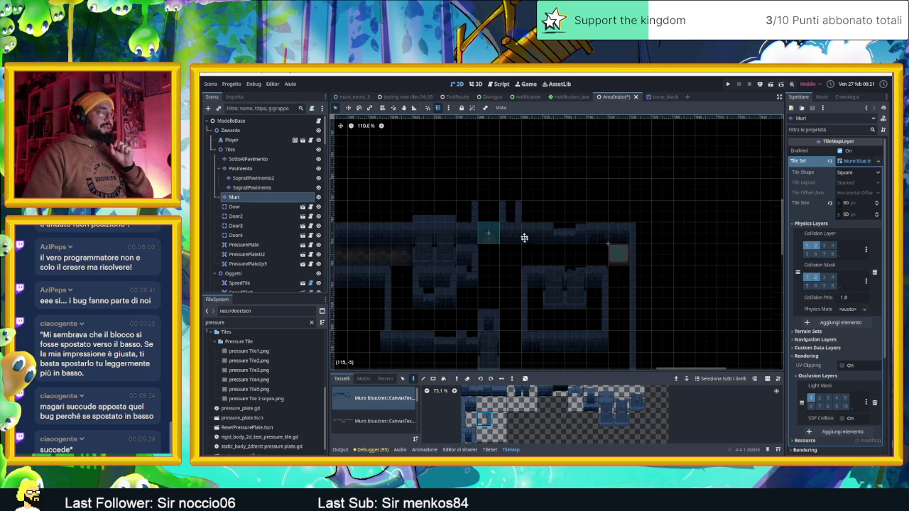
left_click_drag(523, 228, 521, 258)
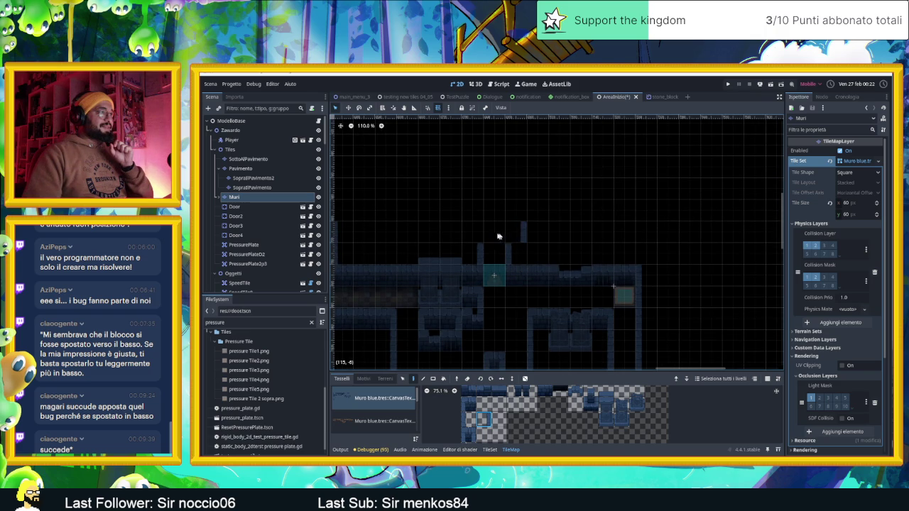
left_click(469, 419)
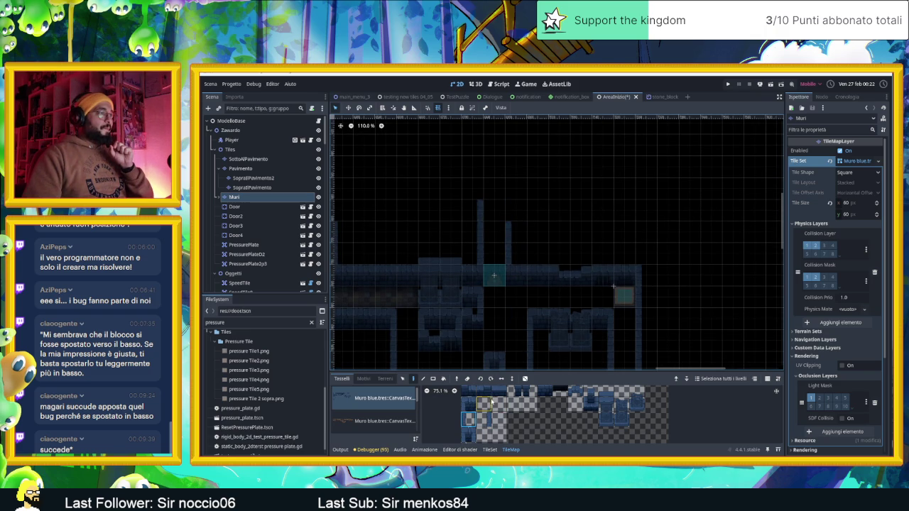
scroll("down", 3)
Paint two wall rows at the upper right using a six-tile wall selection with scattered painting
left_click_drag(528, 404, 569, 401)
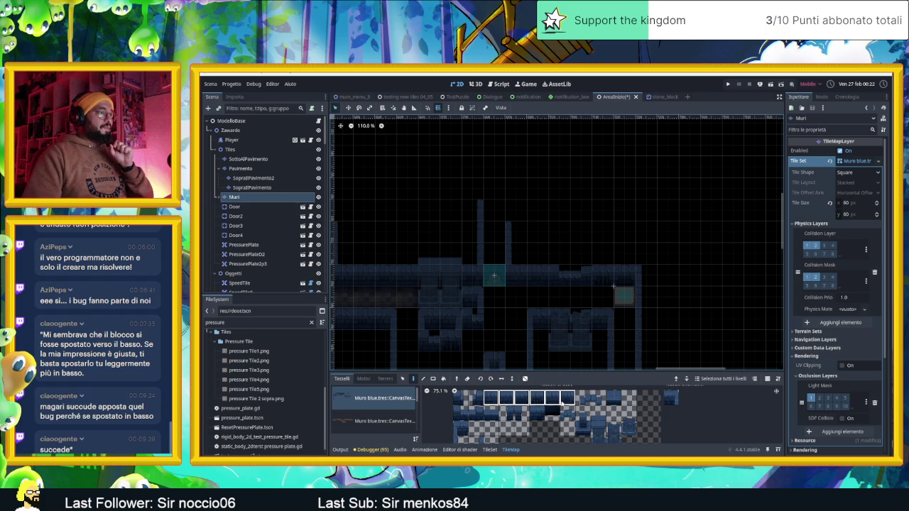
scroll("up", 3)
left_click(526, 378)
left_click_drag(493, 188, 579, 188)
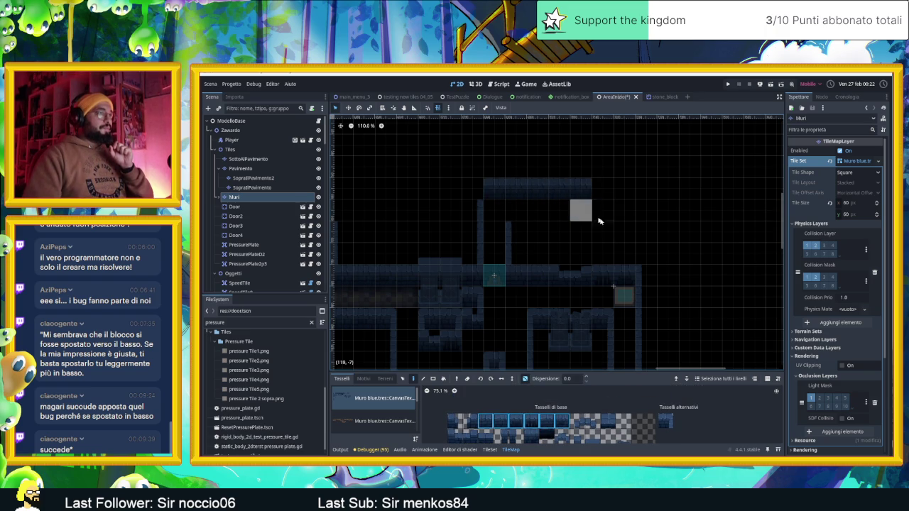
left_click_drag(513, 232, 647, 232)
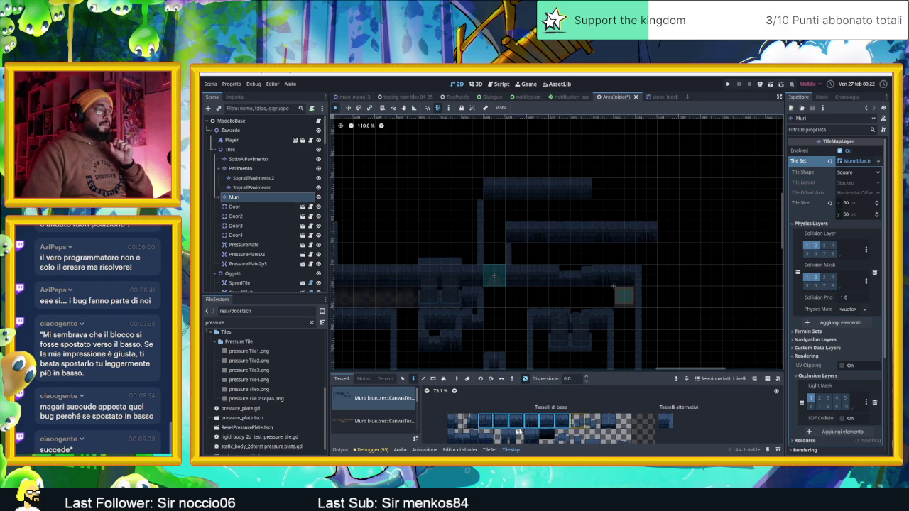
Extend the top wall row rightward using three tiles from the atlas's second row
scroll("down", 3)
left_click(487, 420)
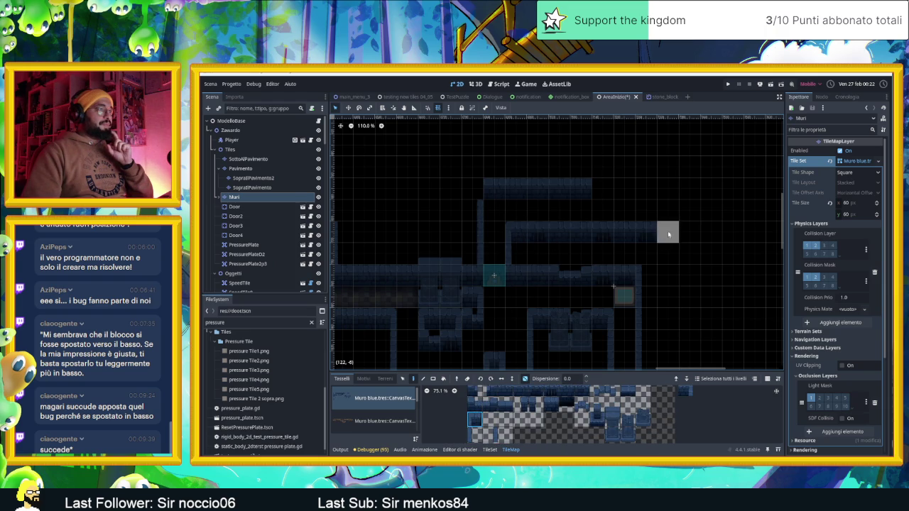
scroll("right", 3)
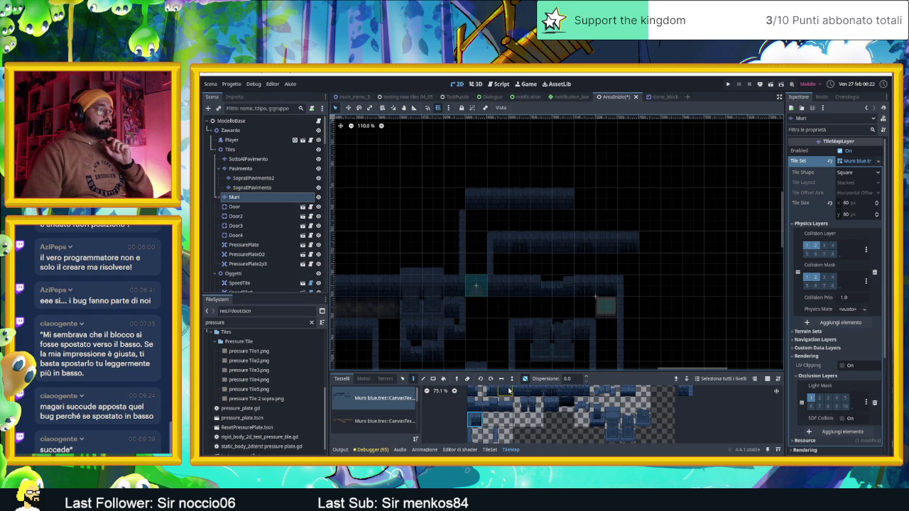
left_click_drag(505, 405, 473, 408)
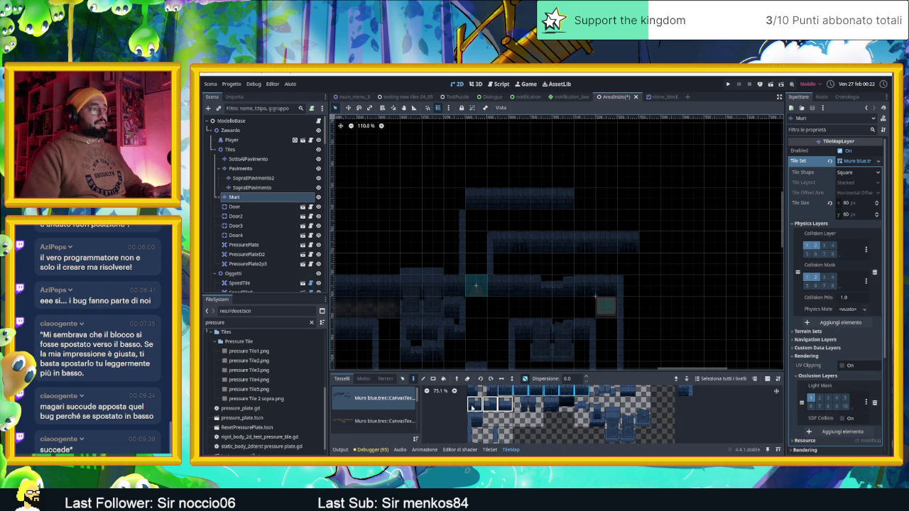
left_click_drag(497, 199, 693, 199)
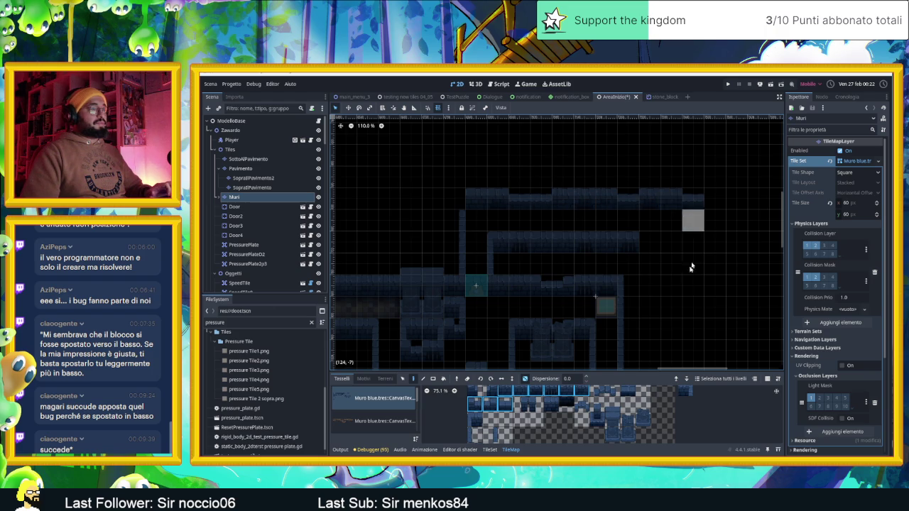
Paint a vertical wall column on the level's right side with a single top-row tile
scroll("right", 3)
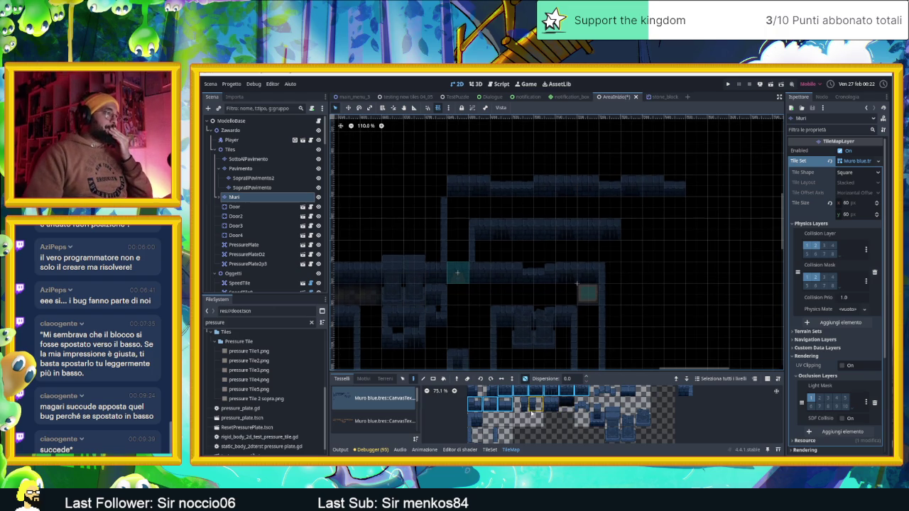
left_click(536, 391)
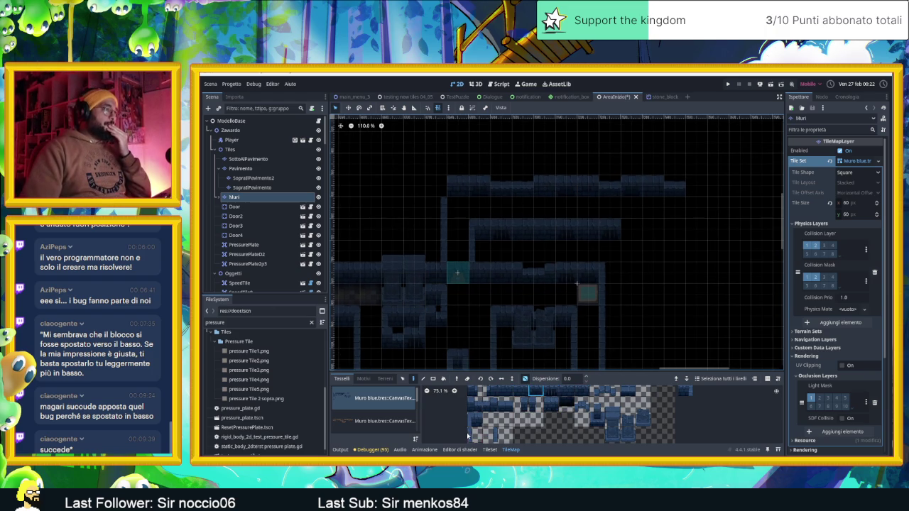
left_click_drag(696, 187, 695, 253)
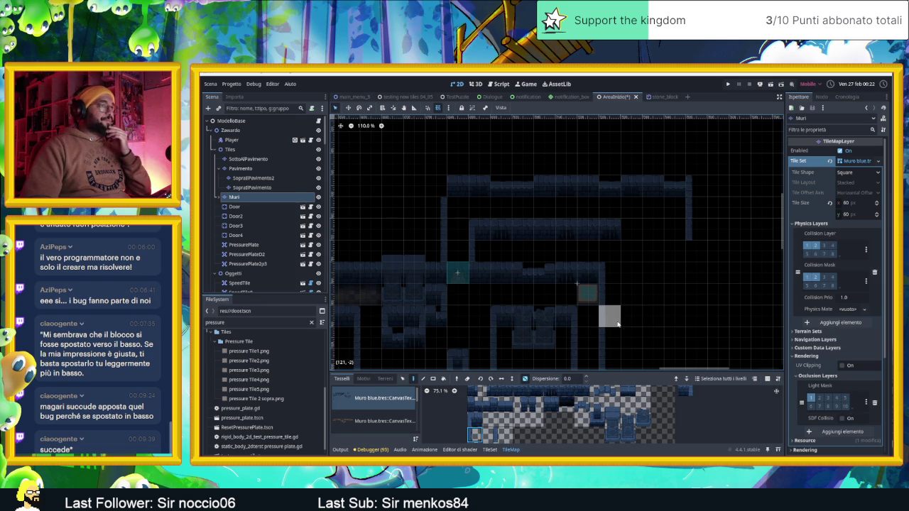
scroll("down", 3)
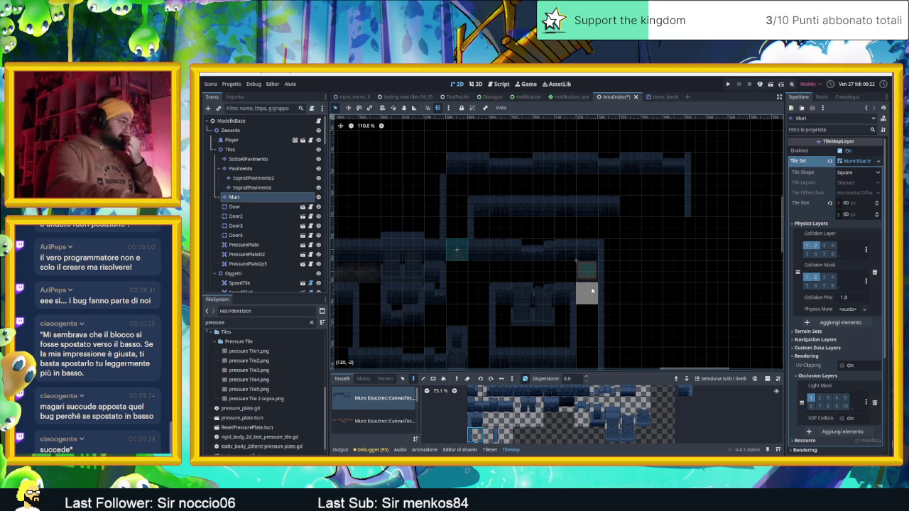
scroll("up", 3)
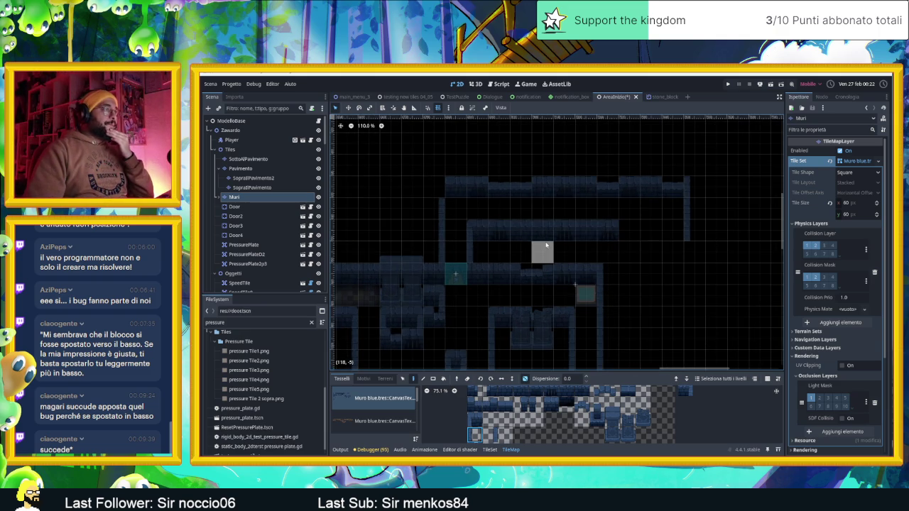
scroll("up", 3)
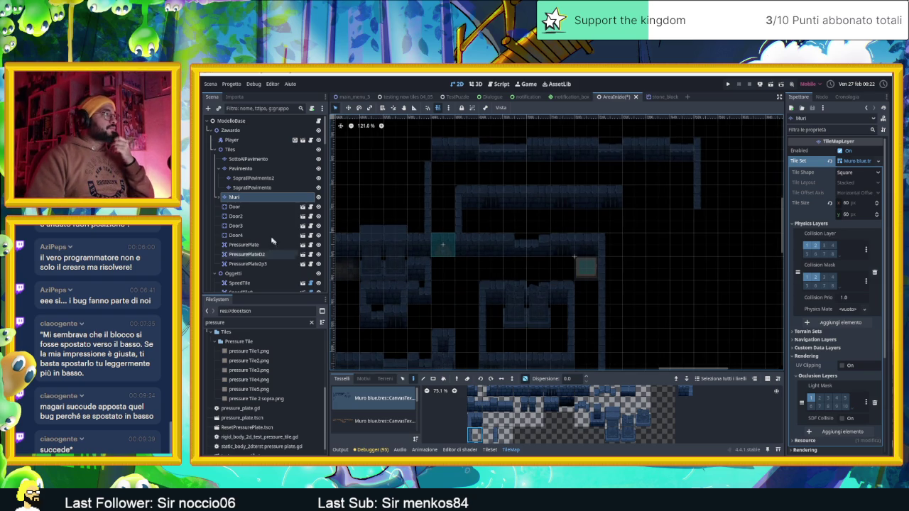
left_click(256, 132)
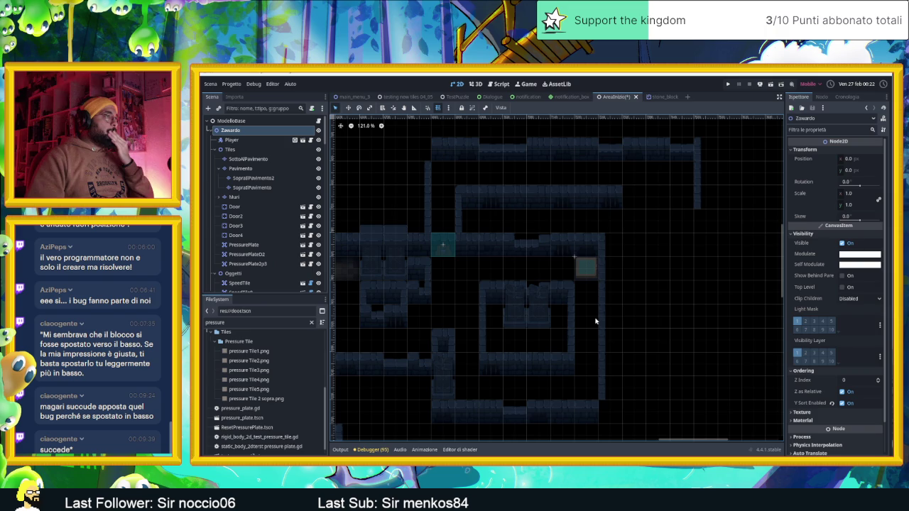
Select Door4 to show its door.gd properties and key plate in the Inspector
left_click(440, 243)
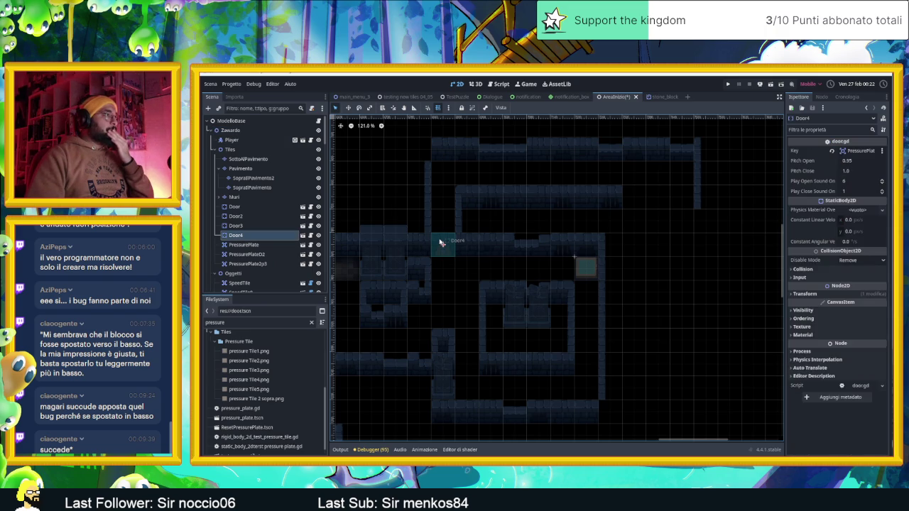
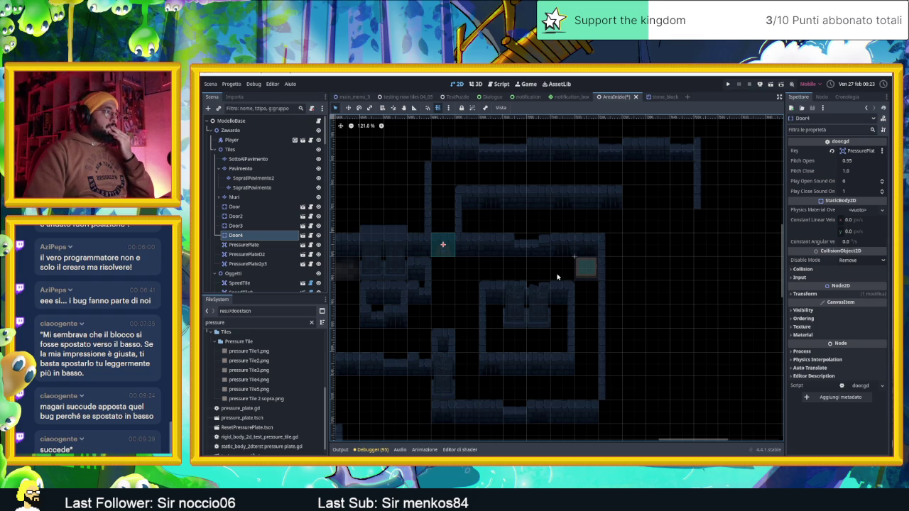
Make CameraNodeContainer visible so the camera zone rectangles appear over the level map
scroll("down", 3)
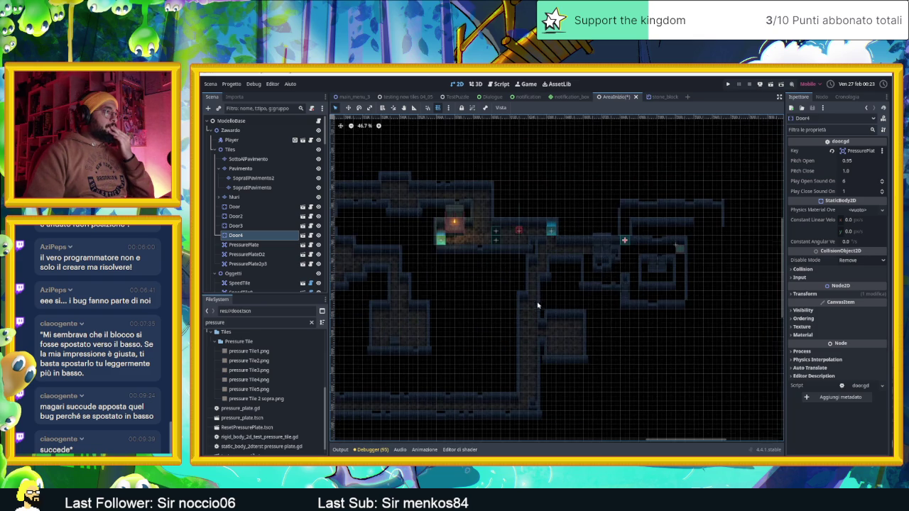
scroll("down", 3)
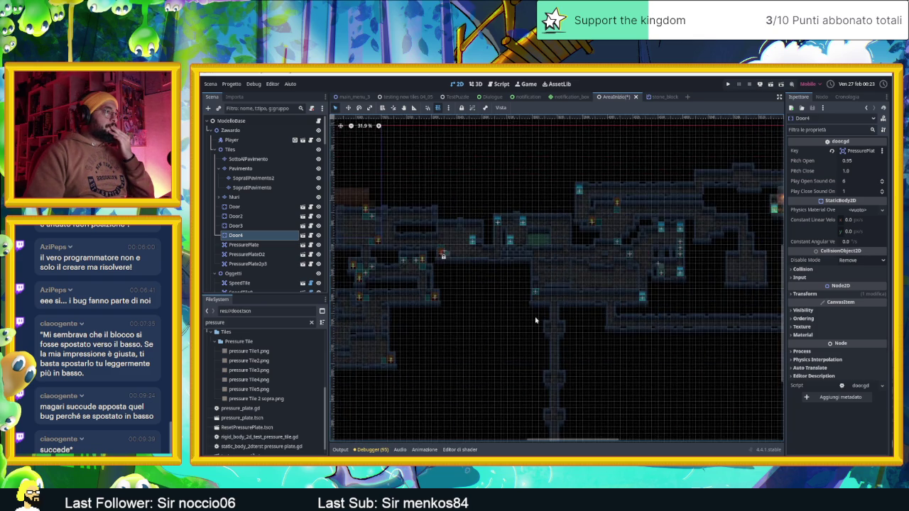
scroll("down", 3)
left_click_drag(589, 359, 593, 303)
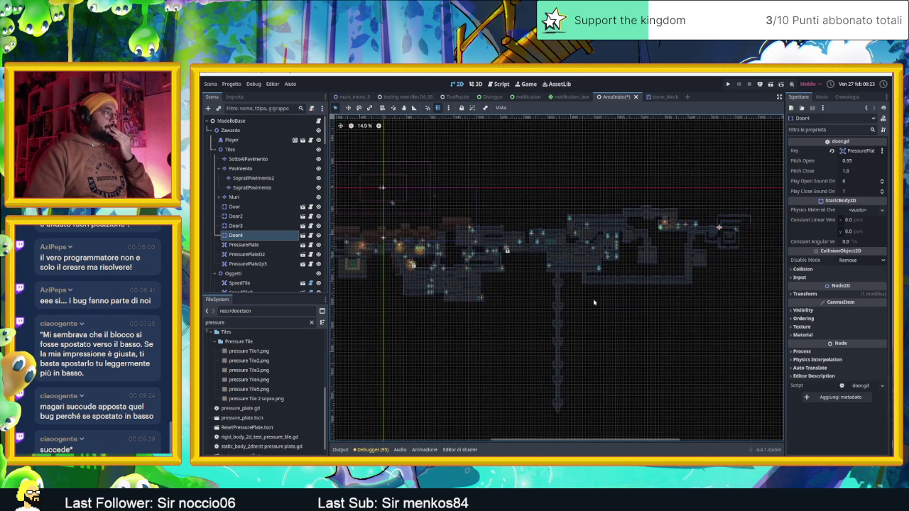
left_click_drag(500, 303, 517, 330)
scroll("up", 3)
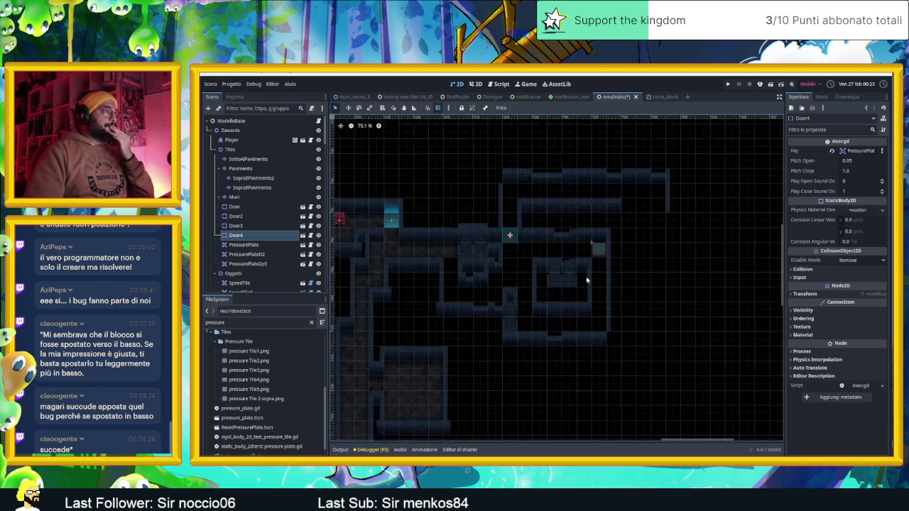
scroll("up", 3)
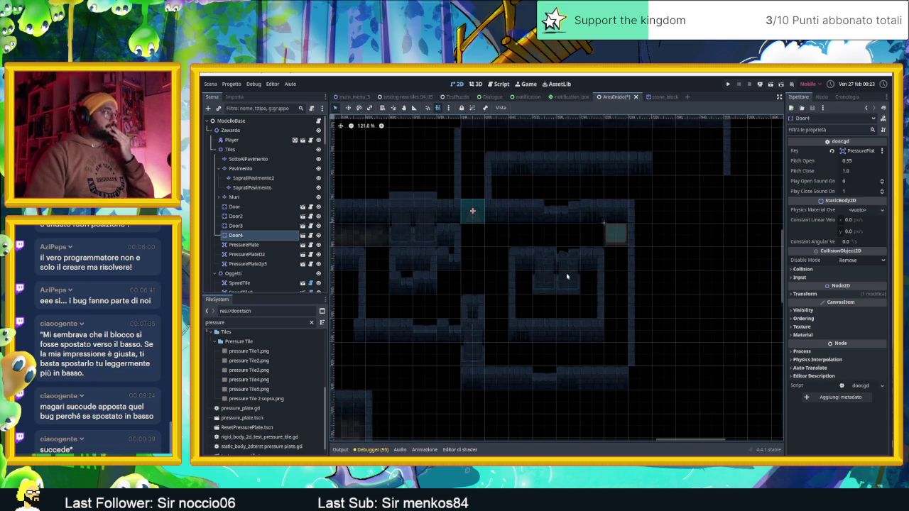
scroll("down", 3)
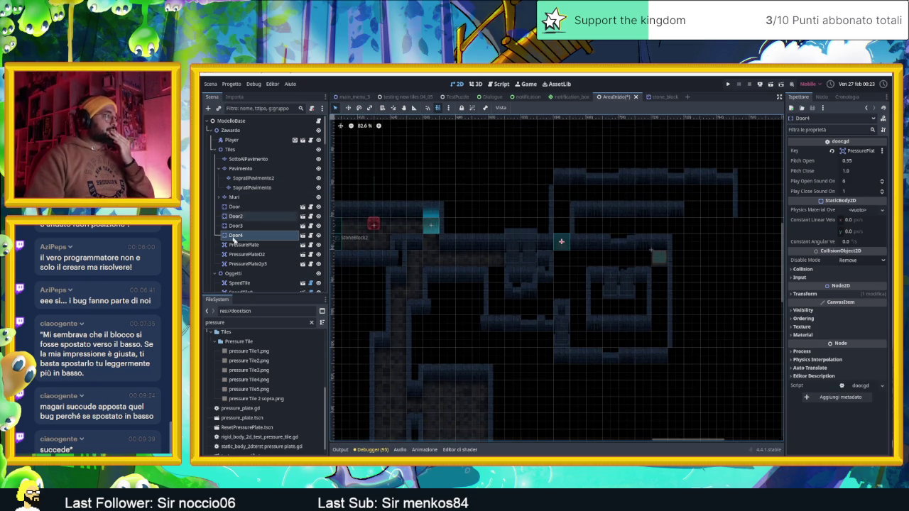
scroll("down", 3)
scroll("down", 3)
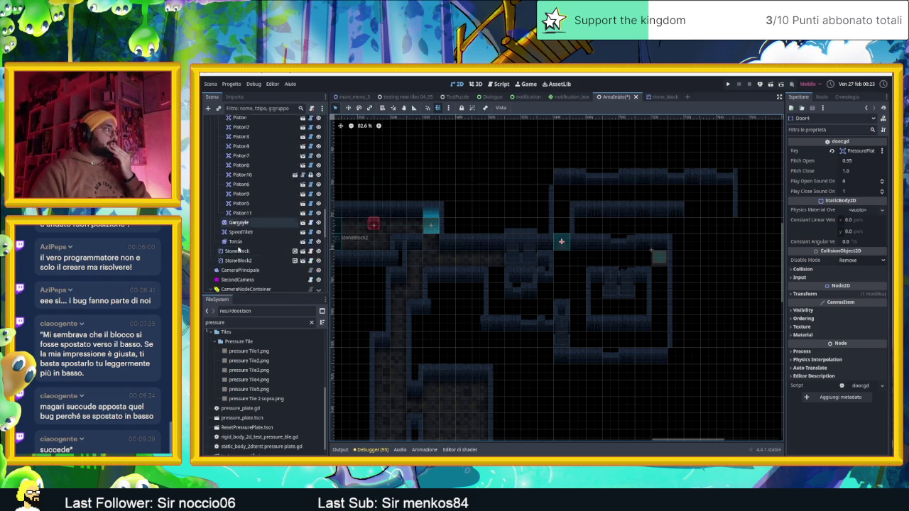
scroll("down", 3)
left_click(318, 245)
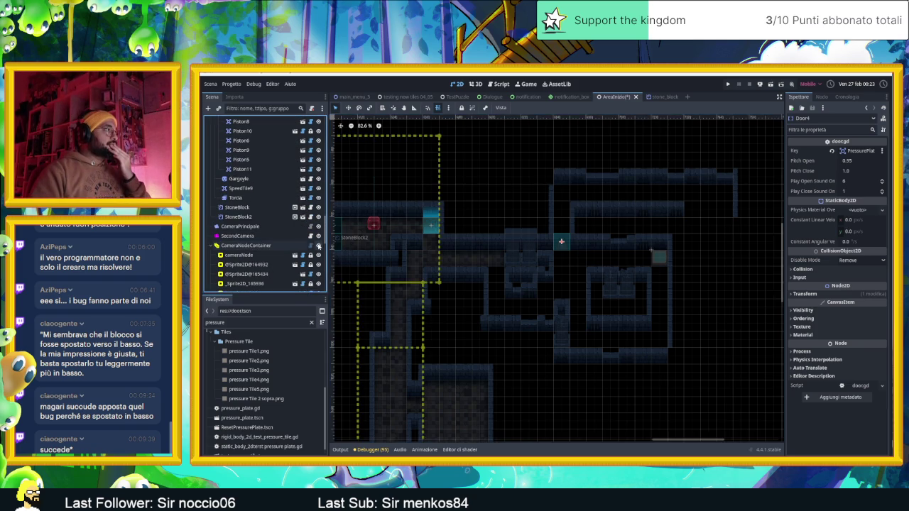
Pan to the level's left side and select CameraNodeContainer
scroll("down", 3)
scroll("up", 3)
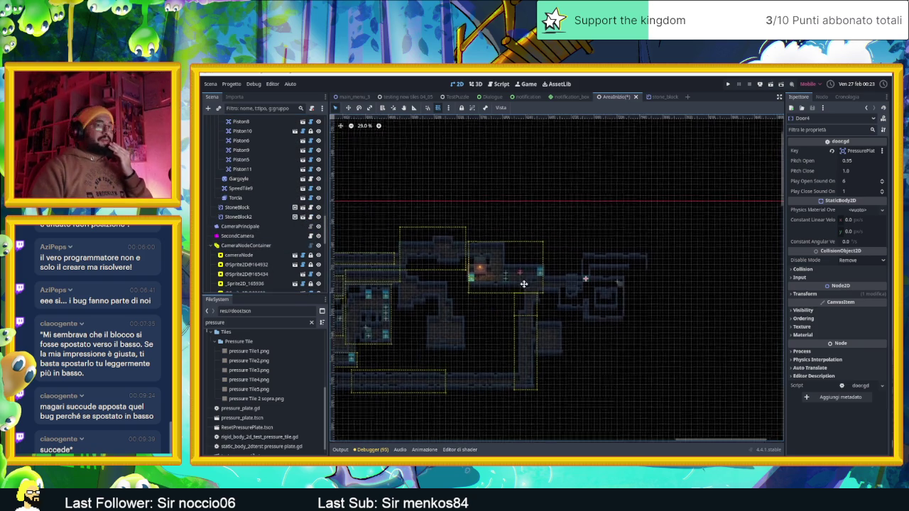
scroll("down", 3)
scroll("up", 3)
scroll("down", 3)
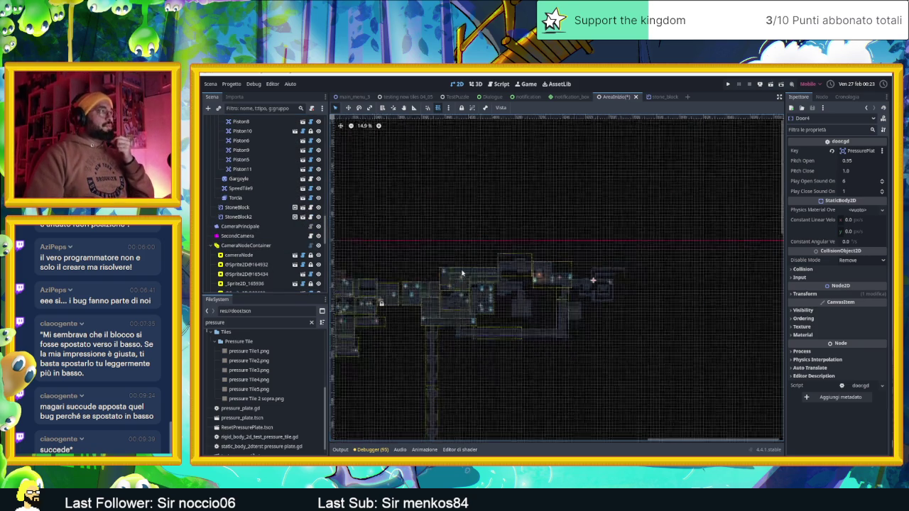
left_click_drag(479, 271, 537, 277)
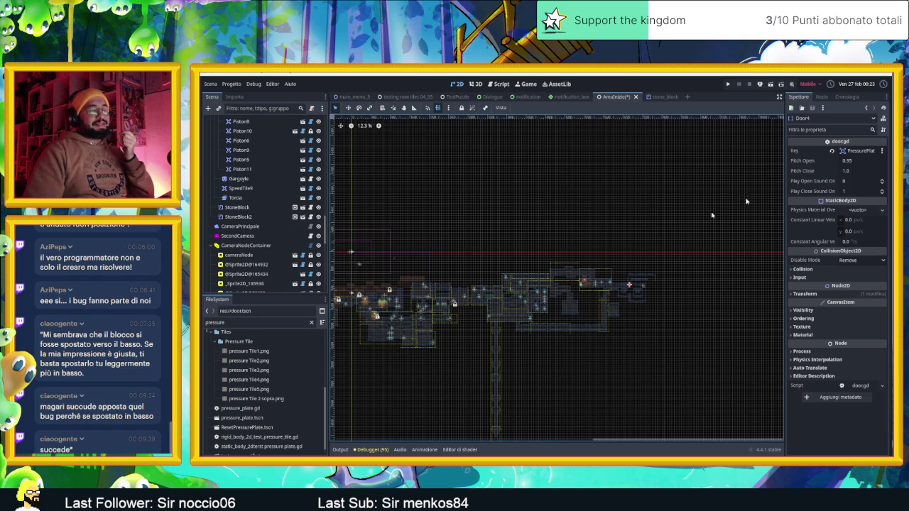
left_click(245, 245)
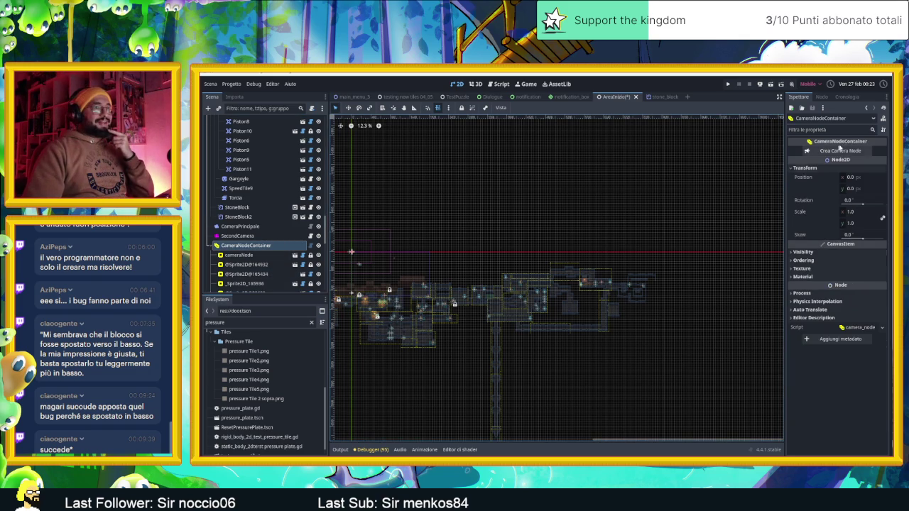
Create a new camera zone with Crea Camera Node and move it to the right
left_click(837, 150)
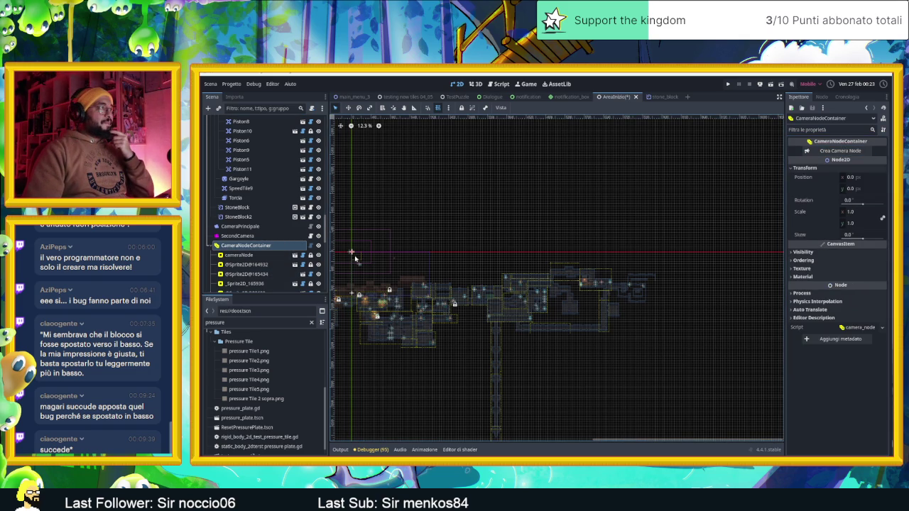
left_click(355, 258)
left_click_drag(356, 258, 474, 253)
Stretch the new camera zone by its corner to span the large central room
scroll("up", 3)
scroll("up", 3)
left_click_drag(524, 292, 553, 347)
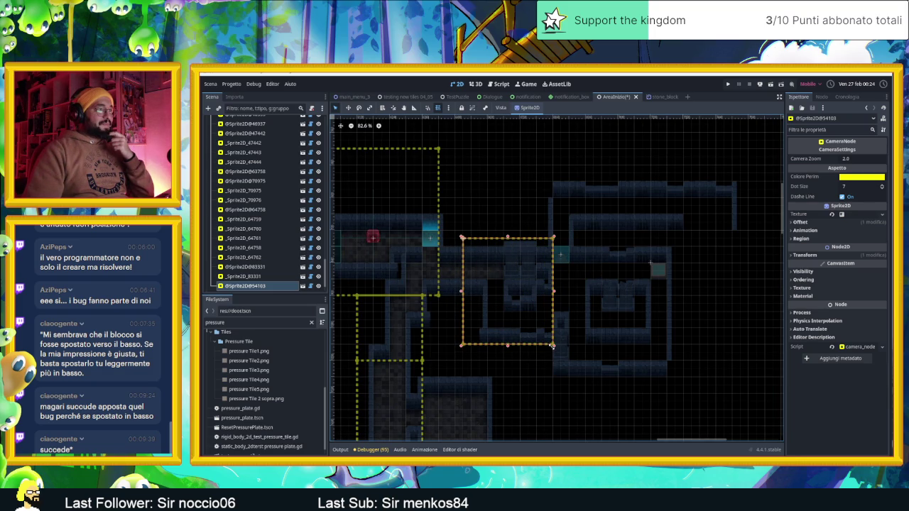
left_click_drag(553, 346, 551, 348)
left_click_drag(551, 347, 683, 387)
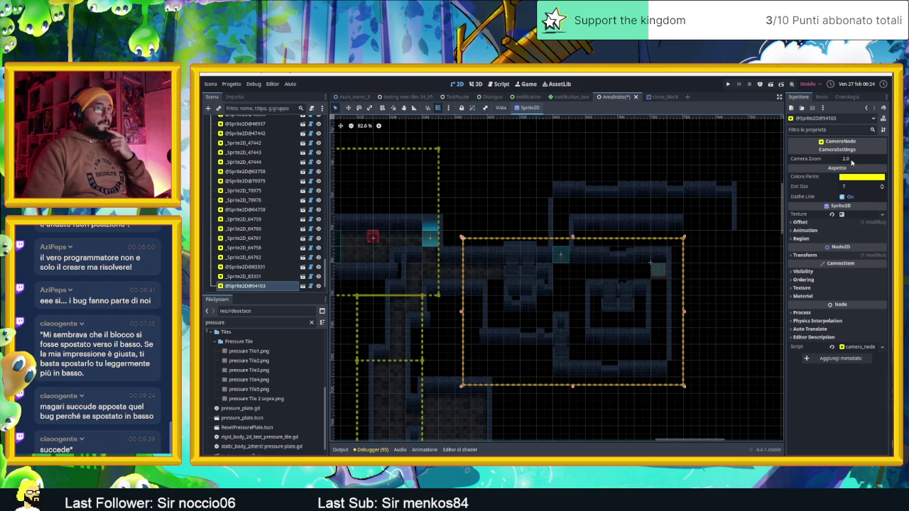
Set the camera zone's zoom to 1.5 and narrow it to the left room
left_click(850, 159)
type(".5")
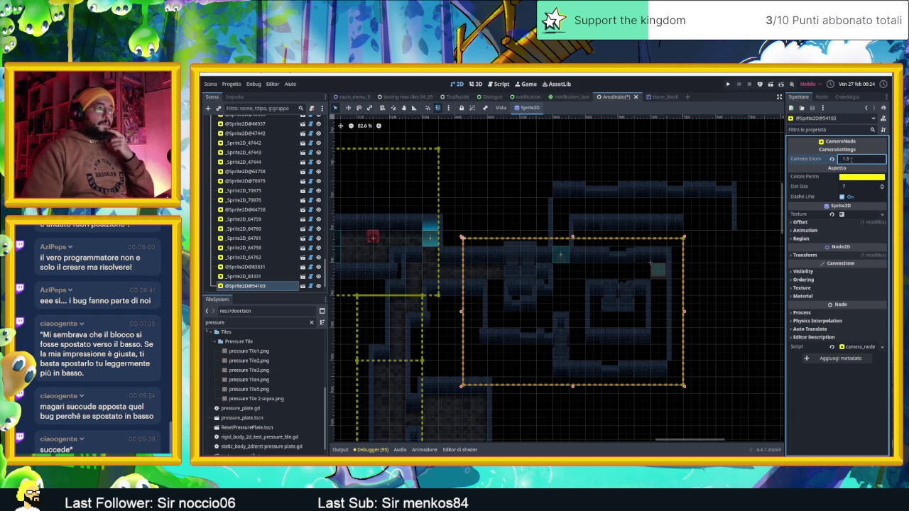
left_click(577, 296)
left_click_drag(684, 312, 554, 312)
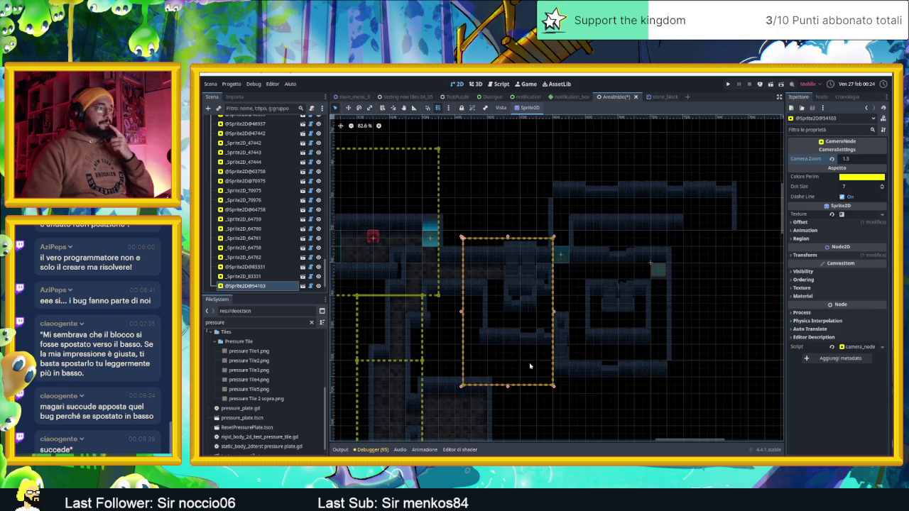
Duplicate it over the eastern room with zoom 2.0, trimming the left zone to avoid overlap
key("ctrl+d")
left_click_drag(506, 359, 594, 355)
left_click_drag(646, 314, 679, 313)
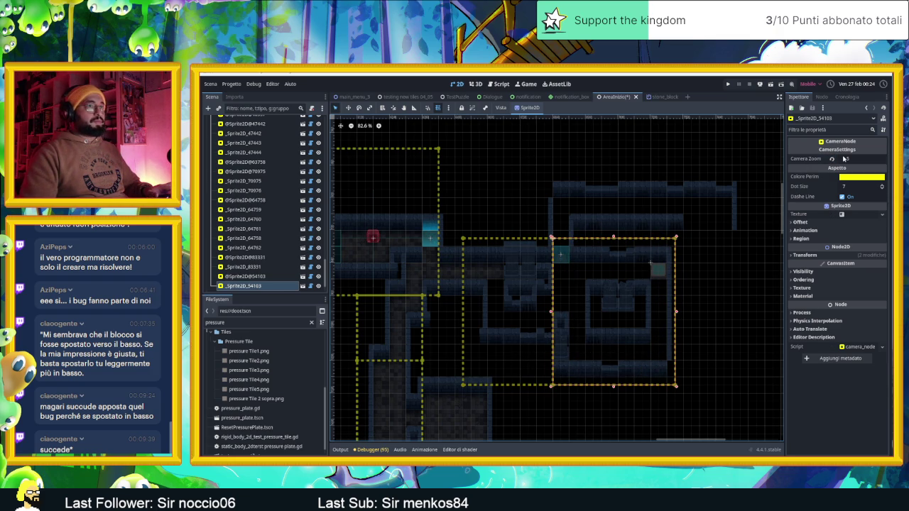
left_click(856, 158)
type("2")
key("Return")
left_click(547, 318)
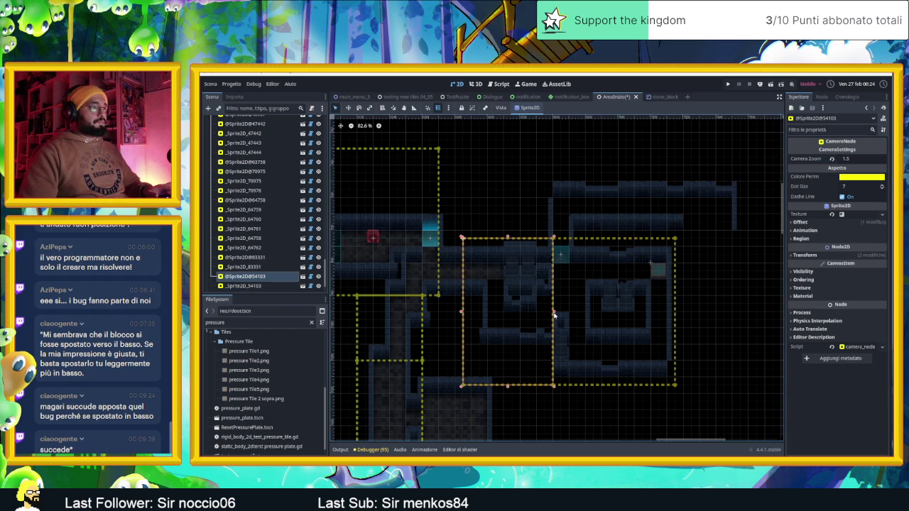
left_click_drag(555, 314, 545, 315)
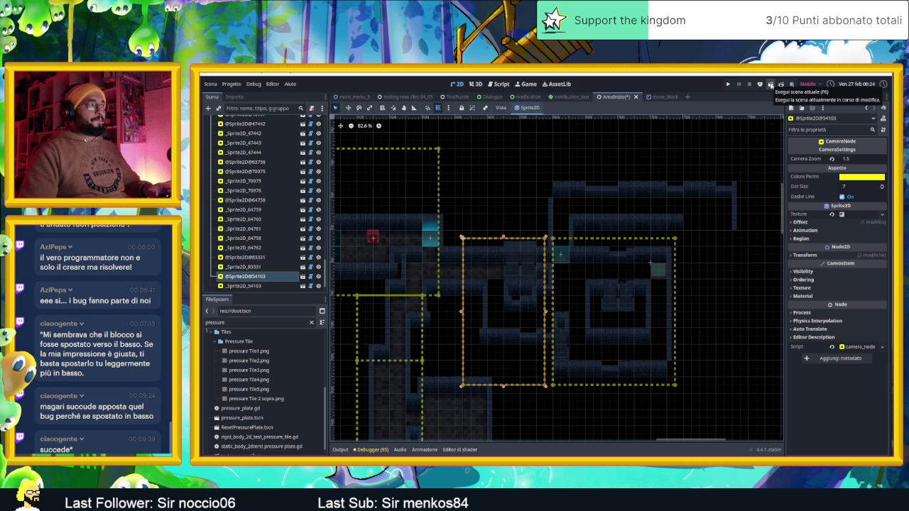
Run the scene and slide the slime through the rooms onto the pressure plate
left_click(772, 86)
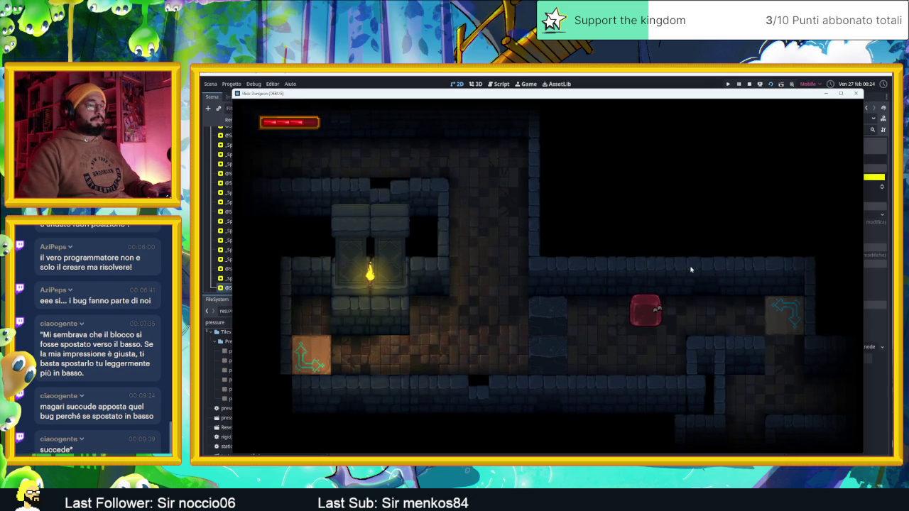
key("Right")
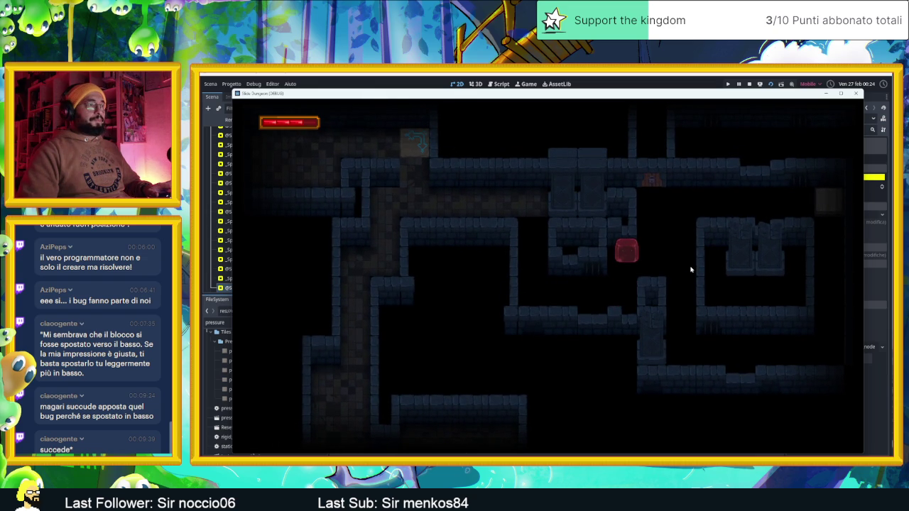
key("Down")
key("Left")
key("Up")
key("Left")
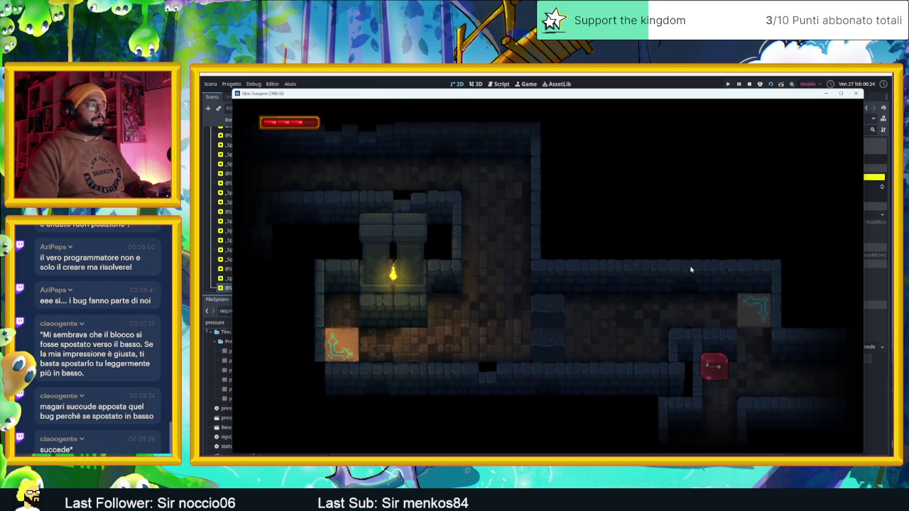
key("Down")
key("Right")
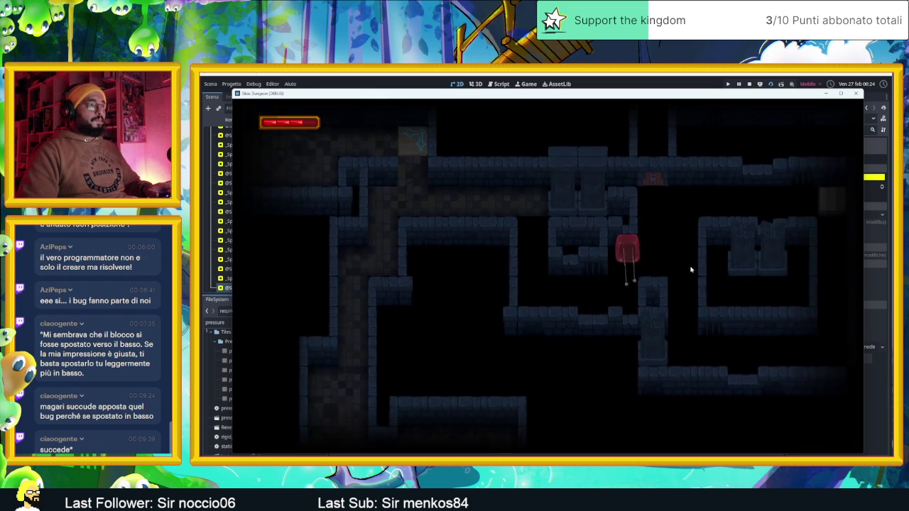
key("Up")
key("Left")
key("Right")
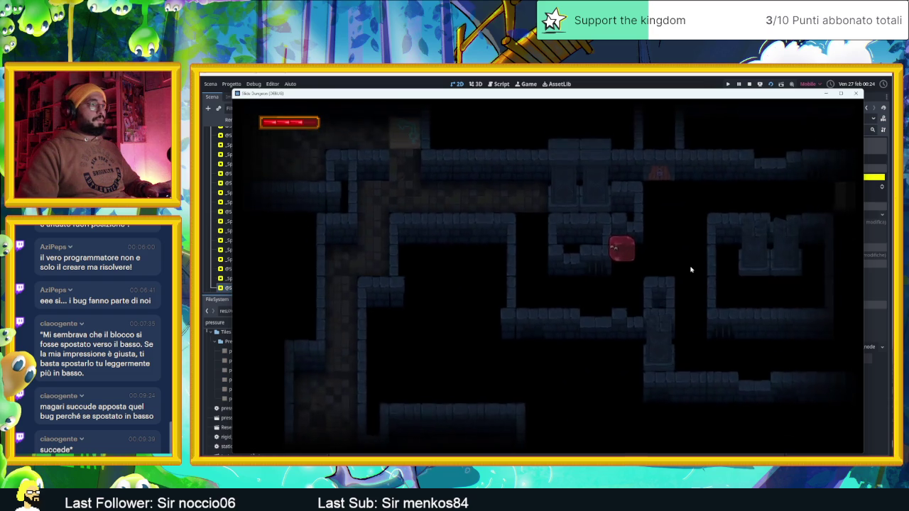
key("Right")
key("Up")
key("Right")
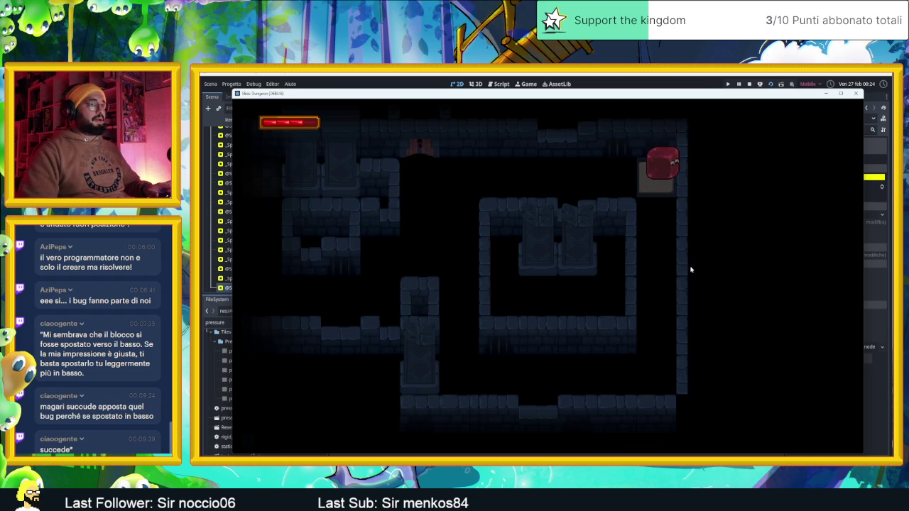
Slide the slime off and back onto the plate, then down the corridor to the block
key("Left")
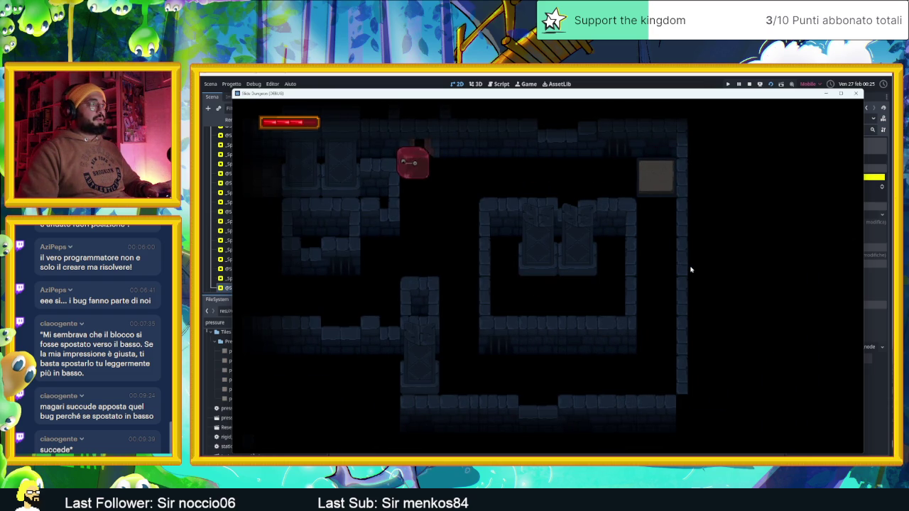
key("Down")
key("Up")
key("Right")
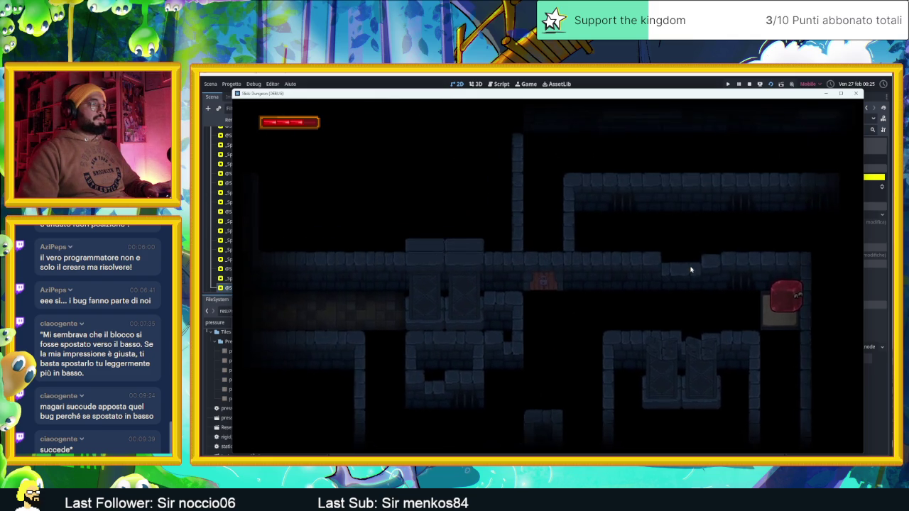
key("Left")
key("Down")
key("Up")
key("Down")
key("Right")
key("Down")
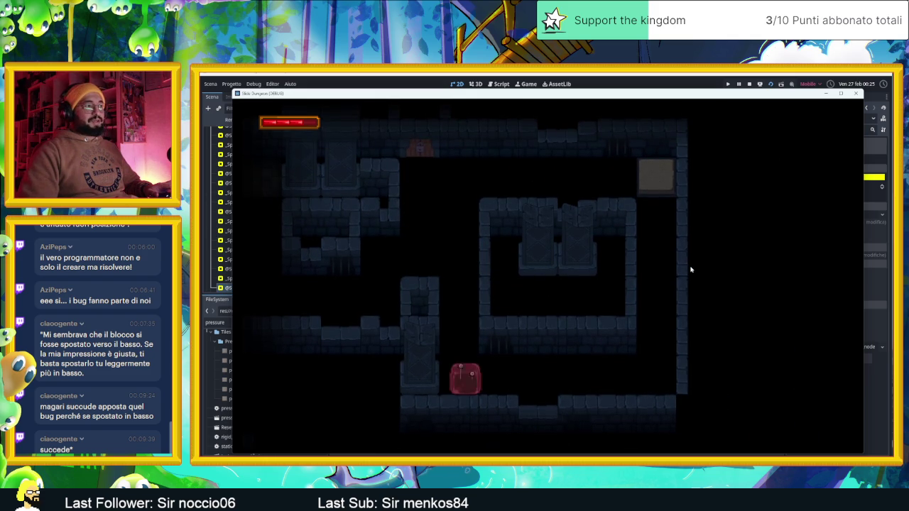
key("Right")
key("Up")
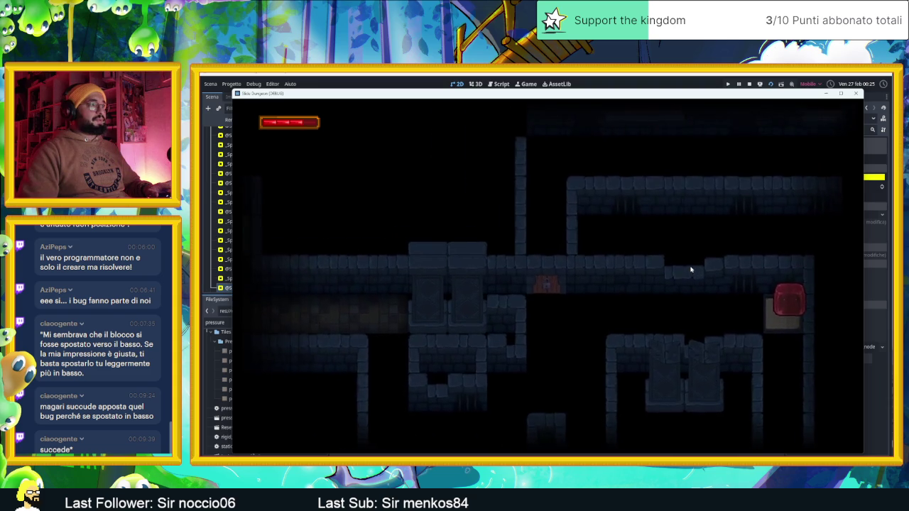
Steer the slime through the remaining rooms, then stop the game
key("Left")
key("Down")
key("Up")
key("Right")
key("Down")
key("Left")
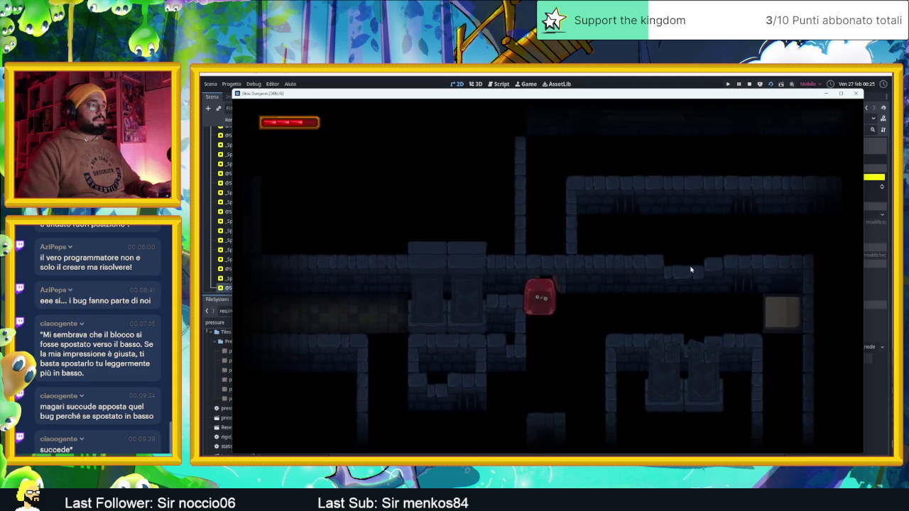
key("Down")
key("Right")
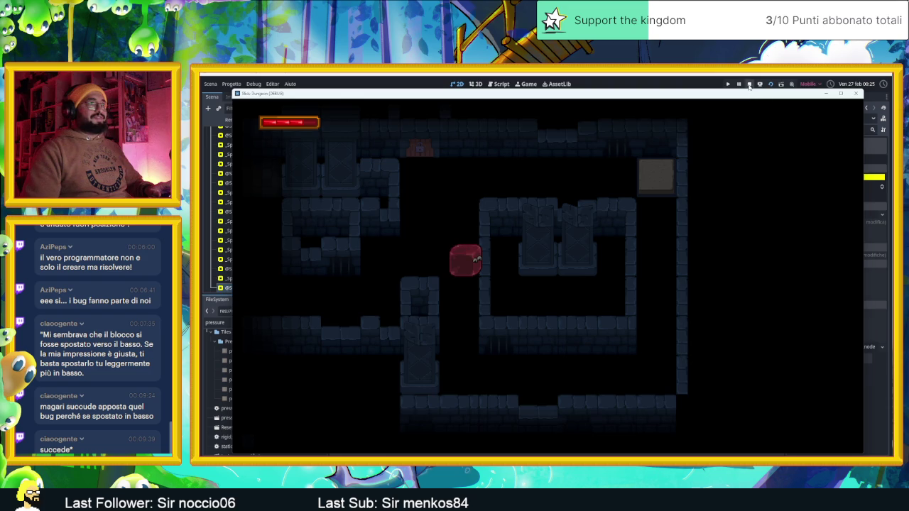
left_click(749, 85)
Hide CameraNodeContainer's camera zone outlines
scroll("up", 3)
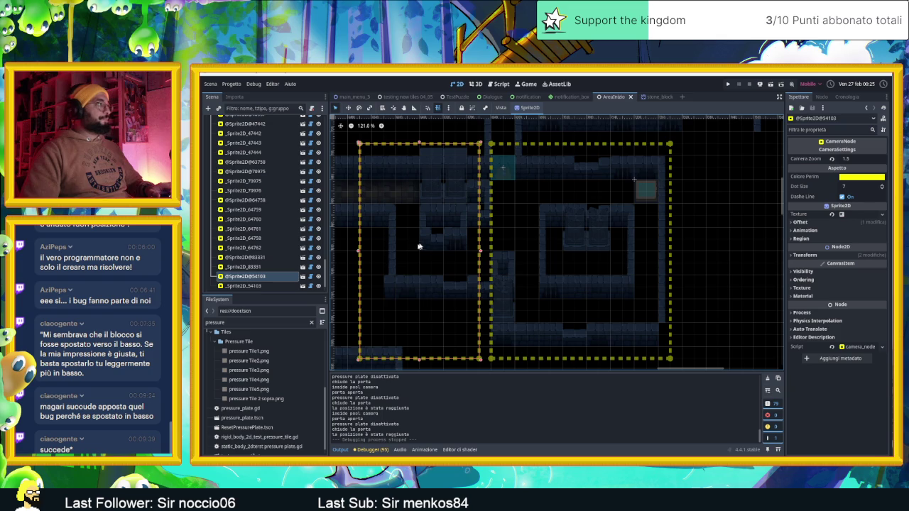
scroll("up", 3)
scroll("up", 3)
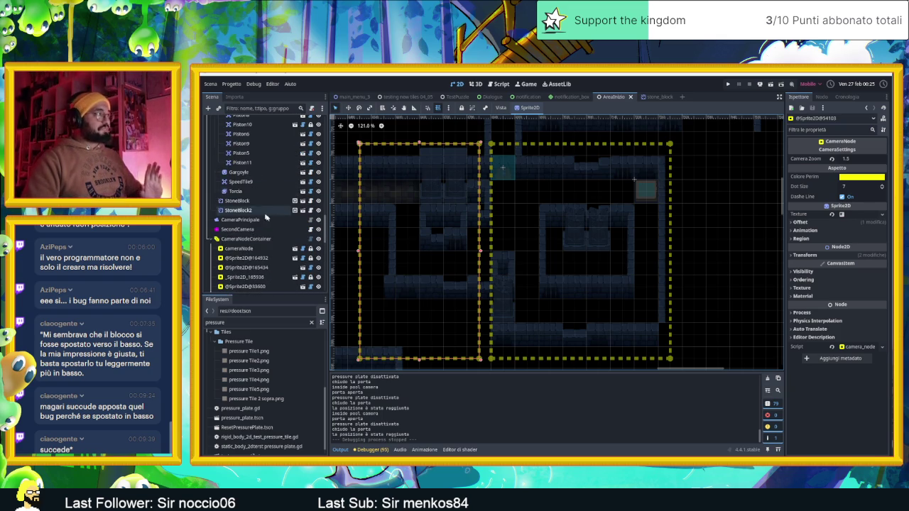
left_click(318, 238)
Select the Muri wall TileMapLayer in the Scene tree
scroll("down", 3)
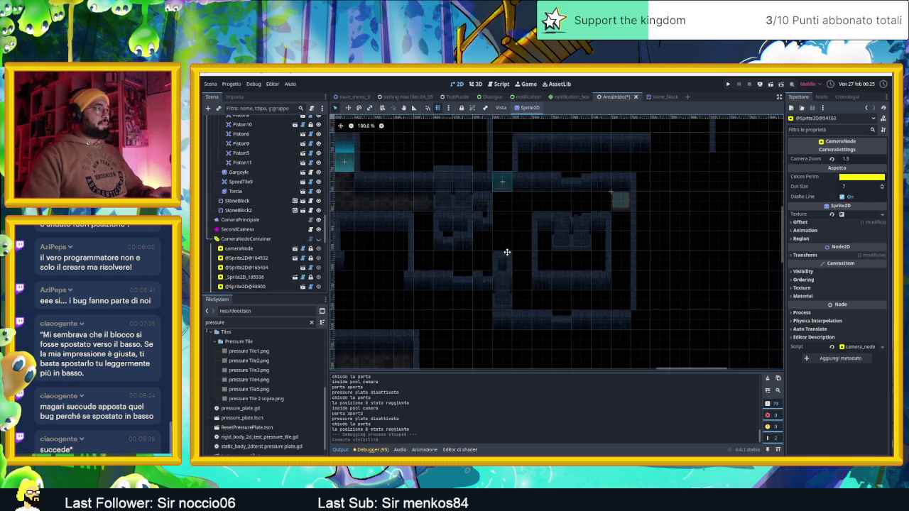
scroll("up", 3)
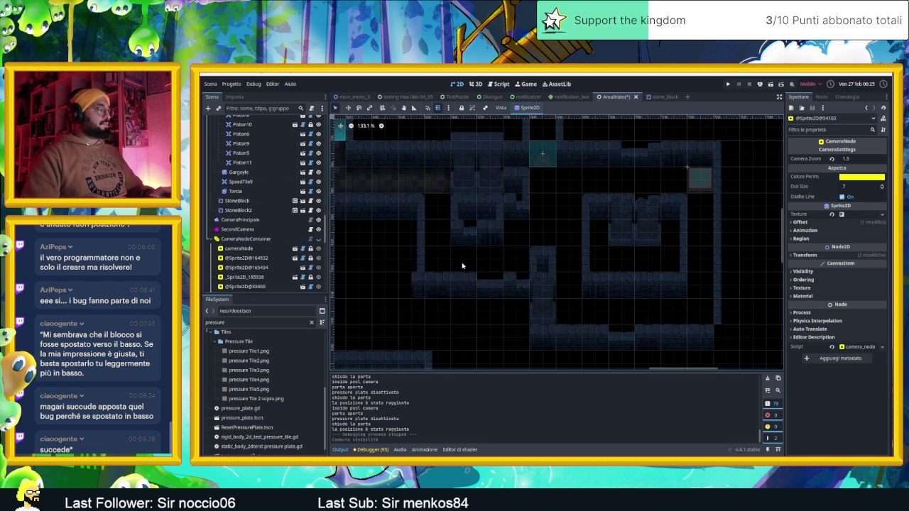
scroll("down", 3)
left_click_drag(489, 243, 495, 248)
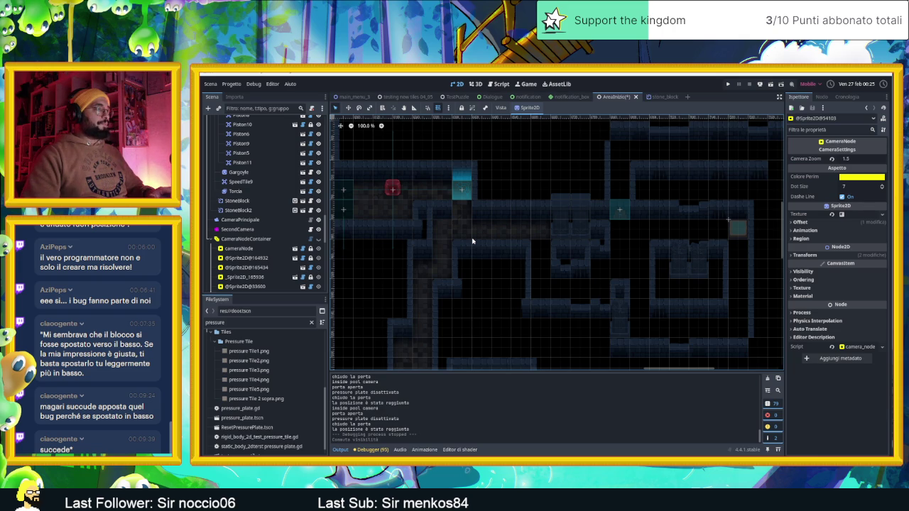
scroll("up", 3)
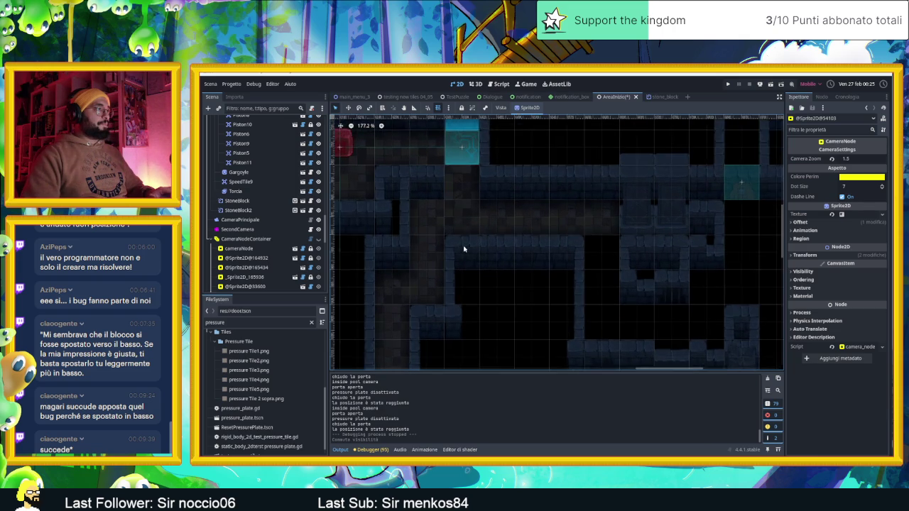
scroll("down", 3)
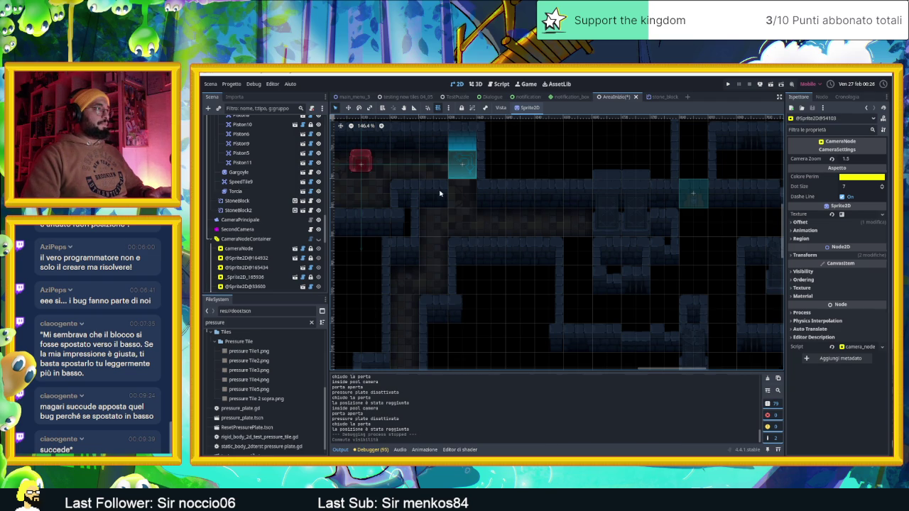
left_click(440, 192)
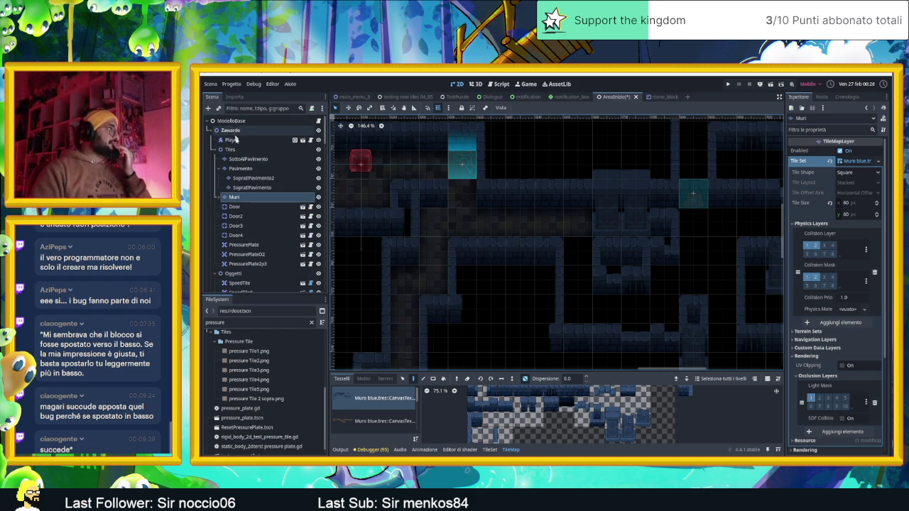
scroll("down", 3)
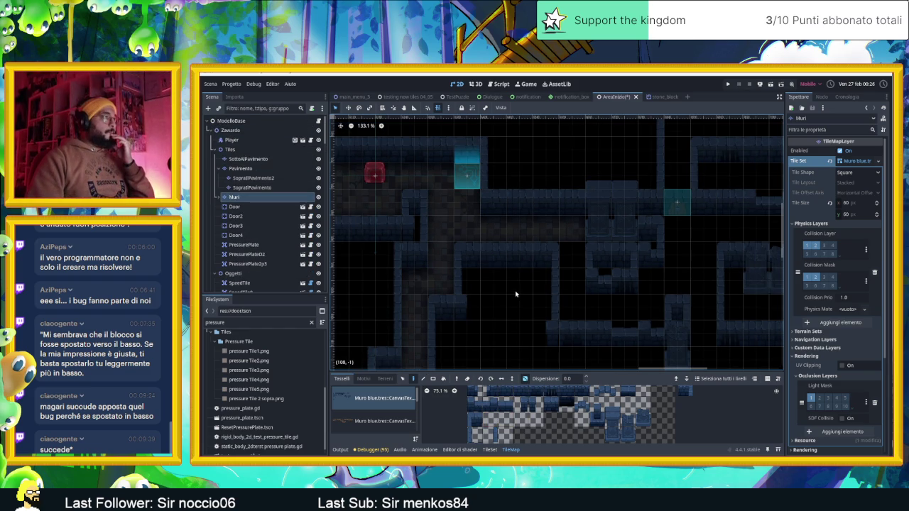
left_click_drag(502, 309, 495, 303)
scroll("down", 3)
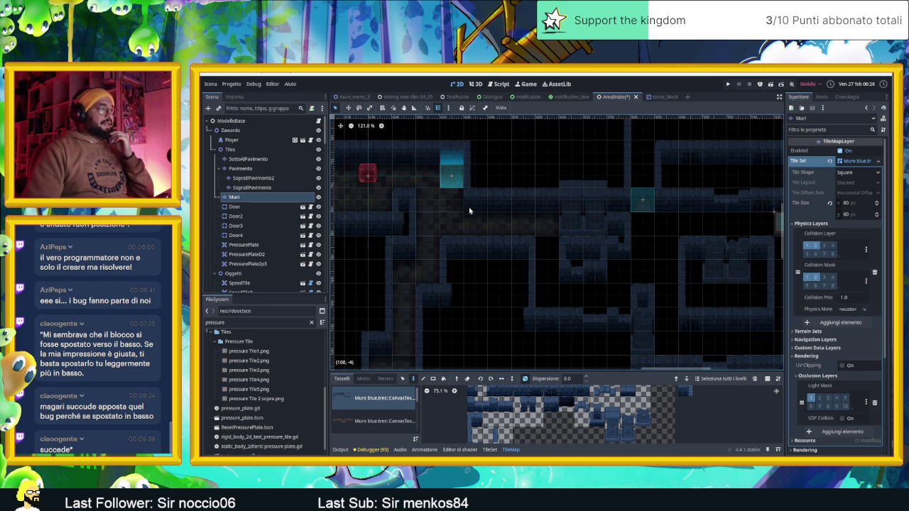
left_click_drag(647, 306, 574, 282)
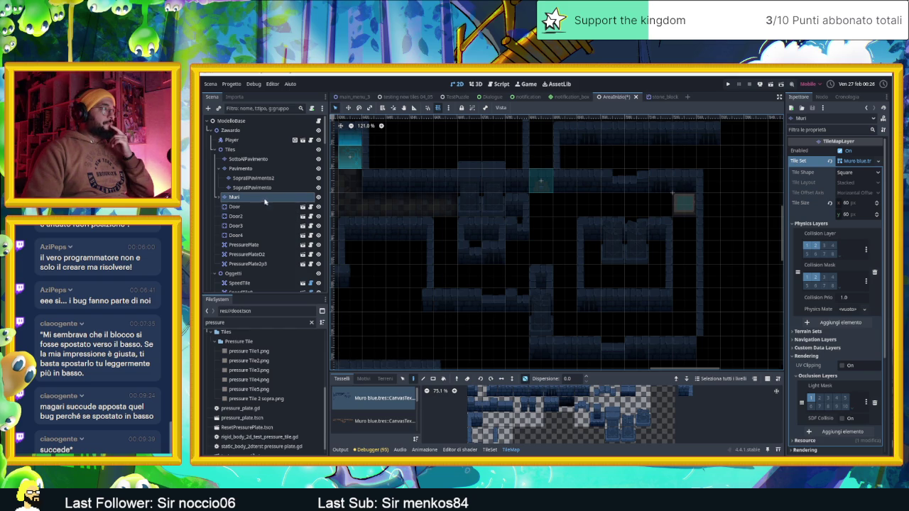
left_click(262, 200)
scroll("down", 3)
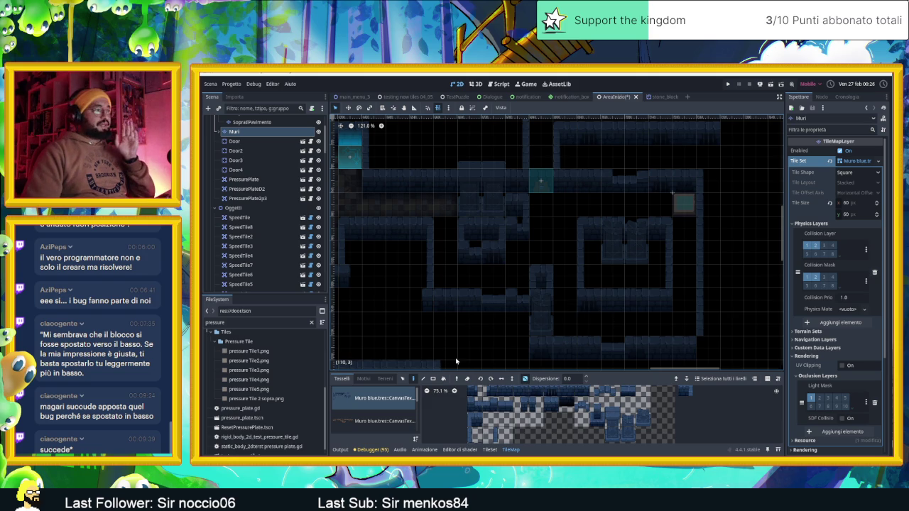
scroll("down", 3)
scroll("down", 3)
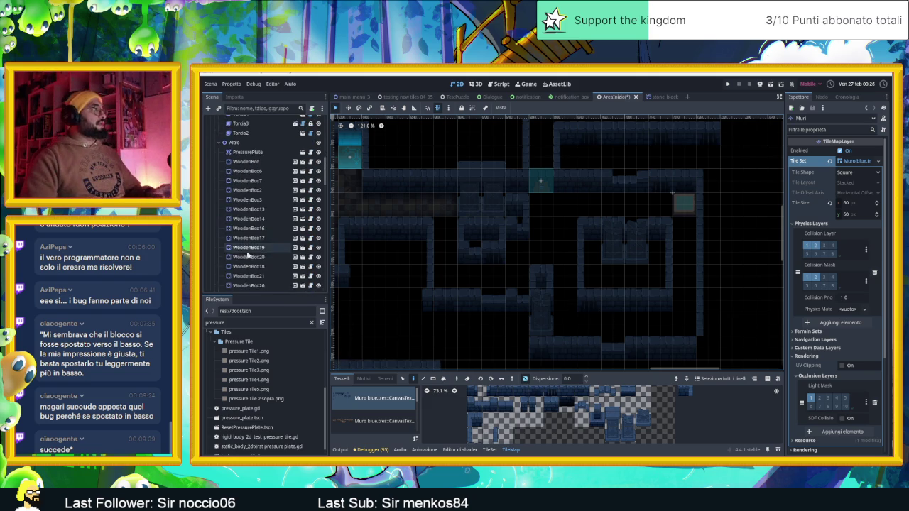
scroll("down", 3)
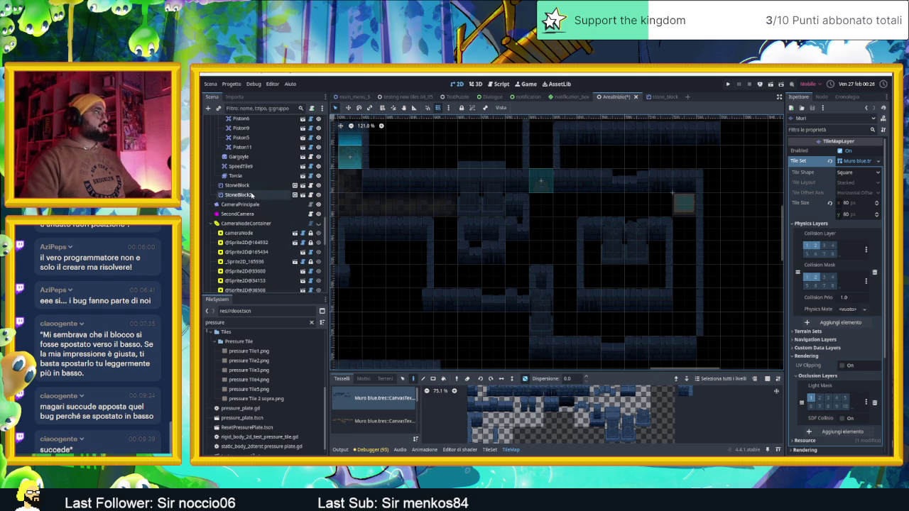
Duplicate StoneBlock2 as StoneBlock3 and move it into the right-hand room
double_click(238, 195)
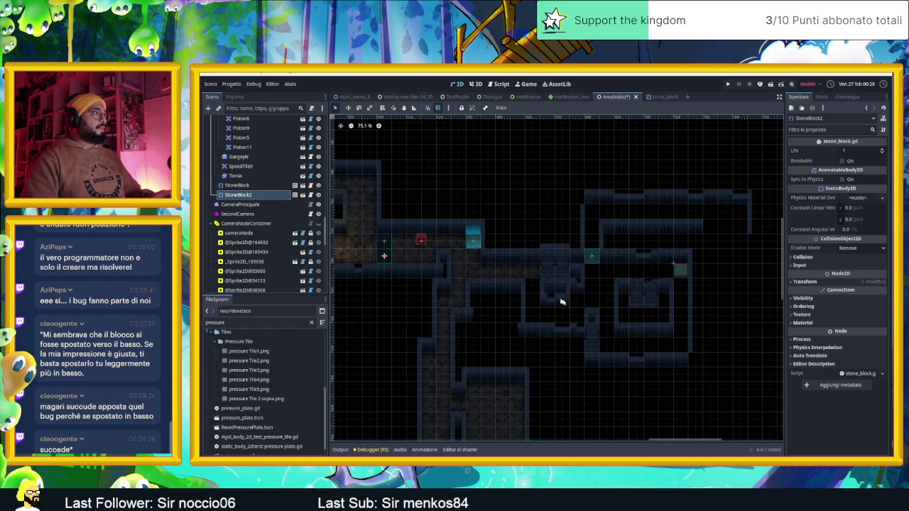
key("ctrl+d")
left_click_drag(383, 250, 682, 287)
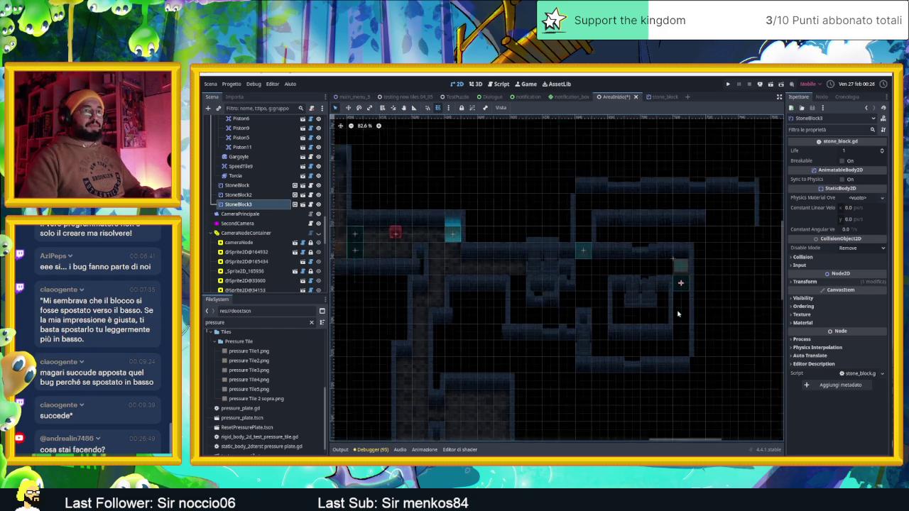
scroll("up", 3)
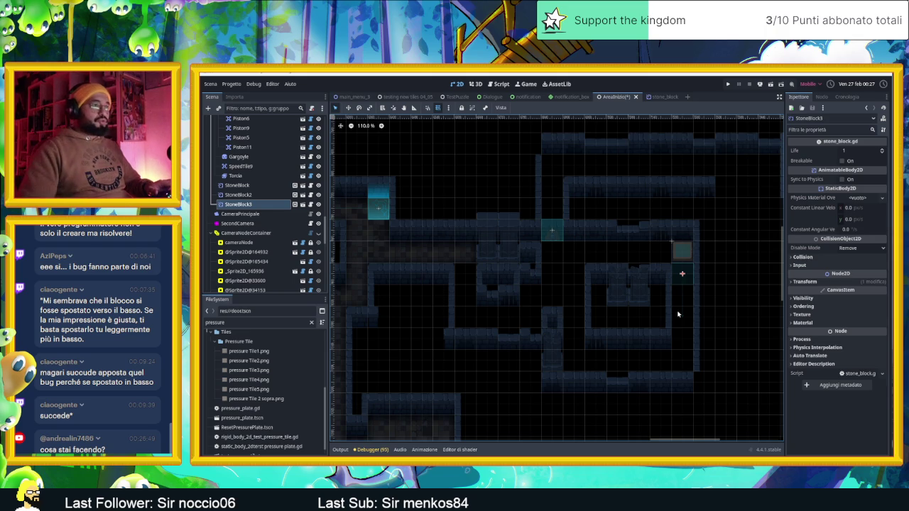
scroll("up", 3)
scroll("up", 3)
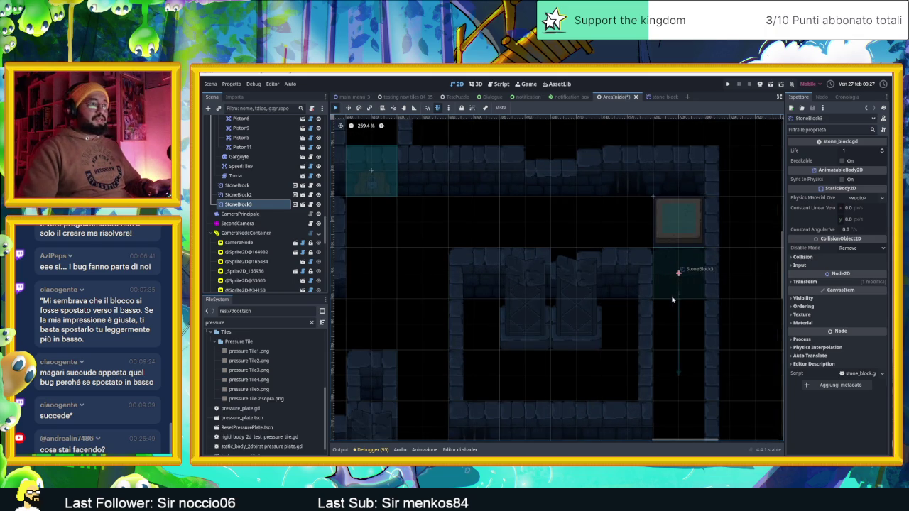
scroll("down", 3)
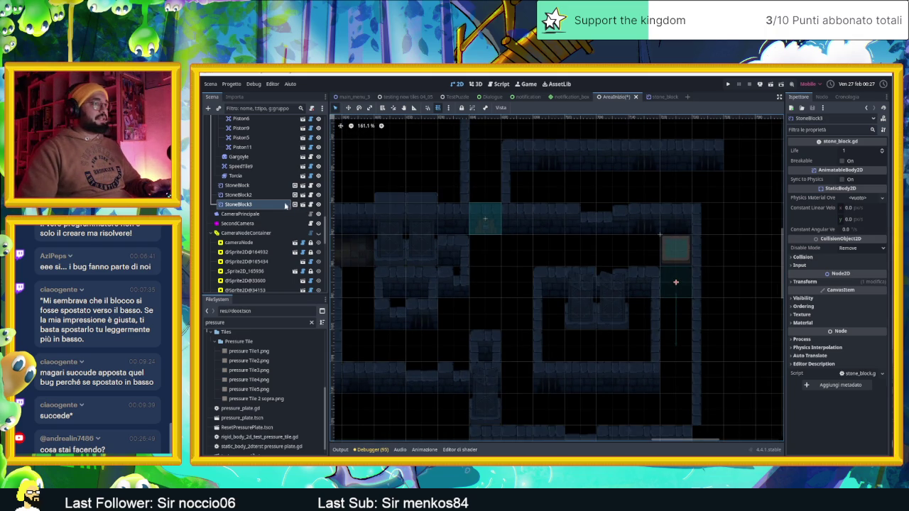
scroll("down", 3)
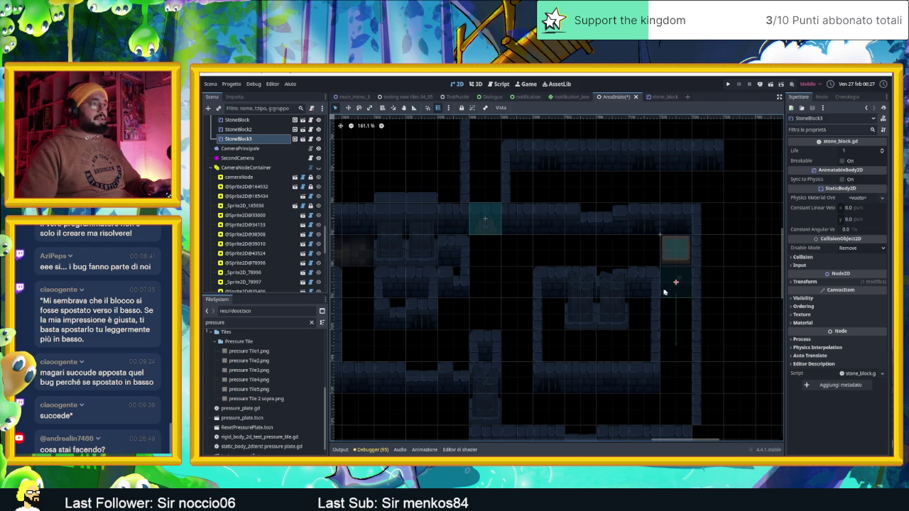
Lower StoneBlock3 by one tile so it sits below the crate
left_click_drag(668, 284, 675, 343)
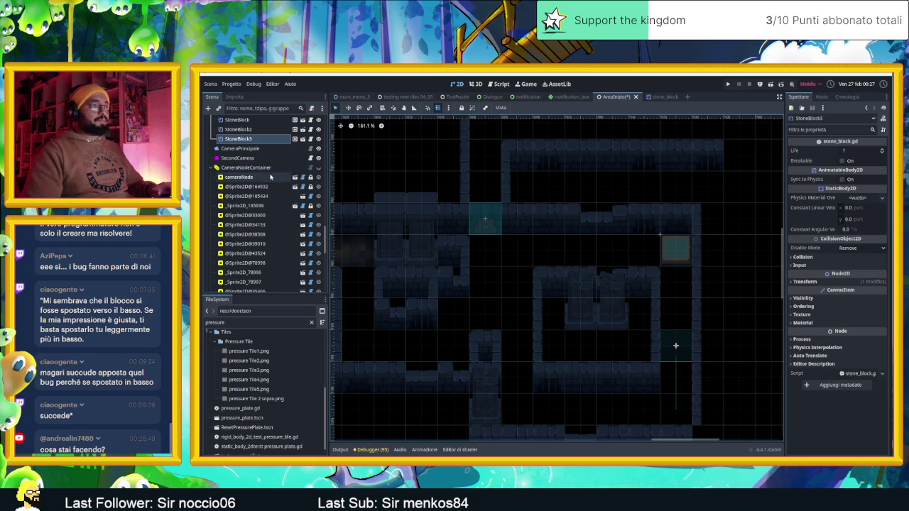
scroll("up", 3)
scroll("up", 3)
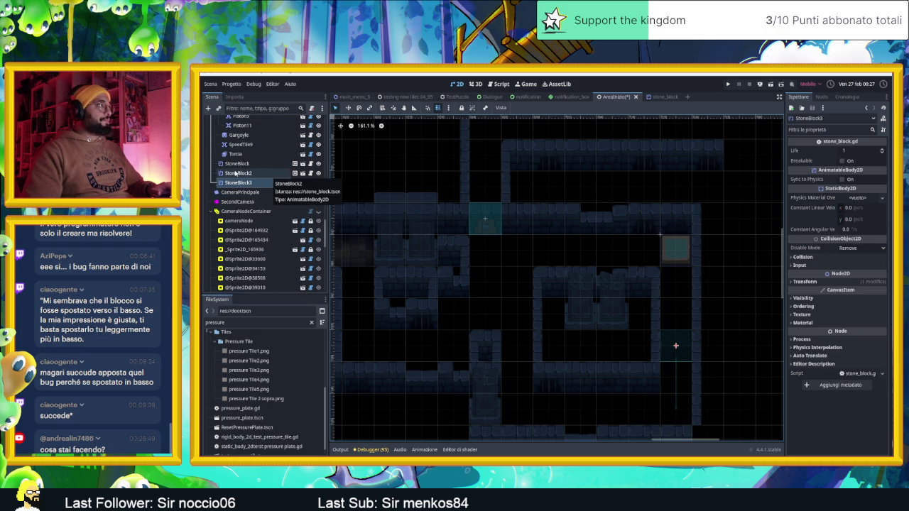
scroll("down", 3)
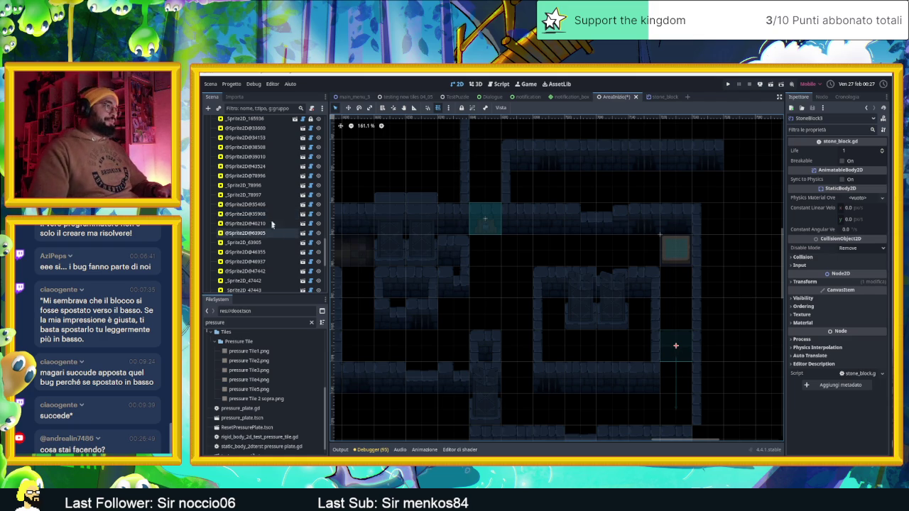
scroll("up", 3)
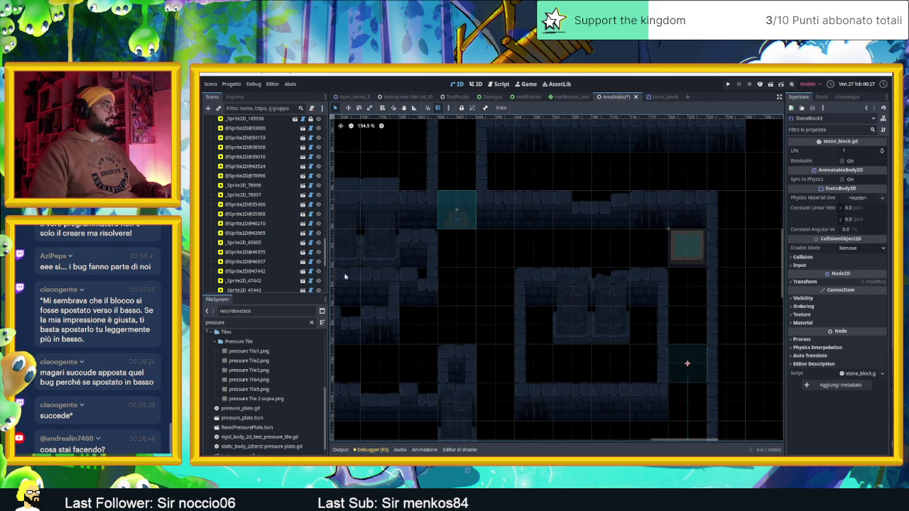
scroll("down", 3)
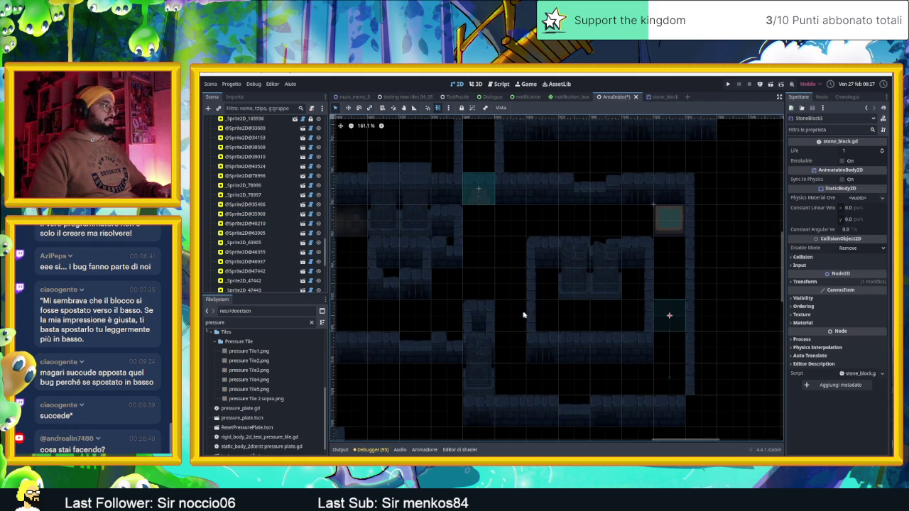
left_click(254, 322)
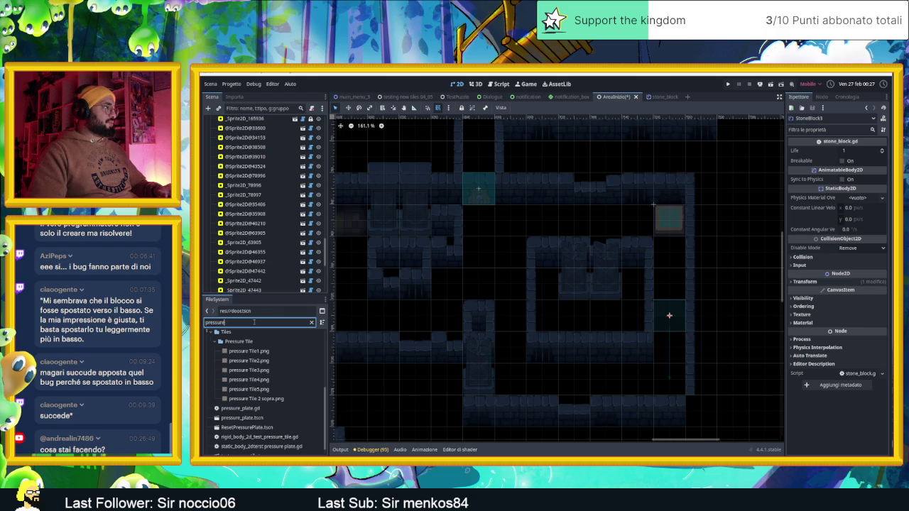
Search the files for 'speed' and place a speed_tile.tscn instance in the level, nudged slightly down
type("speed")
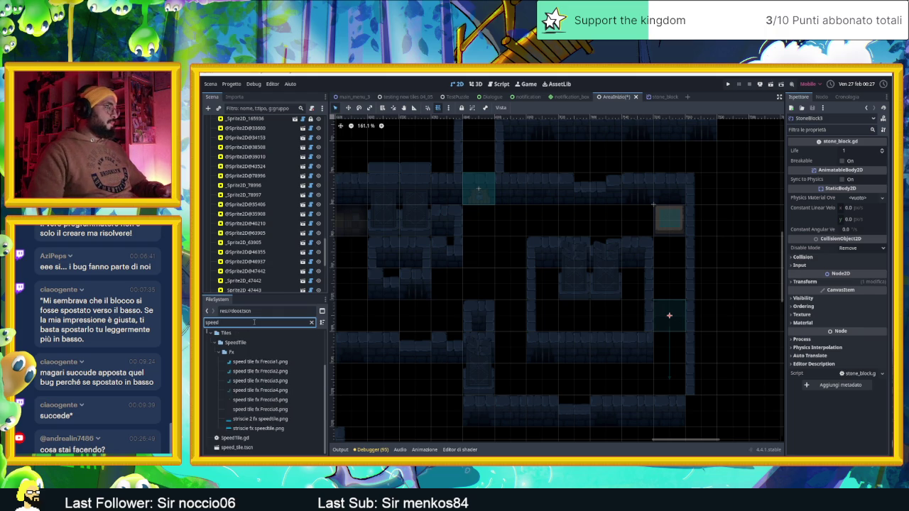
left_click(255, 449)
left_click_drag(242, 450, 685, 344)
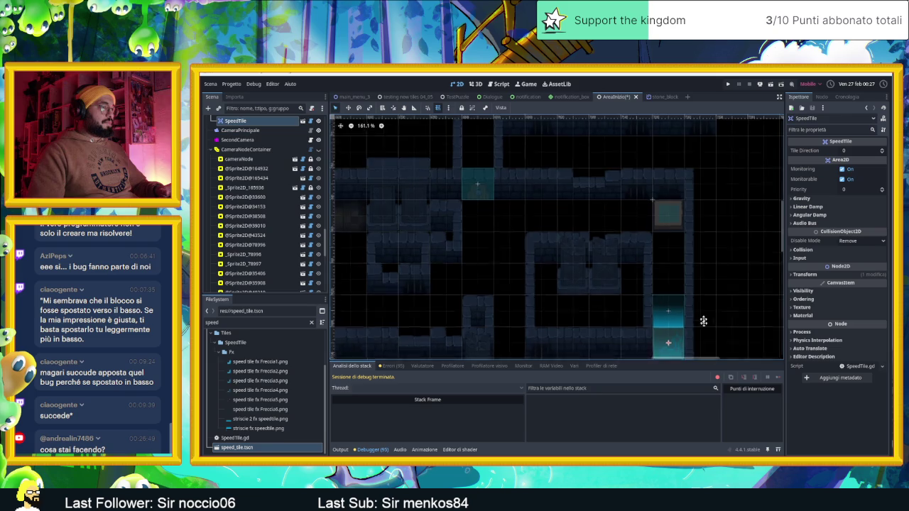
scroll("down", 3)
left_click_drag(671, 280, 669, 299)
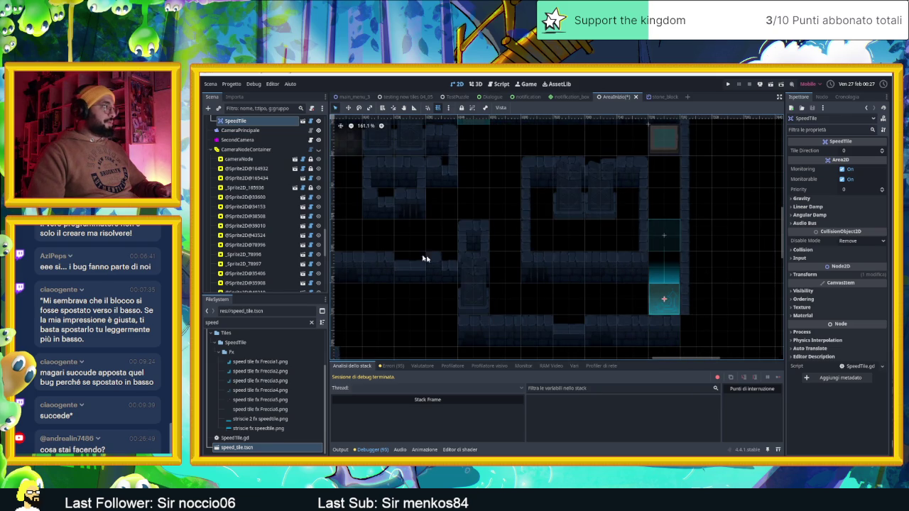
Move the new SpeedTile12 node into the Oggetti group beside the other speed tiles
scroll("down", 3)
scroll("up", 3)
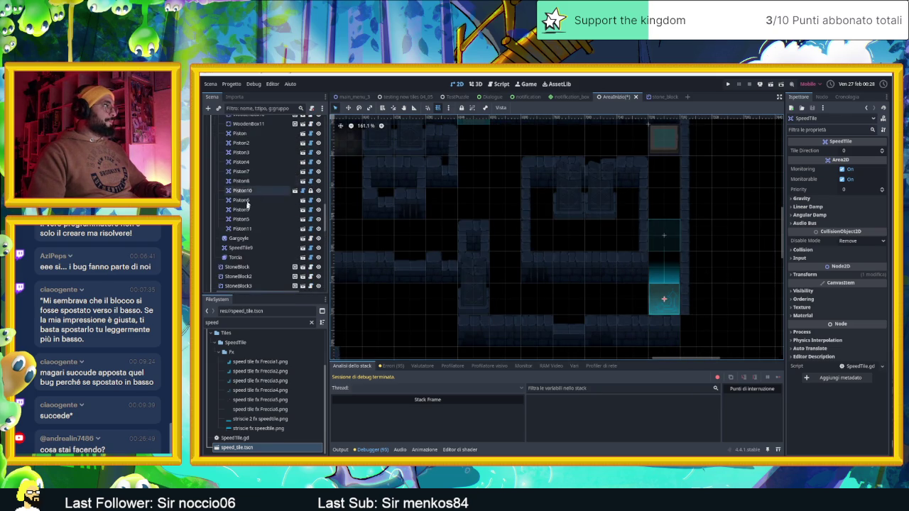
left_click_drag(241, 252, 256, 184)
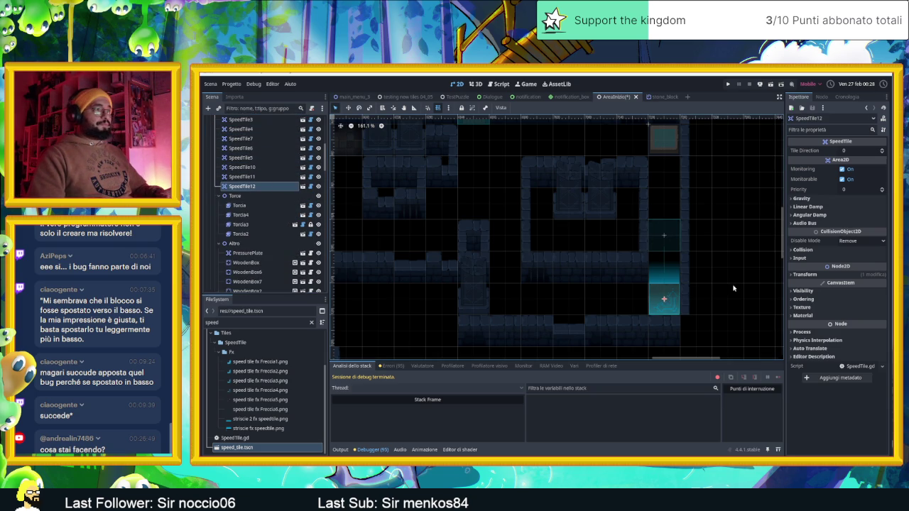
left_click(733, 288)
scroll("down", 3)
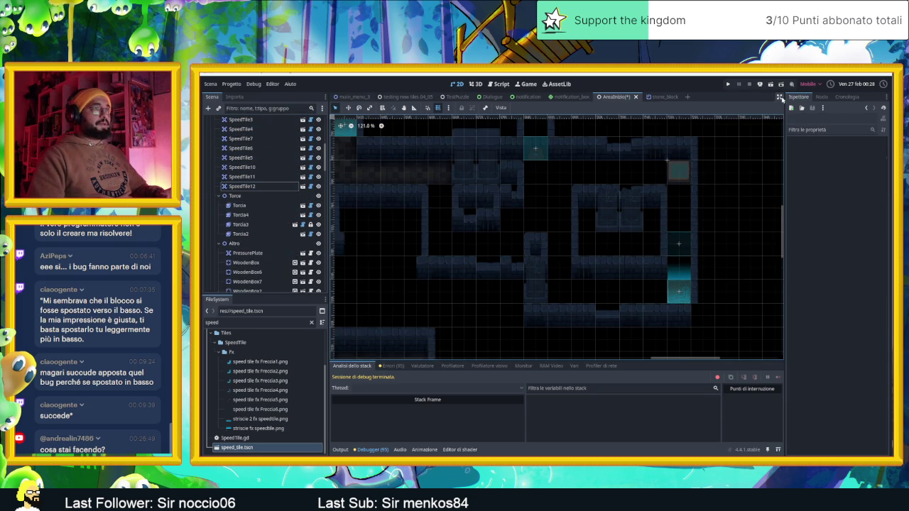
Save and launch the level, then slide the red block into another room and the top-right corner
key("ctrl+s")
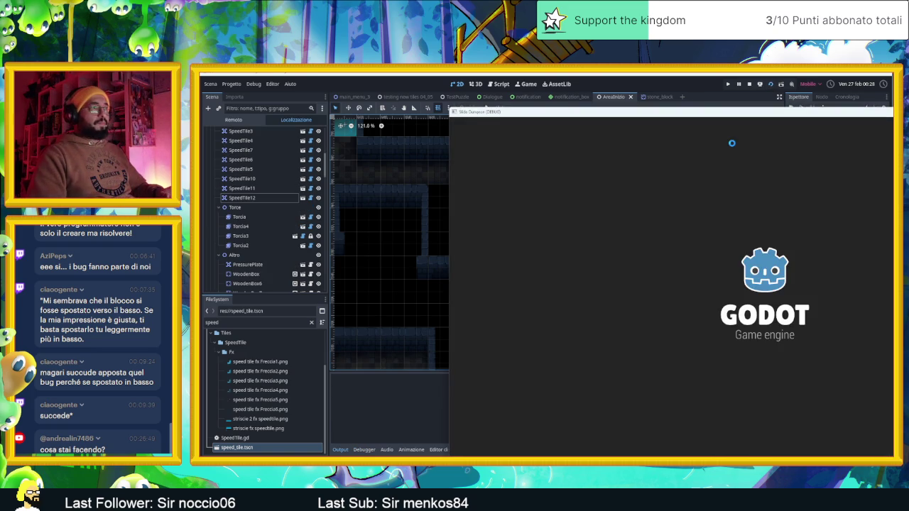
key("Right")
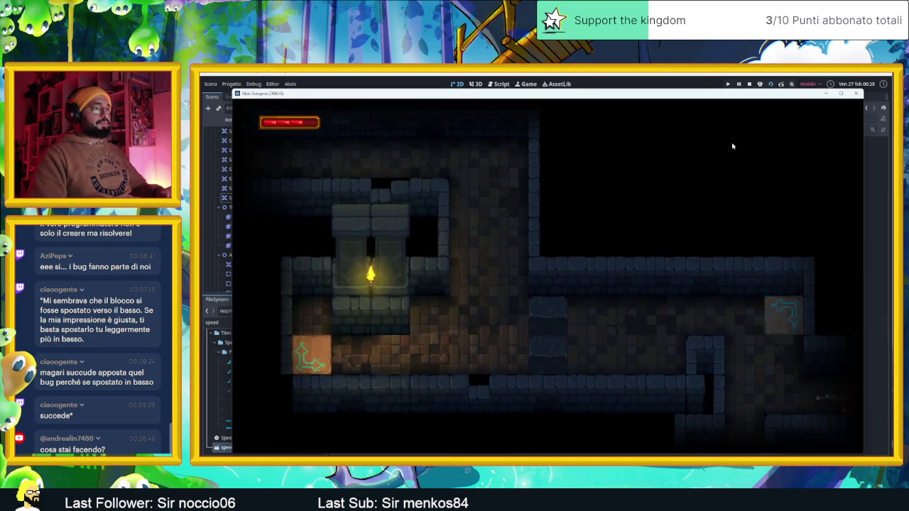
key("Down")
key("Up")
key("Right")
key("Down")
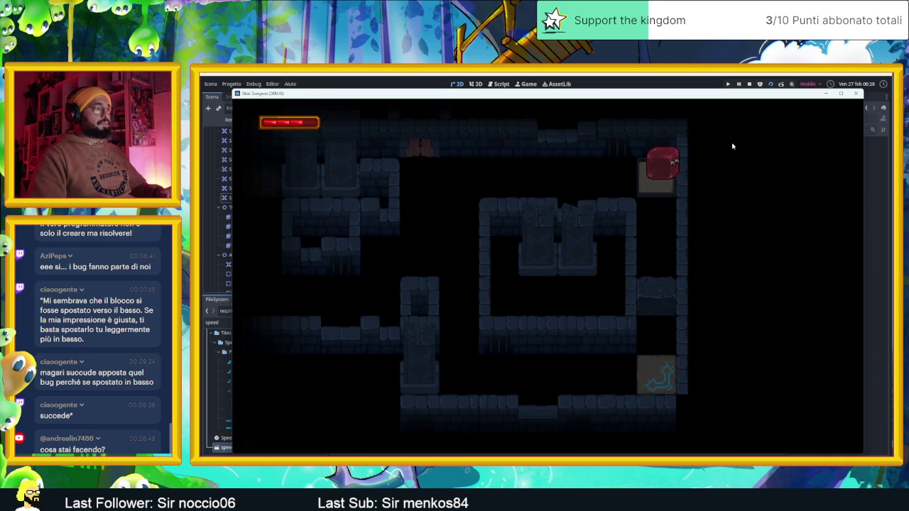
key("Down")
key("Up")
Slide the block down the right column, push the stone block, and reach the bottom-left
key("Down")
key("Up")
key("Down")
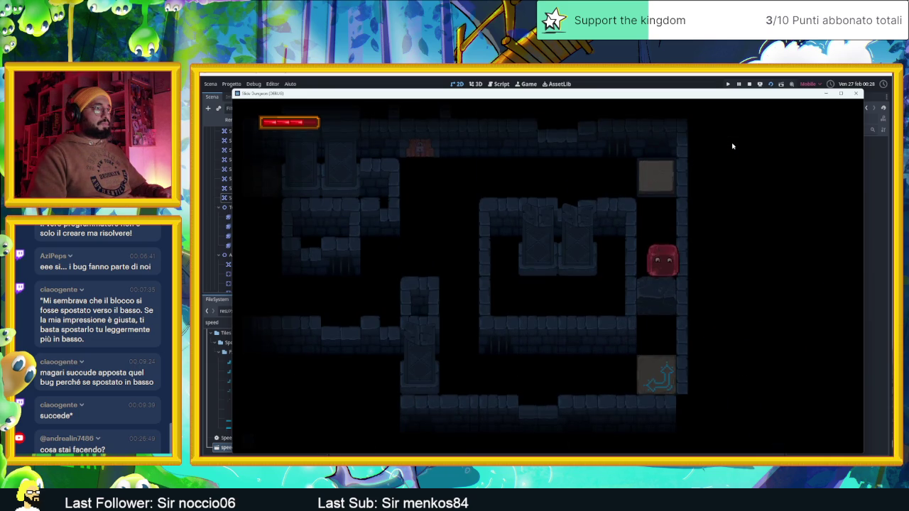
key("Up")
key("Left")
key("Down")
key("Right")
key("Down")
key("Right")
key("Down")
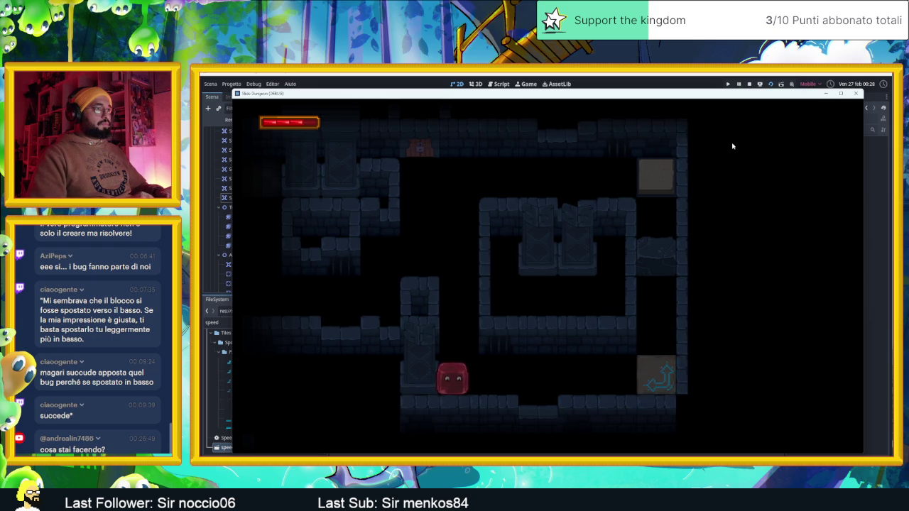
Slide the block back up to the top row and through the top opening into the next area
key("Right")
key("Down")
key("Left")
key("Right")
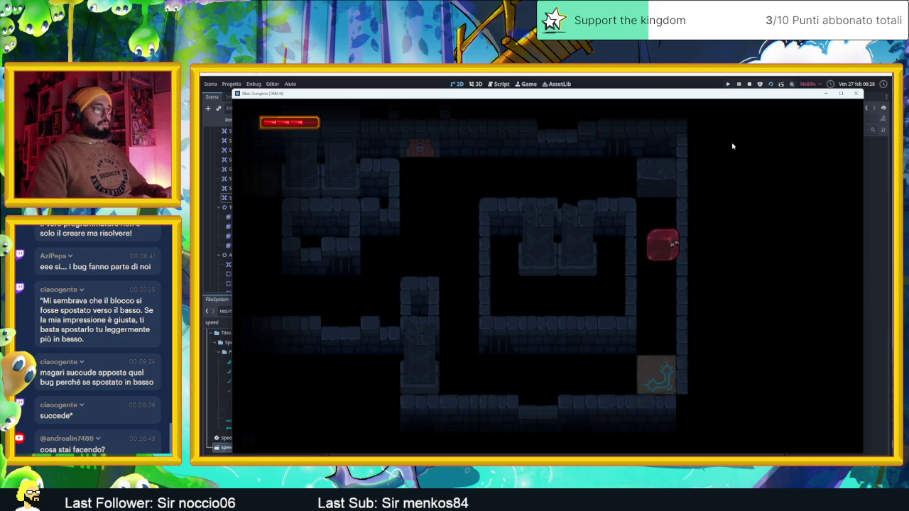
key("Up")
key("Left")
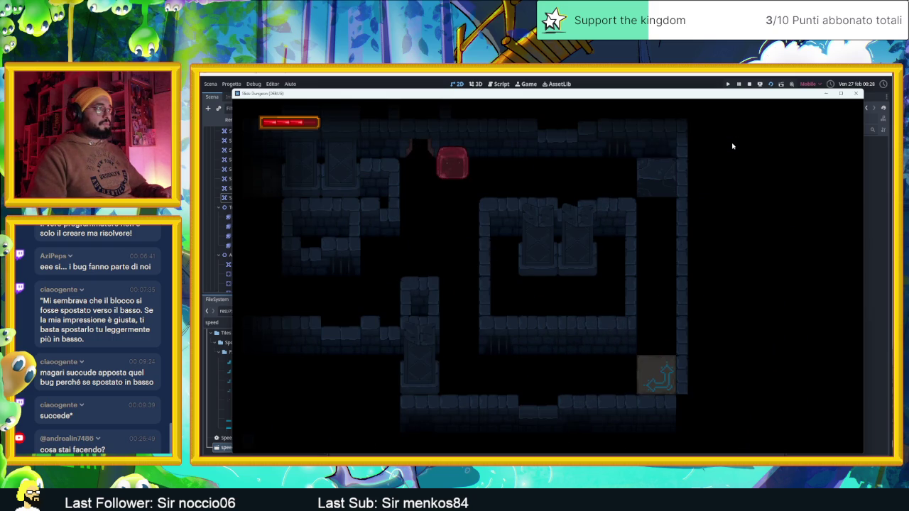
key("Left")
key("Up")
key("Down")
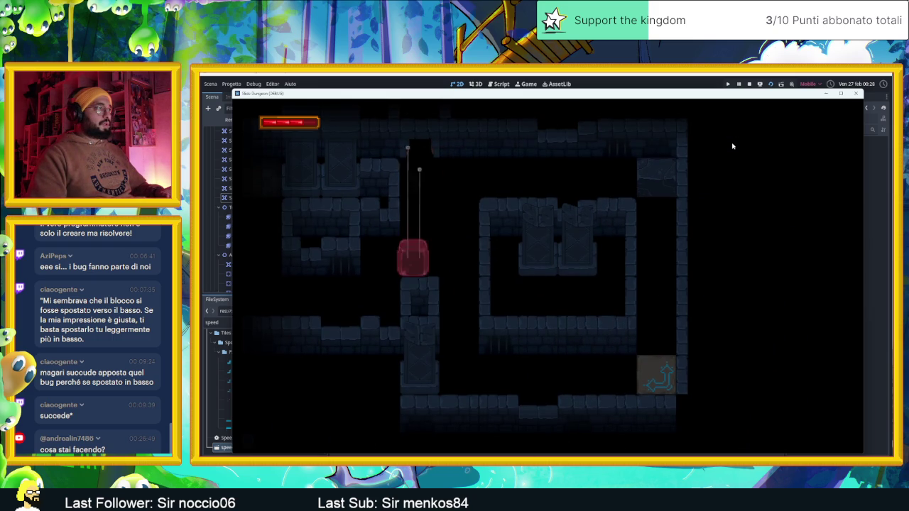
key("Right")
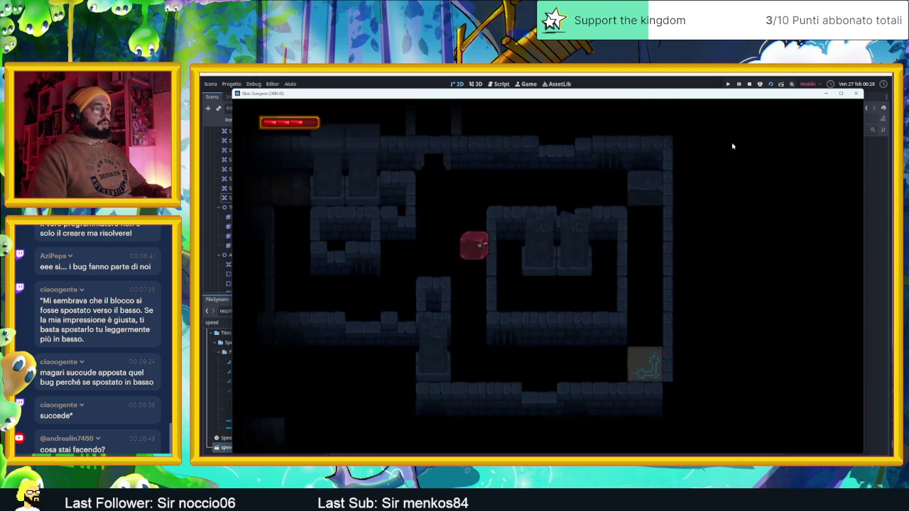
Guide the block toward the exit and along the top corridor, then stop the game
key("Down")
key("Right")
key("Up")
key("Down")
key("Left")
key("Up")
key("Right")
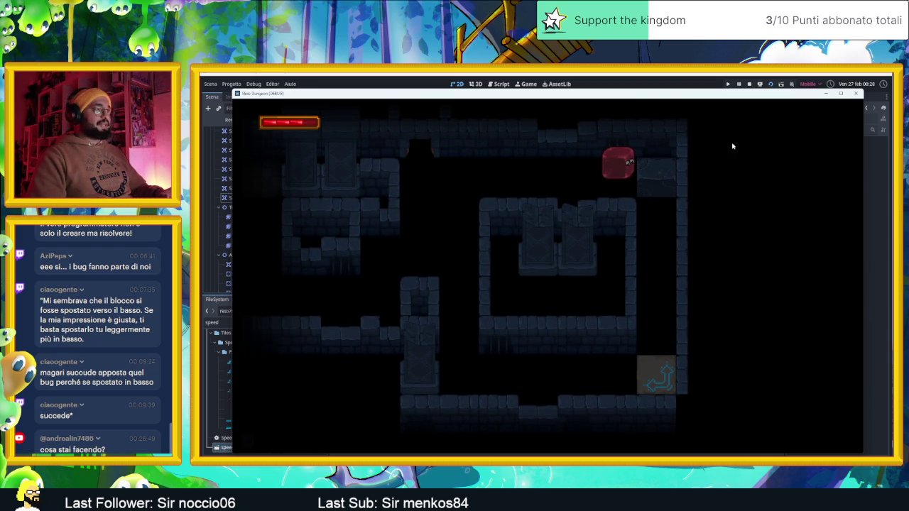
left_click(750, 84)
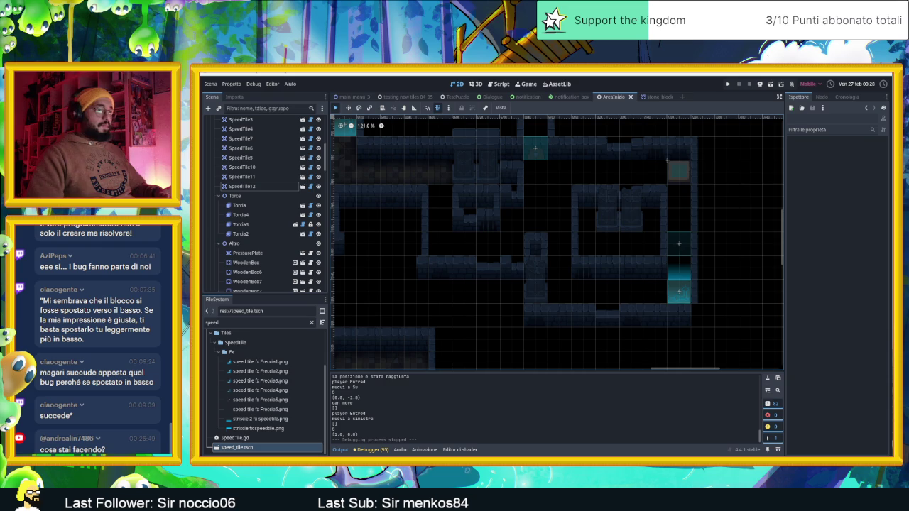
Zoom to the level's right-hand rooms and select the Altro node in the Scene dock
scroll("up", 3)
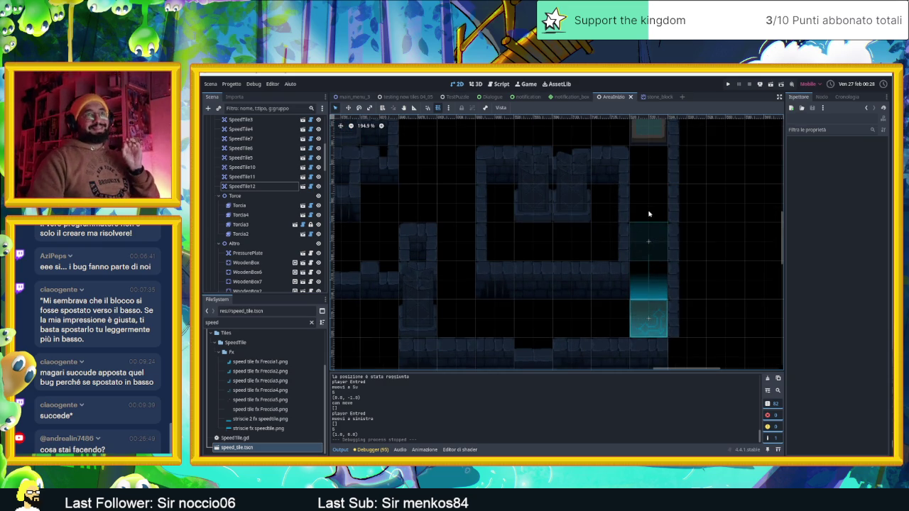
left_click_drag(643, 163, 663, 227)
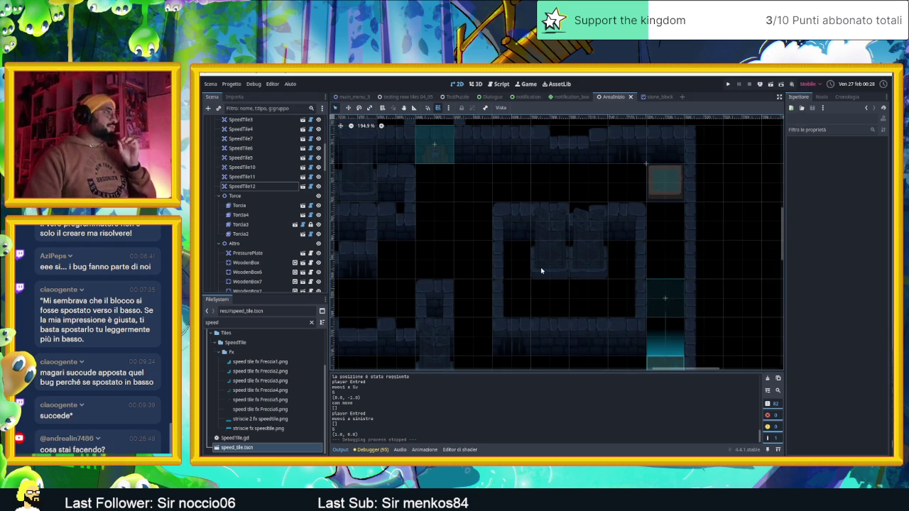
scroll("up", 3)
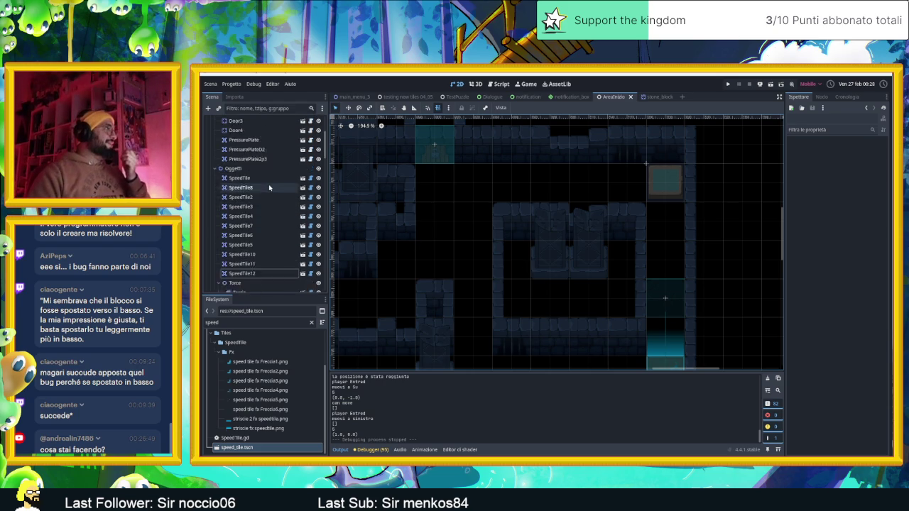
scroll("up", 3)
scroll("down", 3)
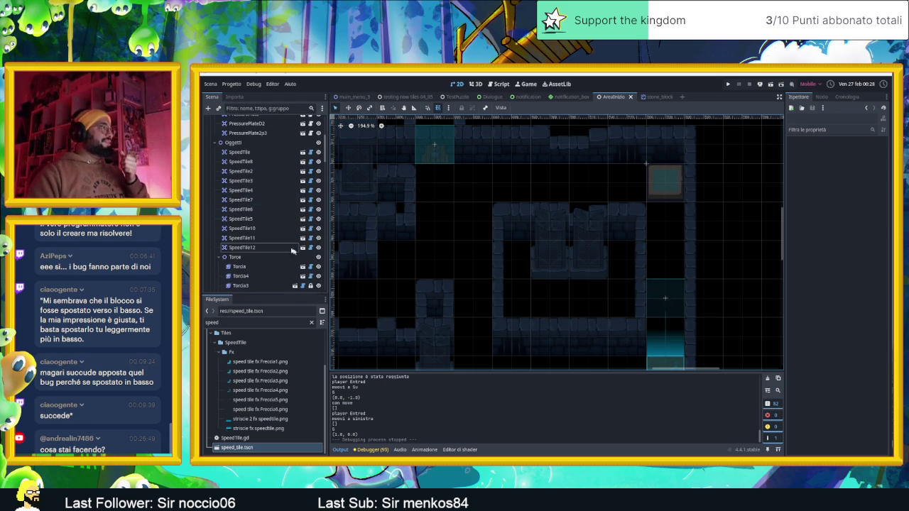
left_click(234, 196)
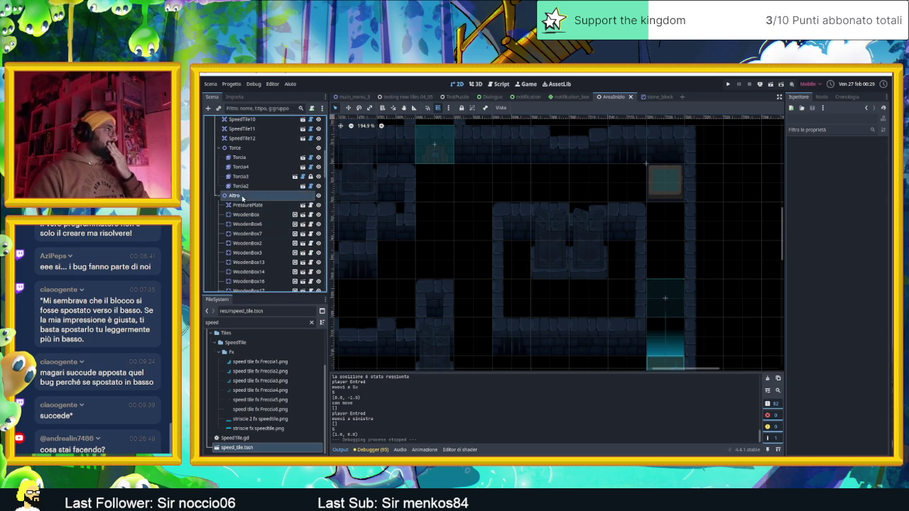
scroll("down", 3)
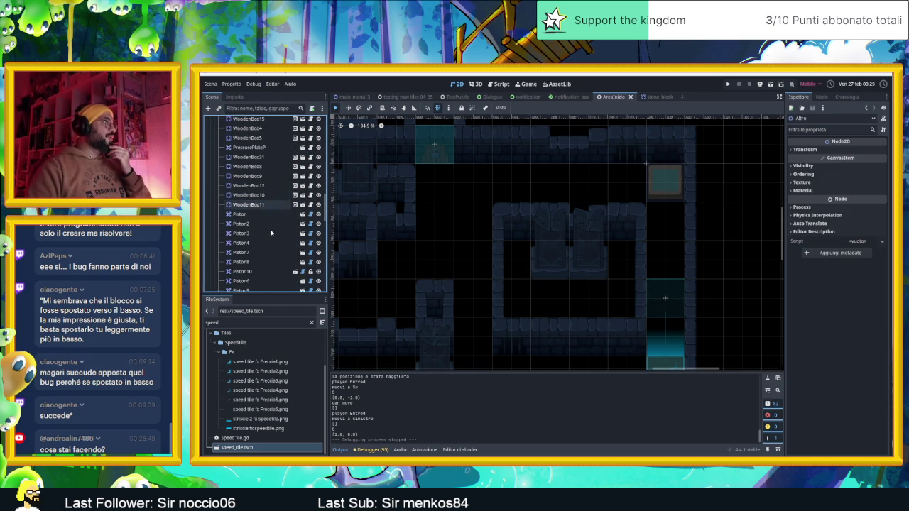
scroll("down", 3)
scroll("up", 3)
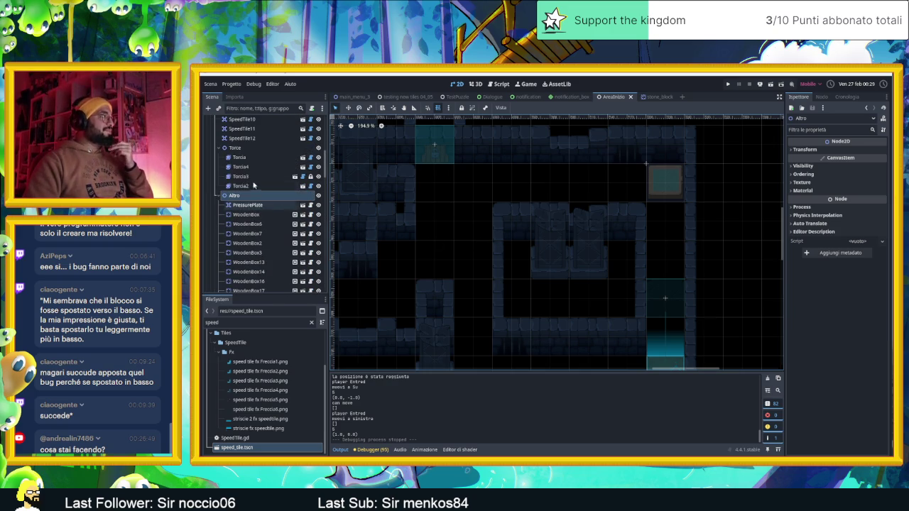
Filter the FileSystem panel by 'woode' to list the wooden box scene, script and images
left_click(247, 324)
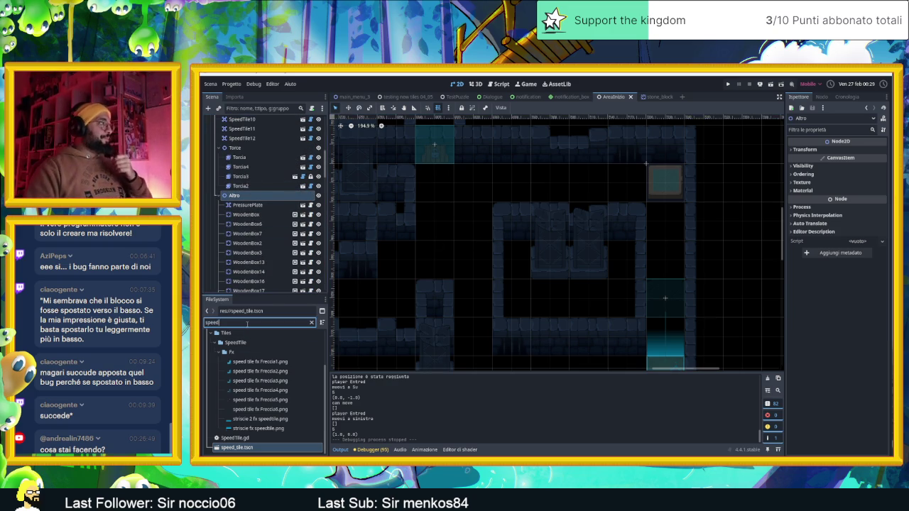
type("woode")
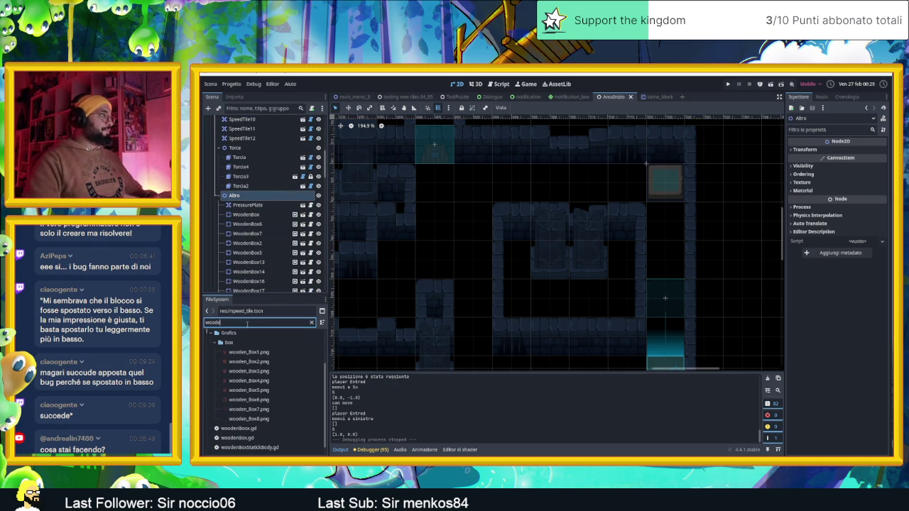
scroll("down", 3)
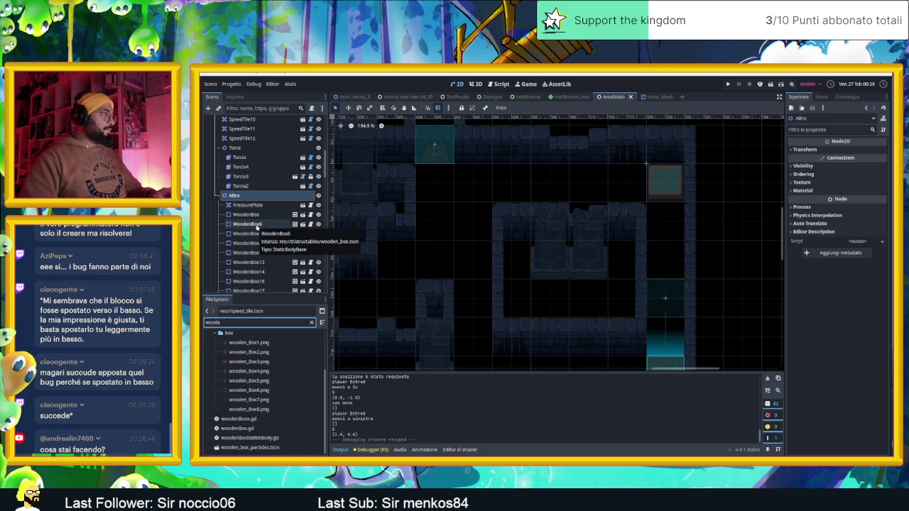
scroll("up", 3)
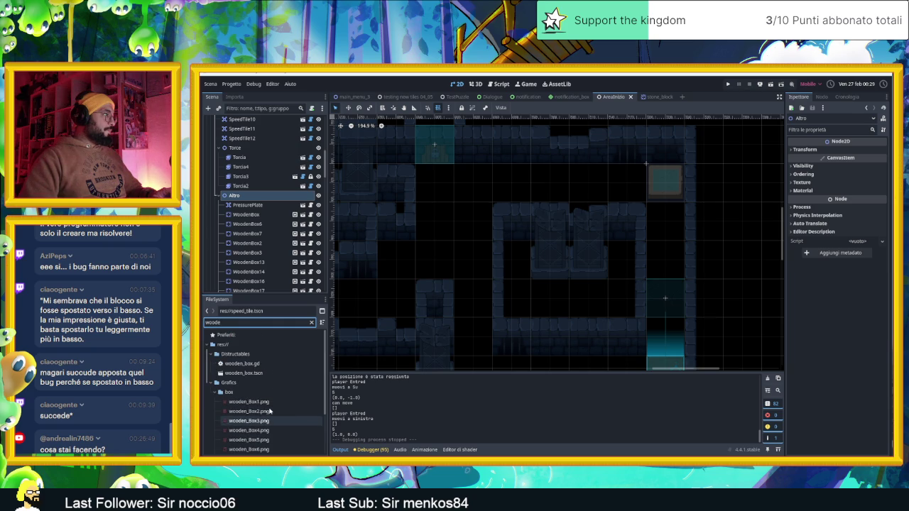
Place a new wooden box from wooden_box.tscn in the right corridor
left_click(257, 374)
left_click_drag(238, 374, 651, 236)
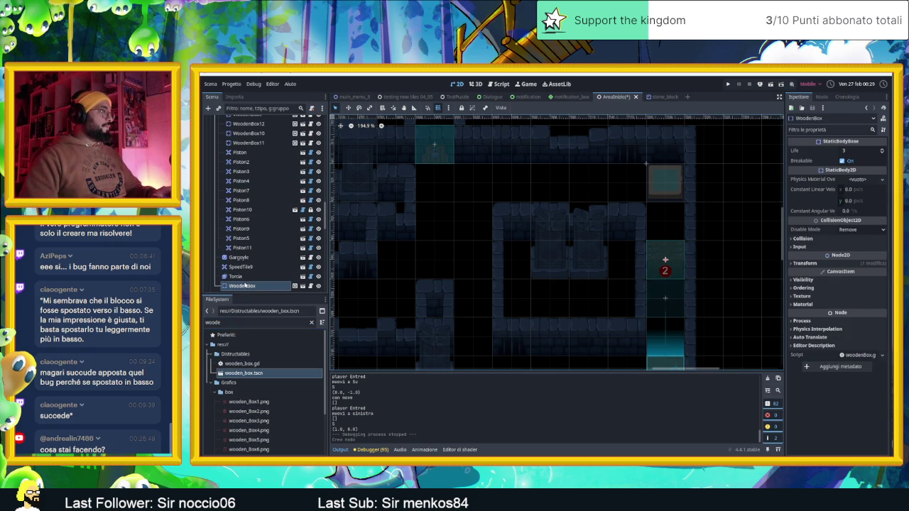
left_click_drag(245, 285, 255, 134)
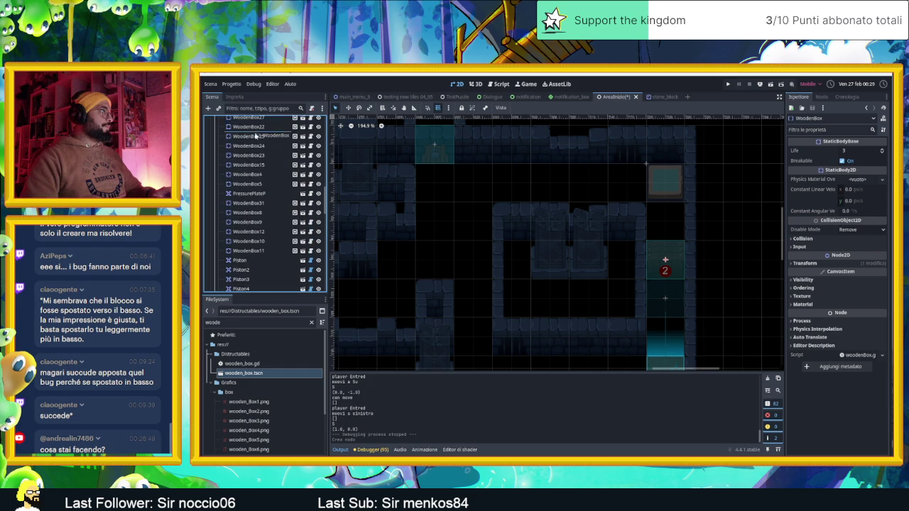
left_click_drag(242, 253, 236, 317)
left_click_drag(250, 286, 250, 205)
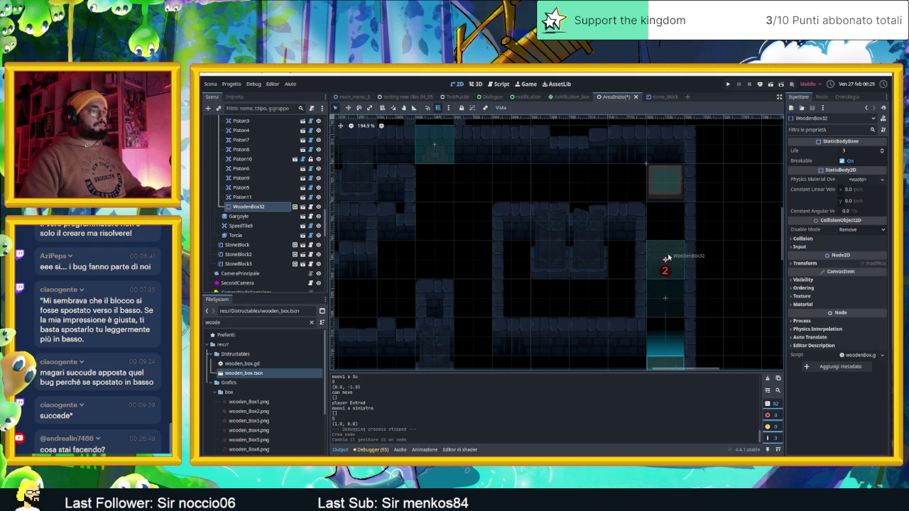
Duplicate the box, line the copies up in the upper corridor, and run the game
key("ctrl+d")
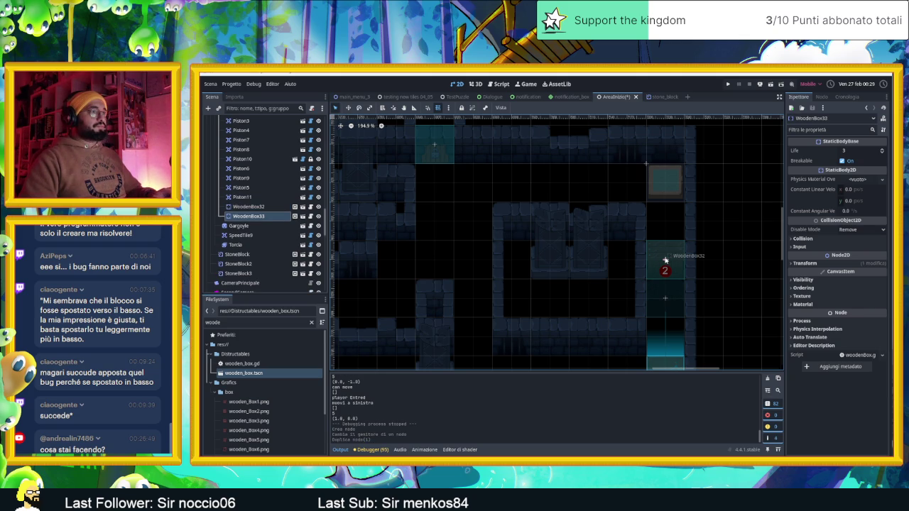
left_click_drag(665, 260, 552, 182)
key("ctrl+d")
key("ctrl+d")
scroll("down", 3)
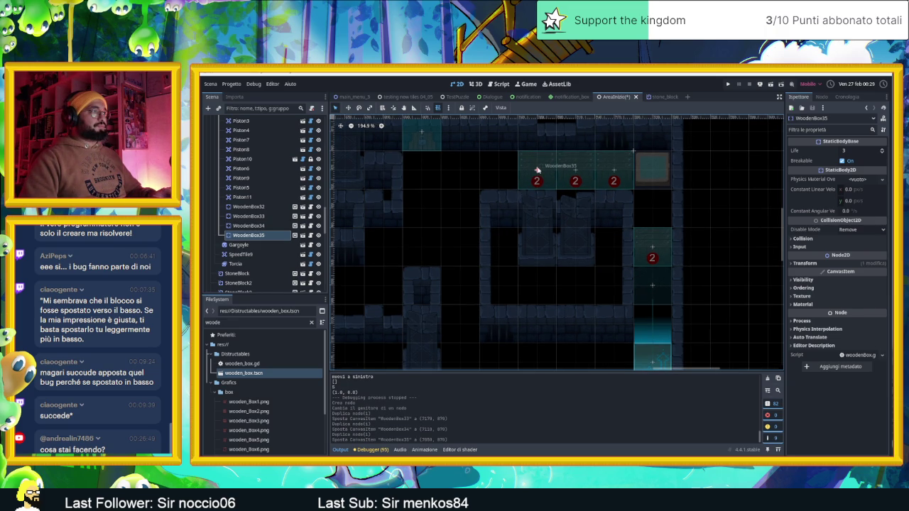
left_click_drag(536, 170, 500, 169)
key("F5")
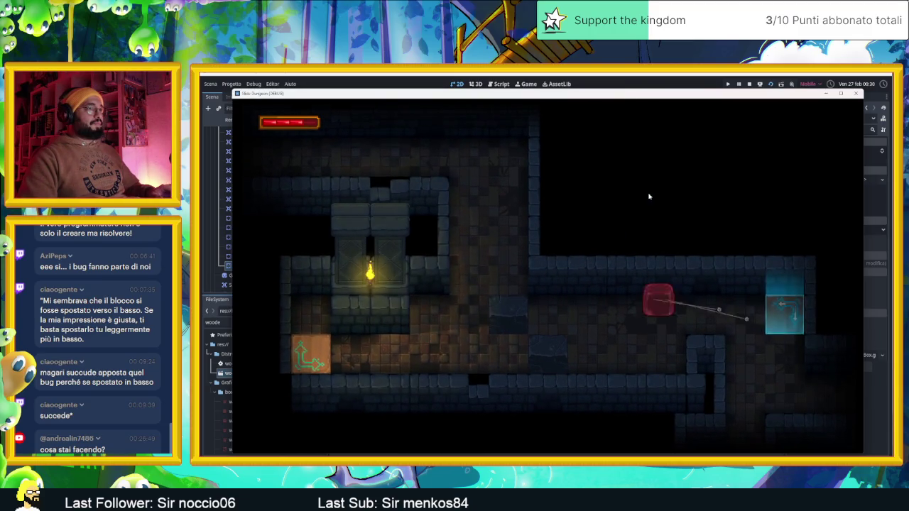
Slide the slime through the top corridor and several rooms to the torch-lit room
key("Left")
key("Up")
key("Left")
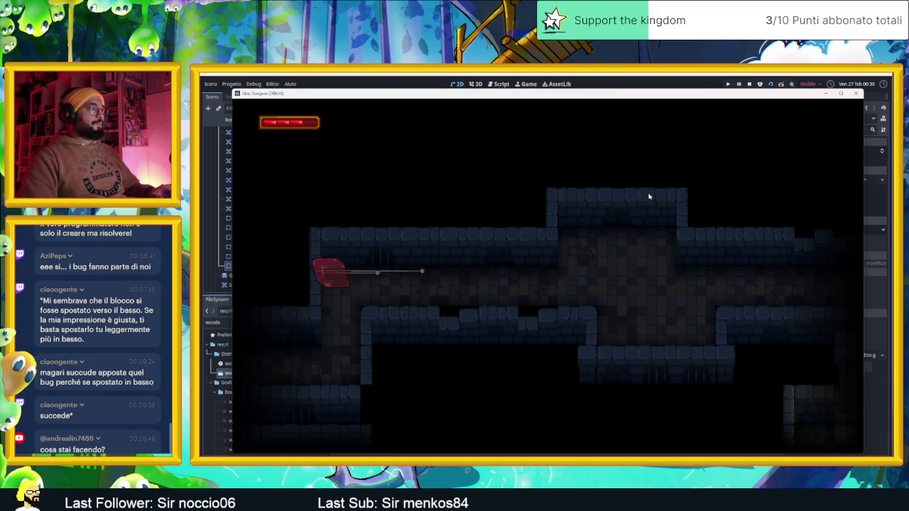
key("Up")
key("Right")
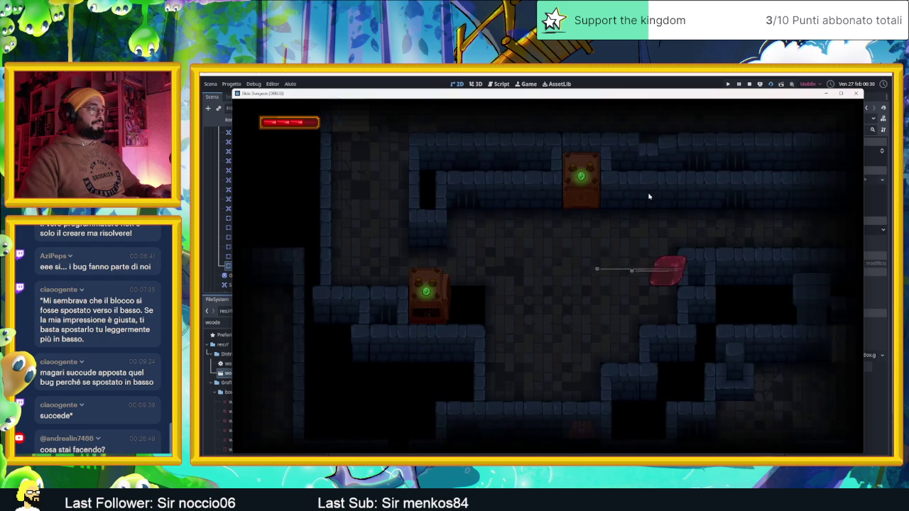
key("Right")
key("Up")
key("Left")
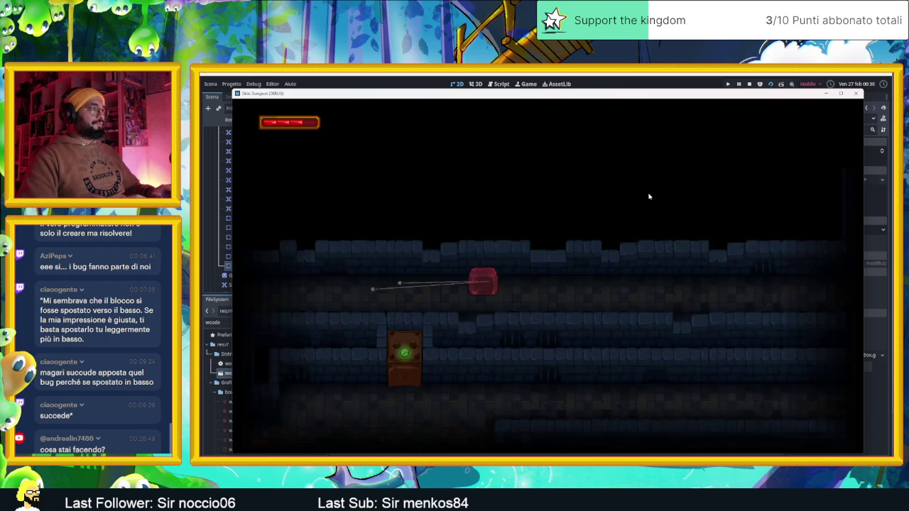
key("Down")
key("Up")
key("Right")
key("Up")
key("Down")
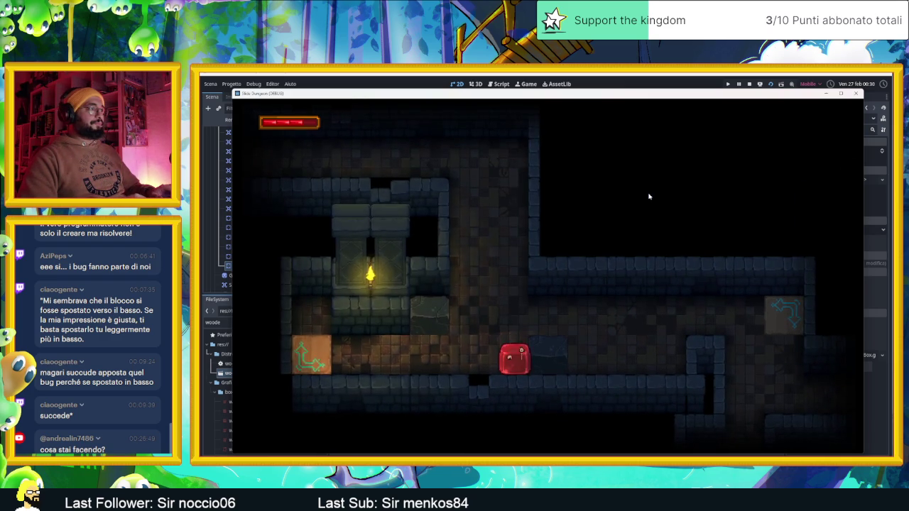
Steer the slime past the teleport tile to the green-lit crates and the orange crate
key("Left")
key("Down")
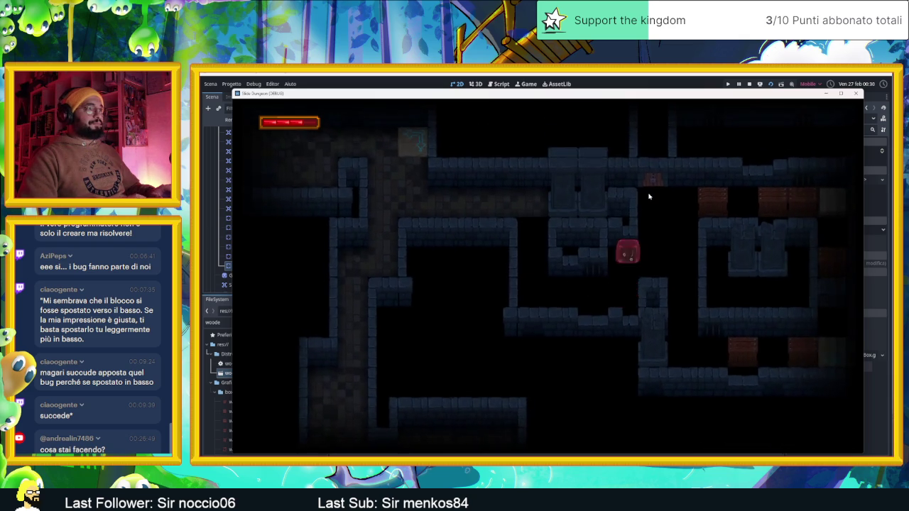
key("Up")
key("Right")
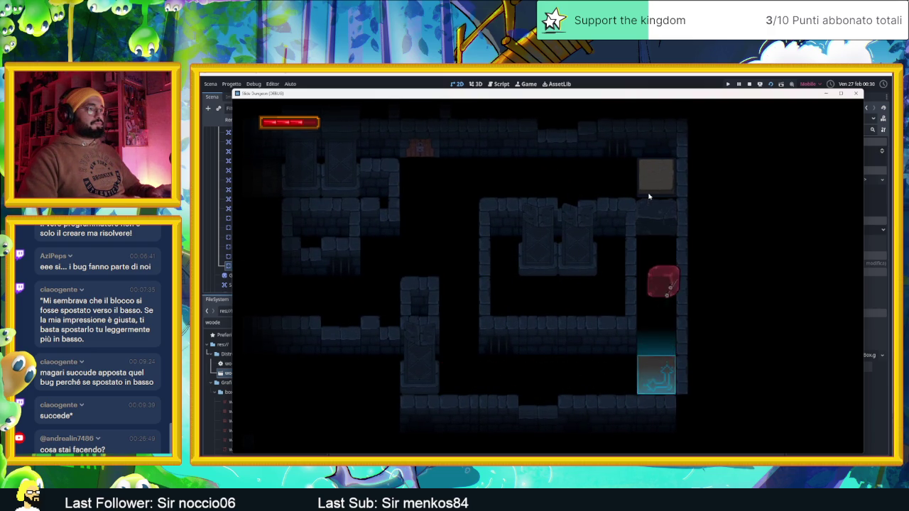
key("Down")
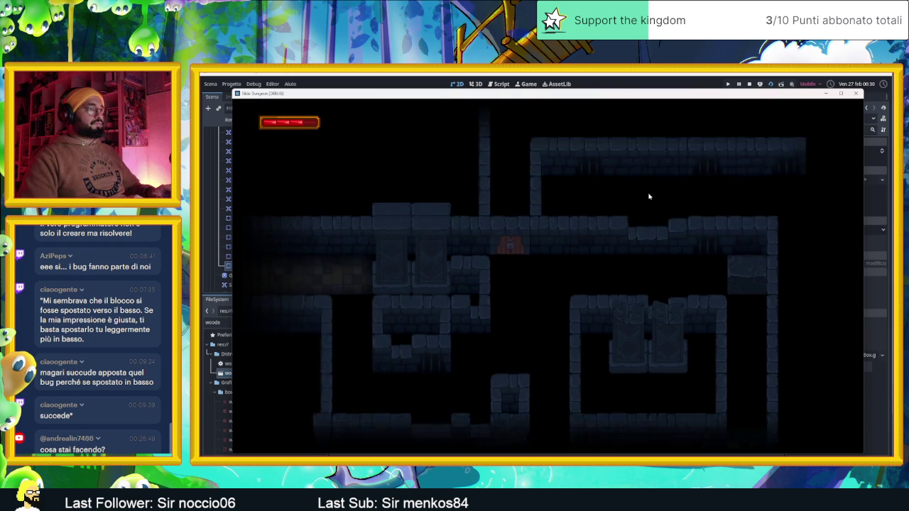
key("Right")
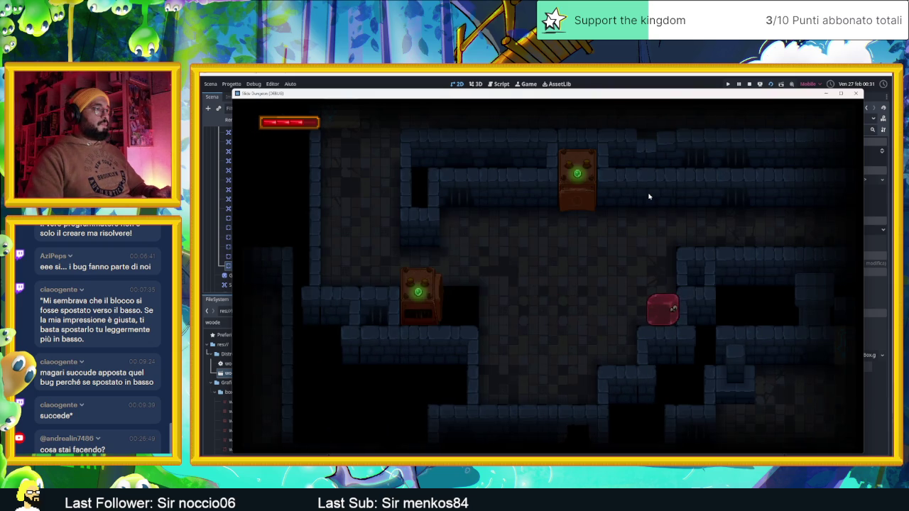
key("Down")
Move the slime through several rooms to the cyan block and down into another room
key("Left")
key("Right")
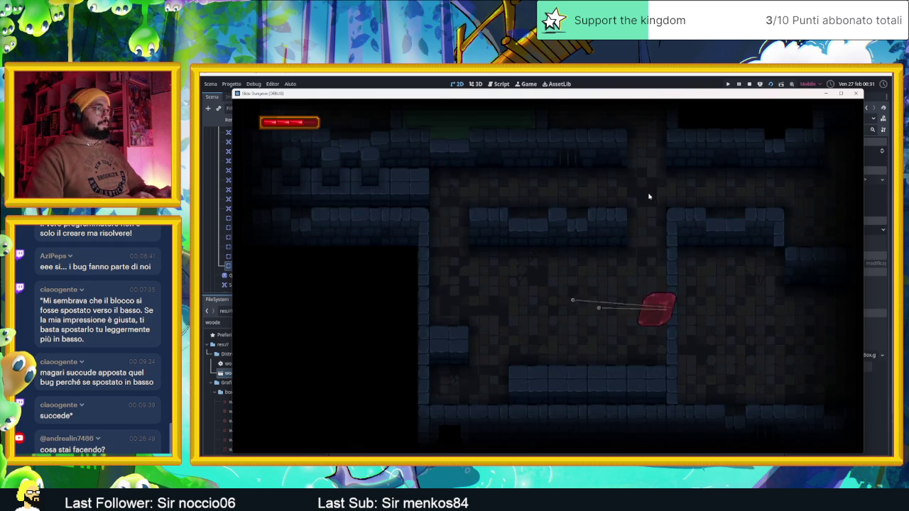
key("Up")
key("Down")
key("Up")
key("Left")
key("Down")
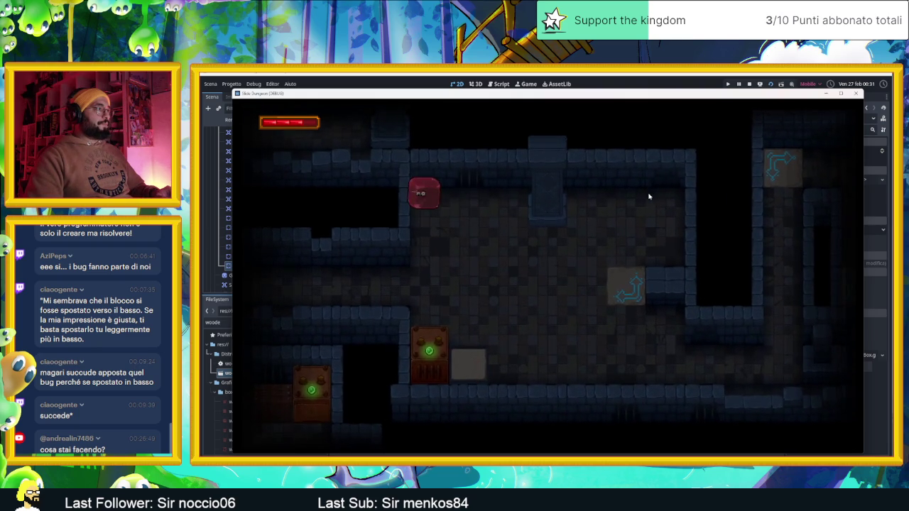
Slide the slime back and forth through a new room to test its puzzle
key("Down")
key("Up")
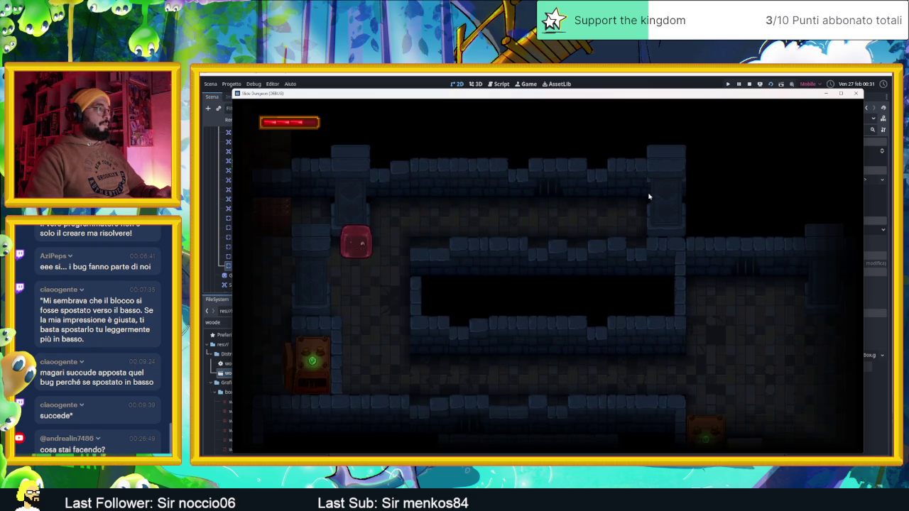
key("Right")
key("Down")
key("Up")
key("Left")
key("Right")
key("Left")
key("Right")
key("Left")
key("Up")
key("Right")
Steer the slime down through more rooms, out of the roped room and along the lower corridor
key("Up")
key("Down")
key("Up")
key("Down")
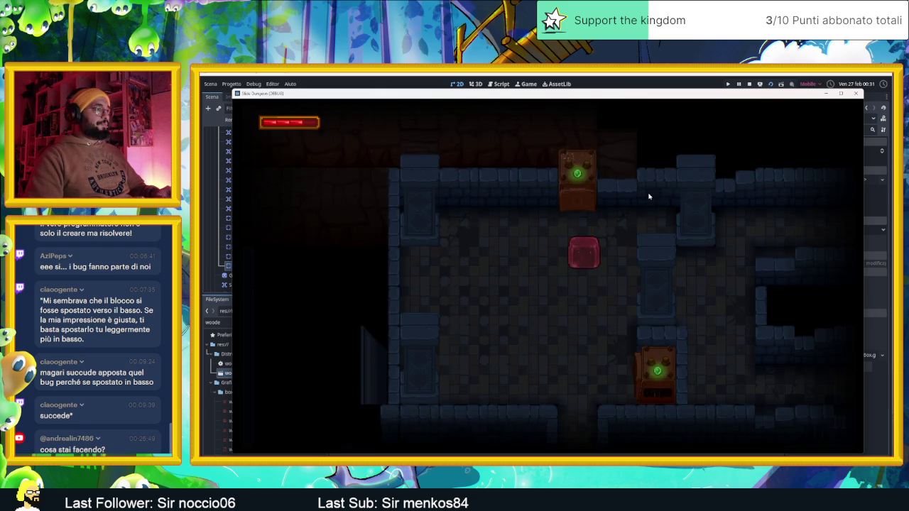
key("Down")
key("Right")
key("Down")
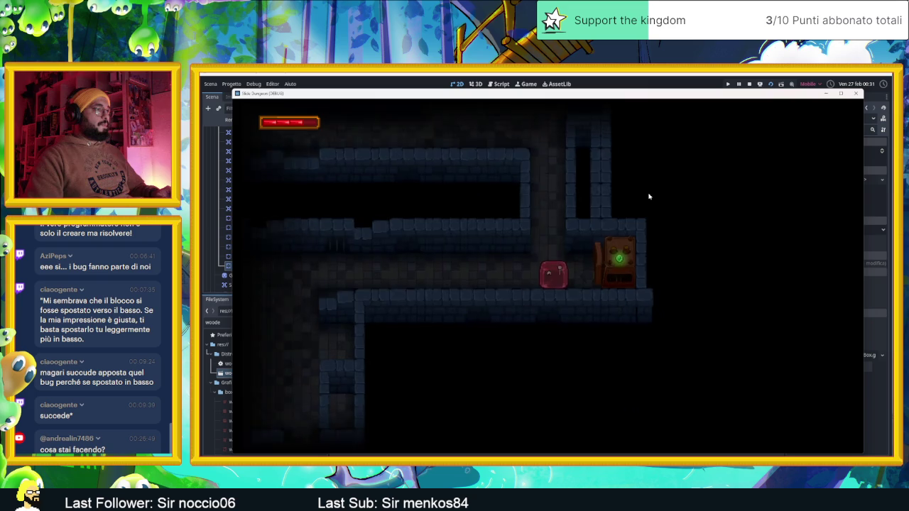
key("Up")
key("Down")
key("Down")
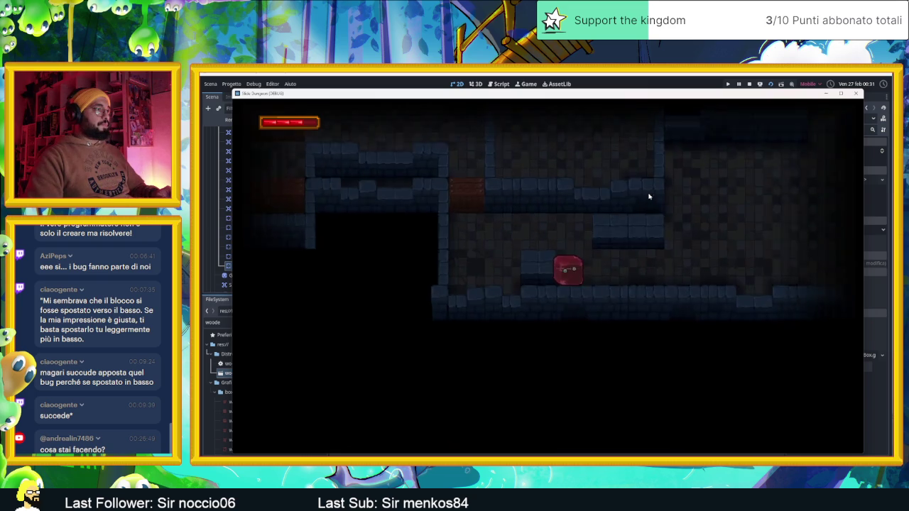
key("Left")
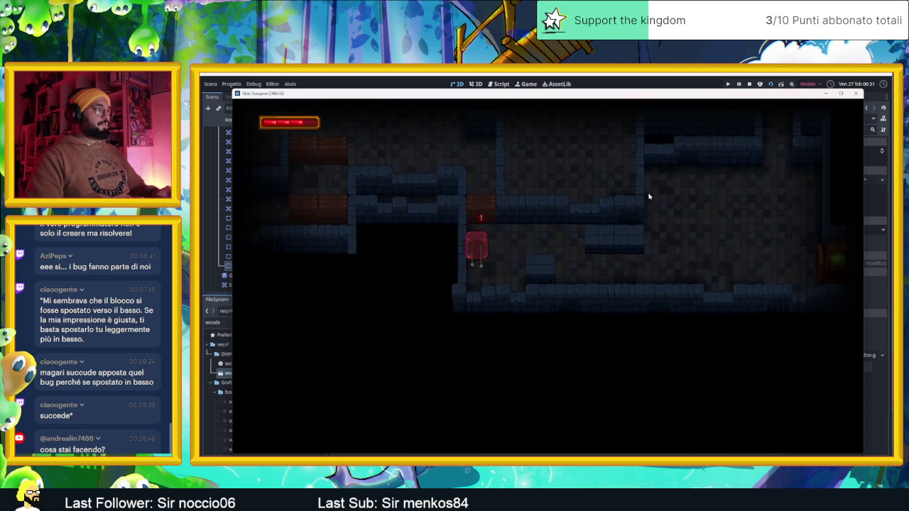
key("Down")
key("Right")
key("Left")
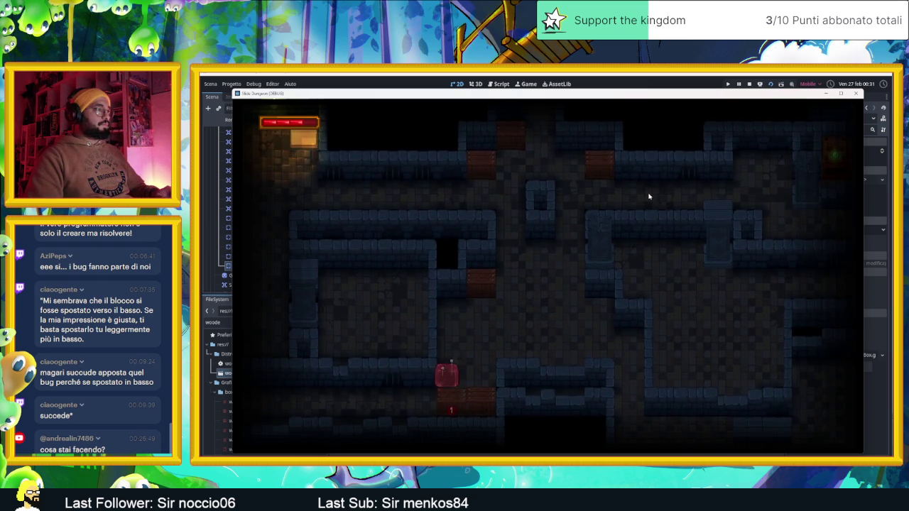
Slide the slime around the first room with the arrow keys, bouncing between its walls
key("Down")
key("Up")
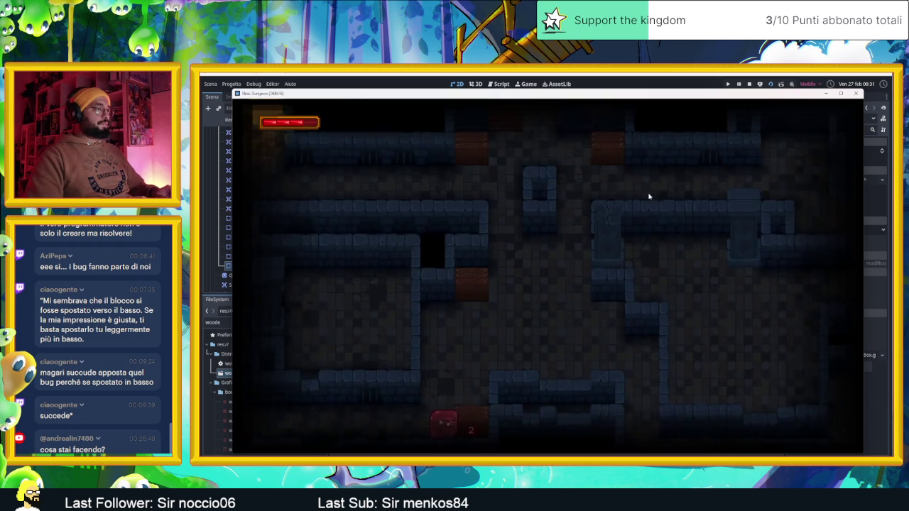
key("Right")
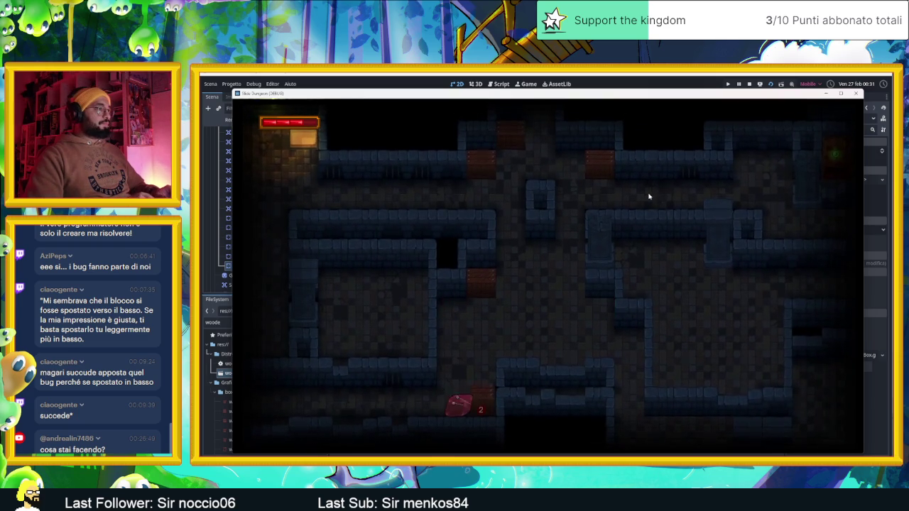
key("Up")
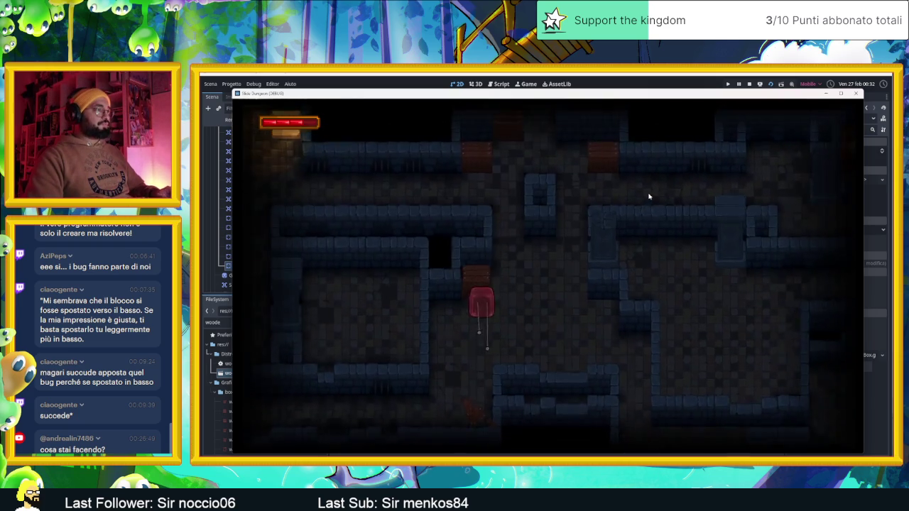
key("Down")
key("Up")
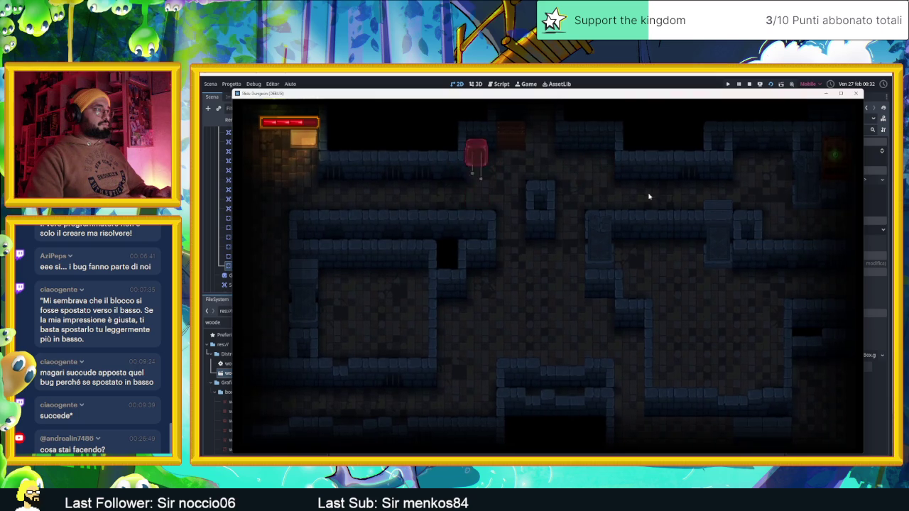
key("Right")
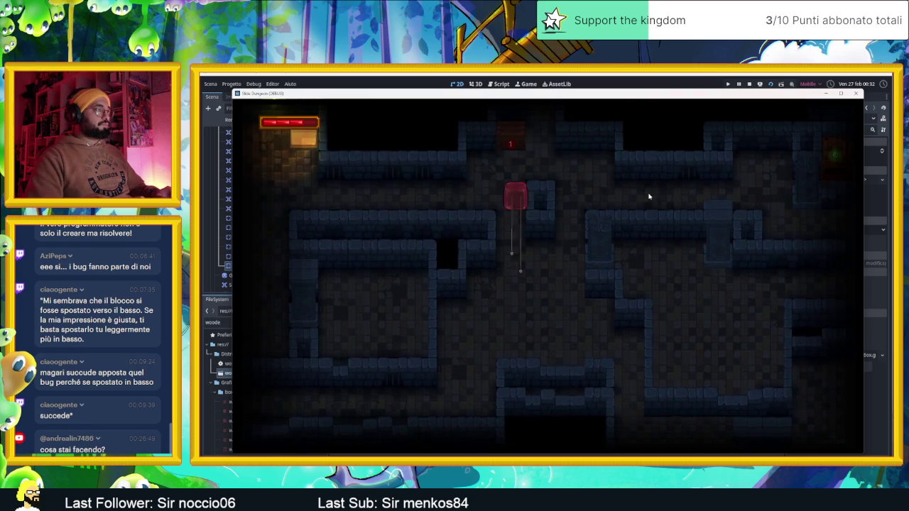
key("Left")
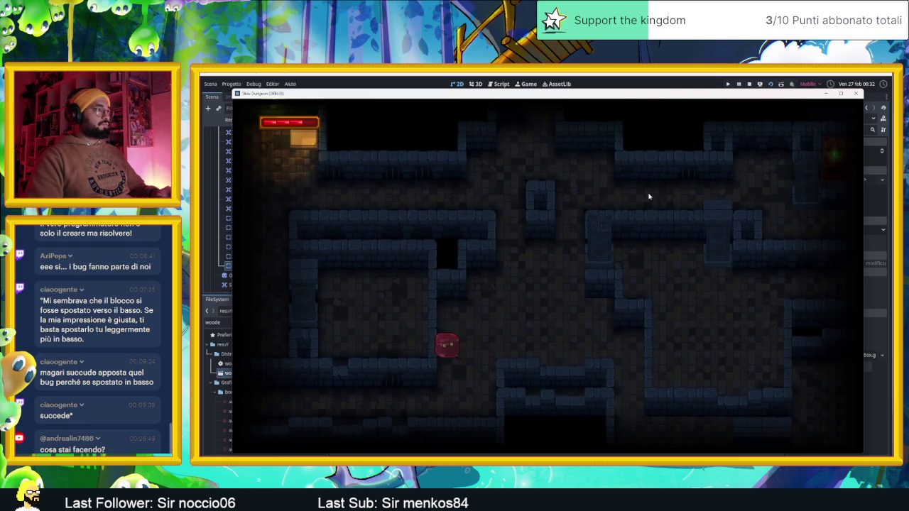
key("Right")
key("Up")
key("Right")
key("Up")
key("Left")
key("Up")
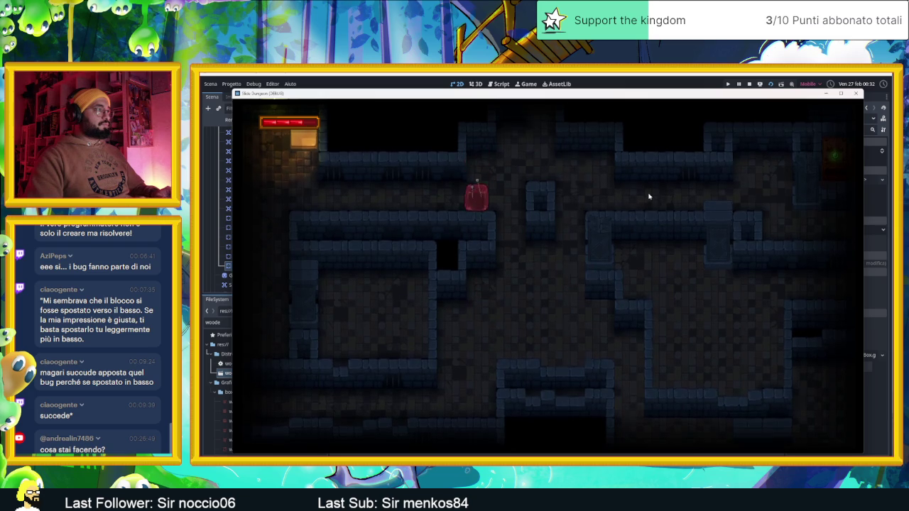
Move the slime out of its room, onto the torch-lit ledge and up into the room above
key("Down")
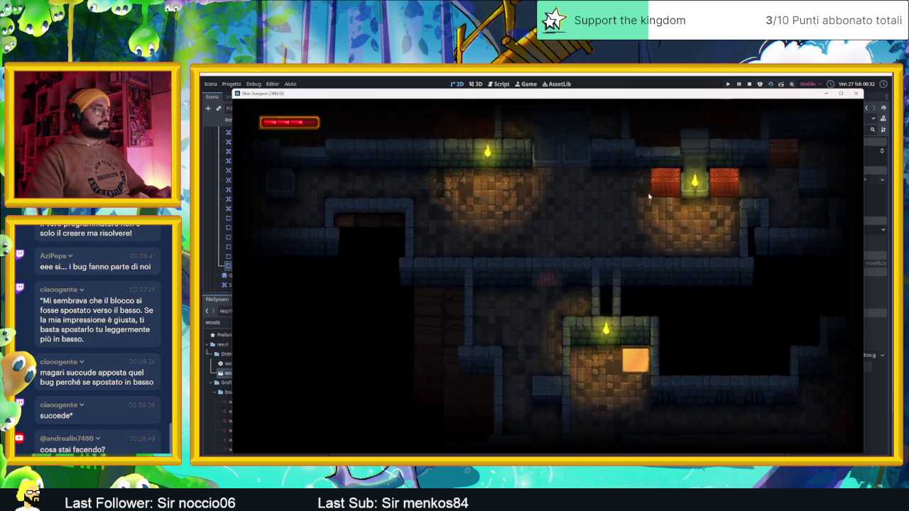
key("Down")
key("Up")
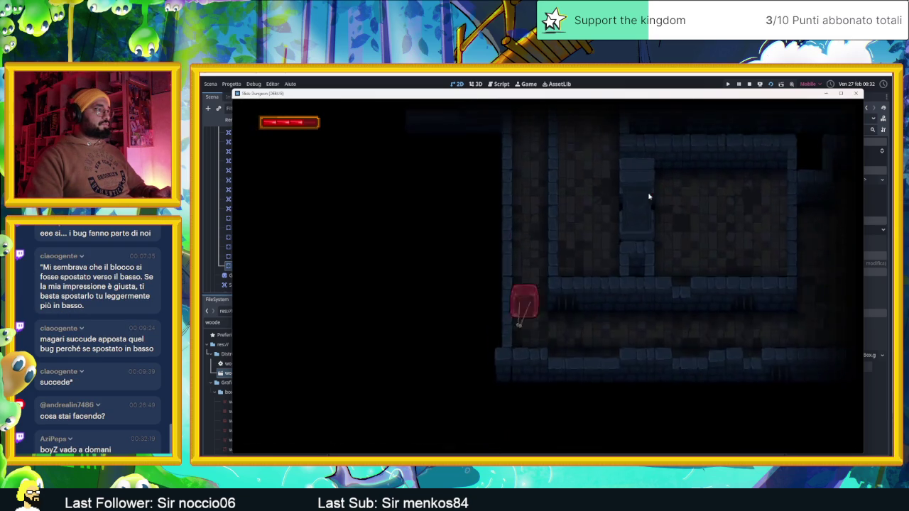
key("Left")
key("Right")
key("Up")
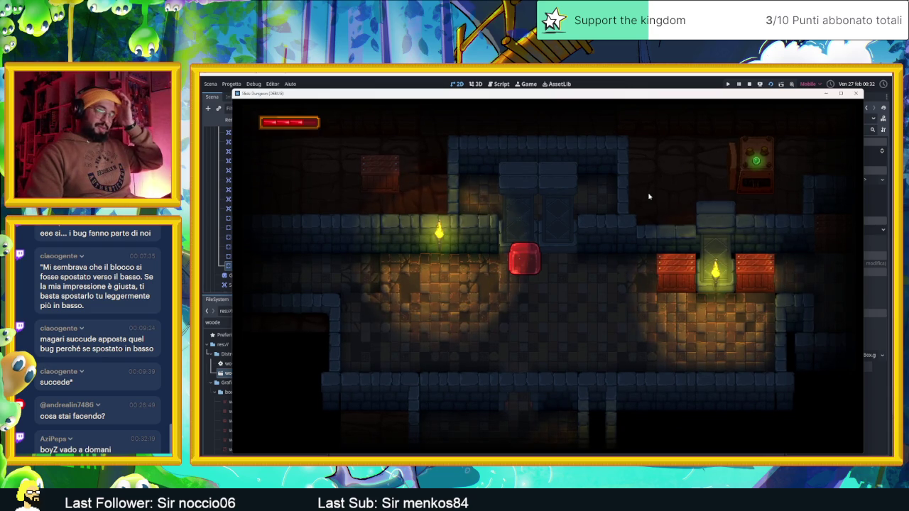
Hit the crate to lower it to 1, push it left, and exit through the room's bottom
key("Right")
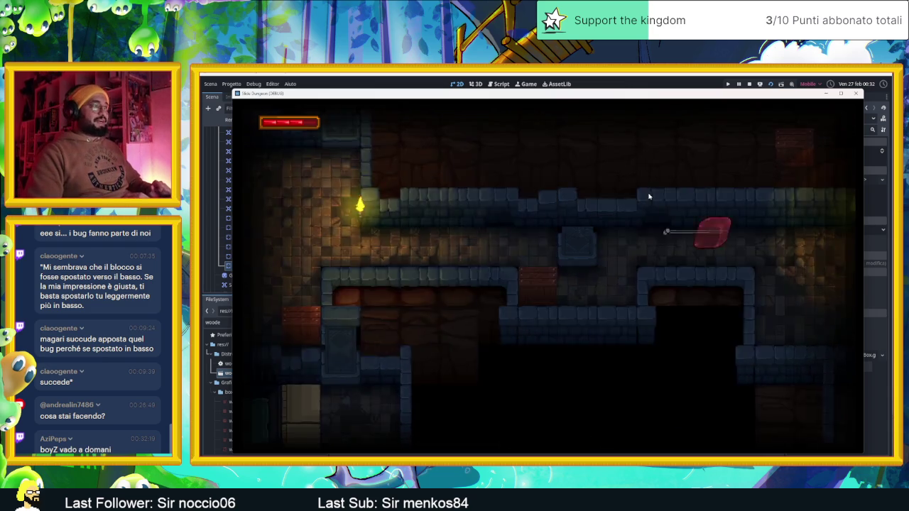
key("Down")
key("Right")
key("Down")
key("Up")
key("Right")
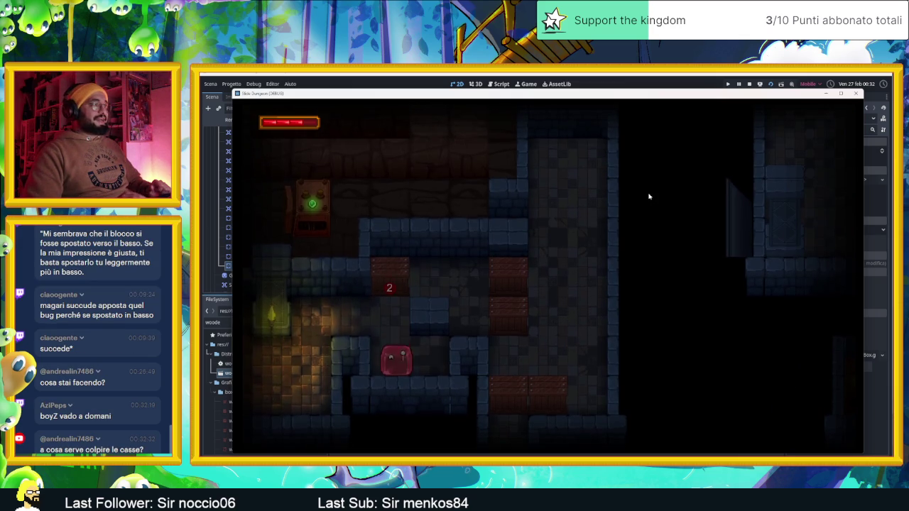
key("Right")
key("Up")
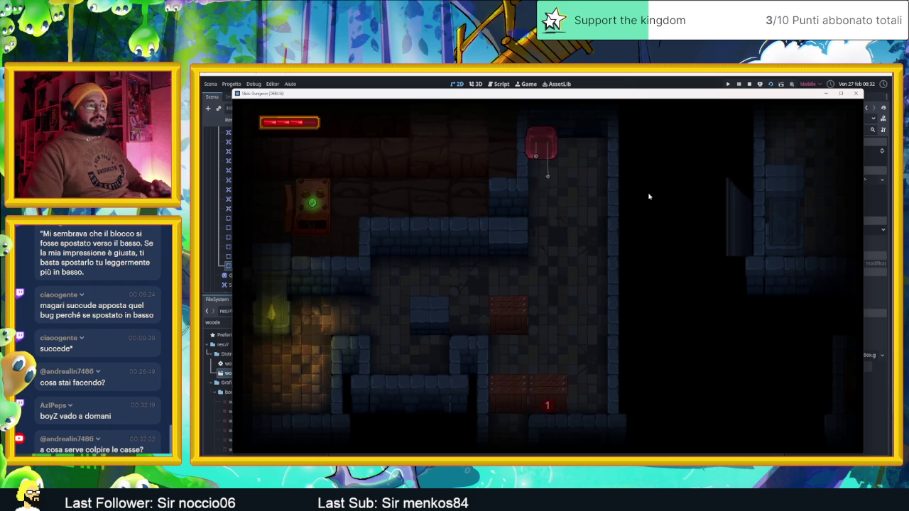
key("Down")
key("Left")
key("Down")
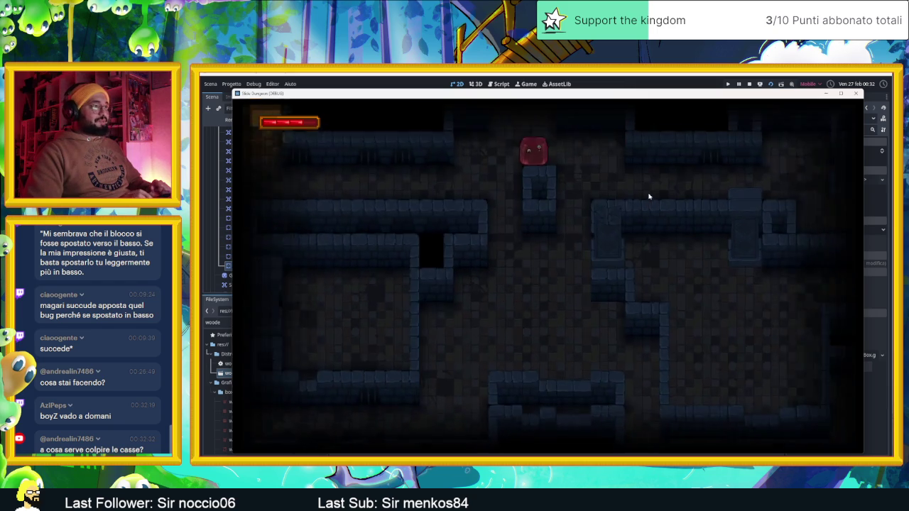
key("Right")
Steer the slime through the maze rooms, stopping beside the green crate
key("Down")
key("Right")
key("Up")
key("Left")
key("Right")
key("Up")
key("Left")
key("Down")
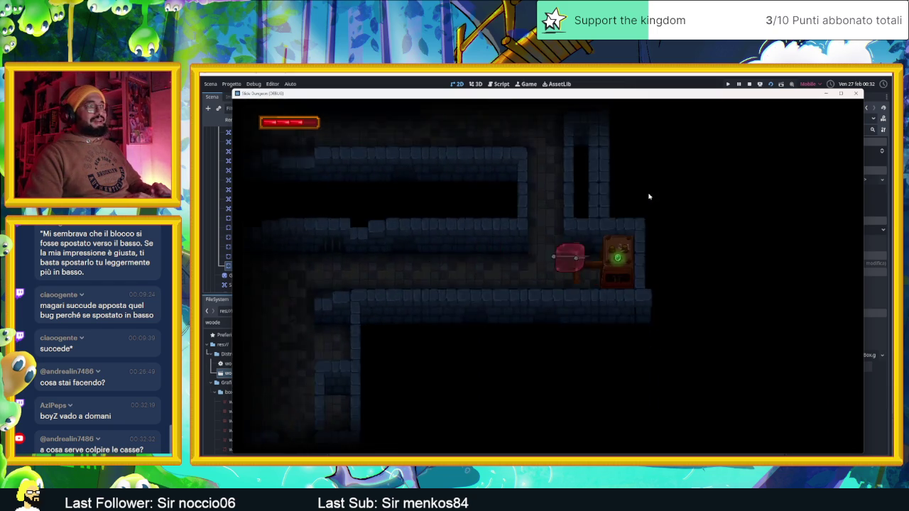
key("Down")
key("Left")
key("Up")
Continue the slime through further rooms into the room with the arrow tiles
key("Down")
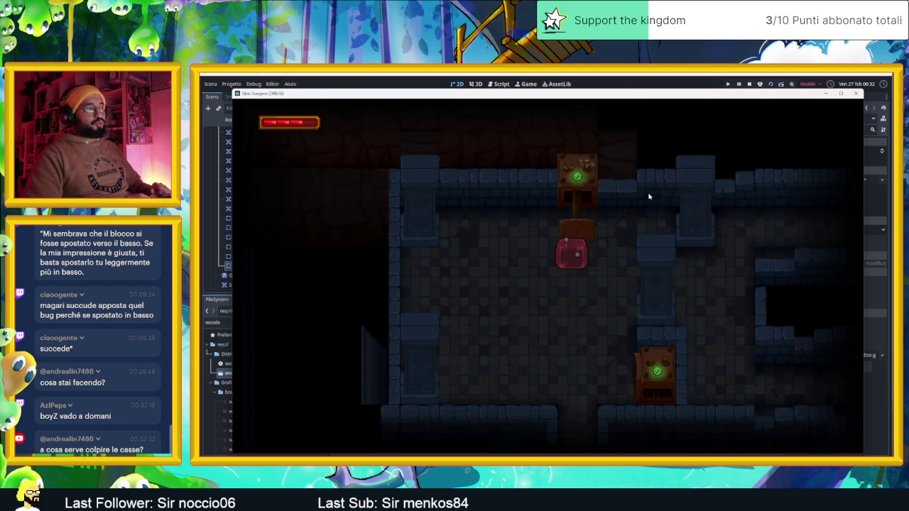
key("Left")
key("Down")
key("Right")
key("Right")
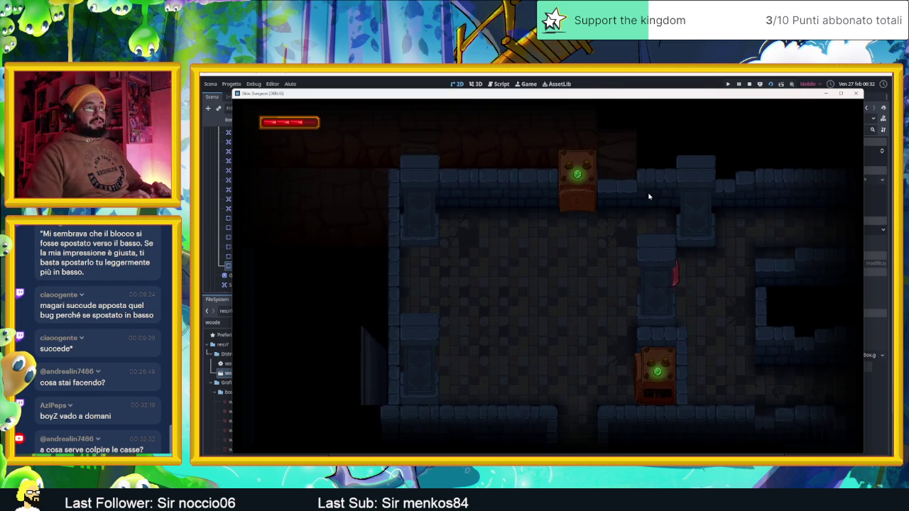
key("Down")
key("Right")
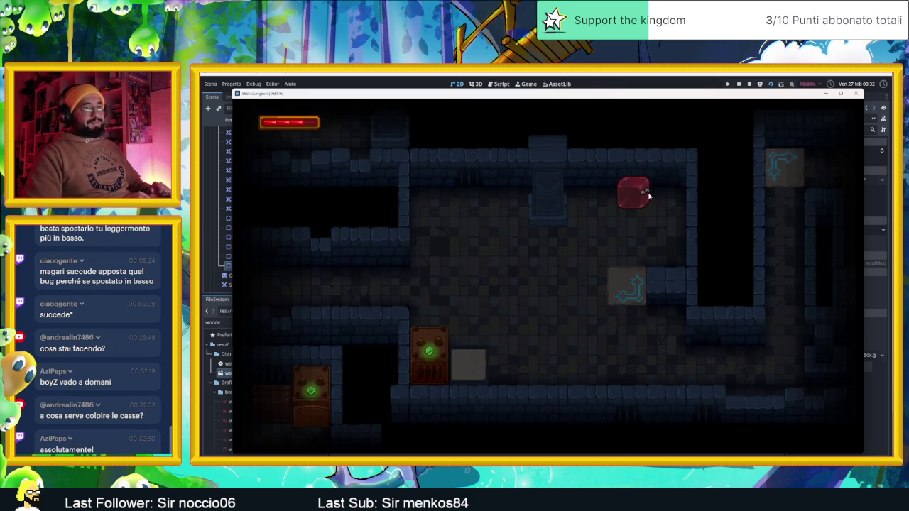
key("Right")
key("Up")
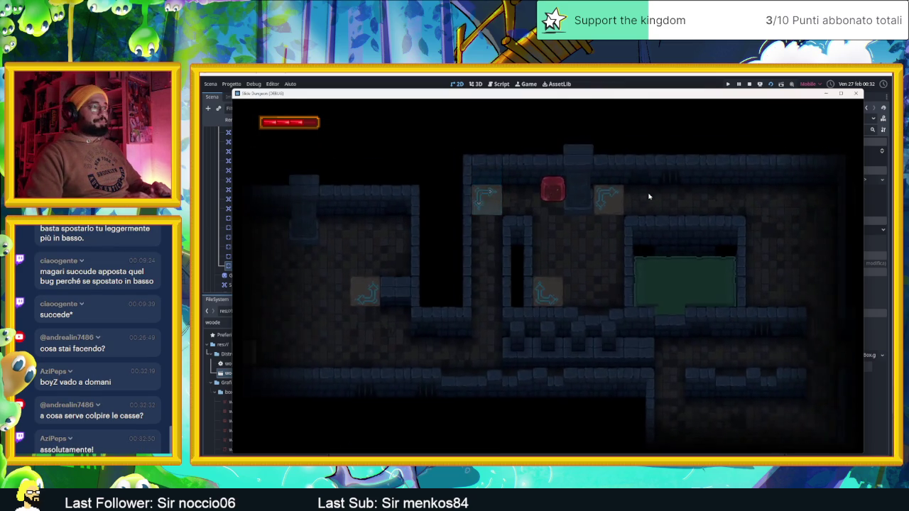
key("Down")
key("Left")
key("Up")
key("Right")
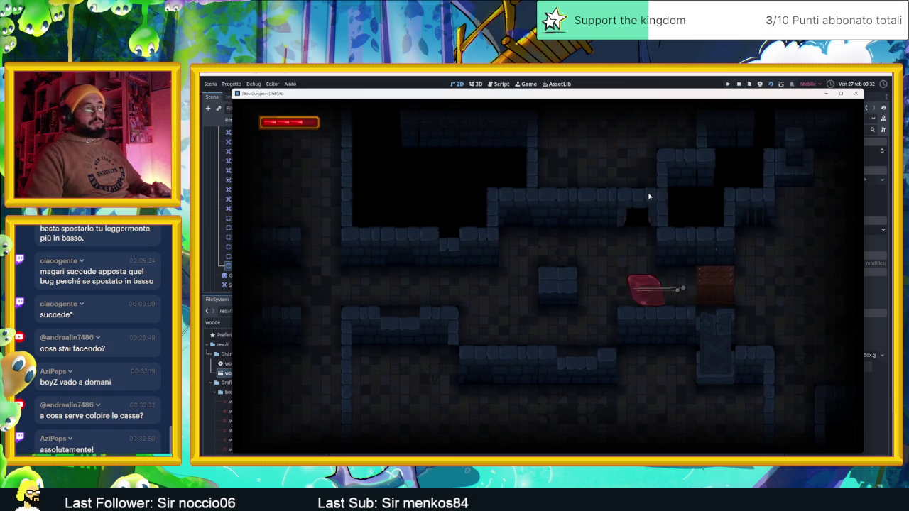
Slide the slime below a crate, through the lower-left corridor and onto the arrow tile
key("Up")
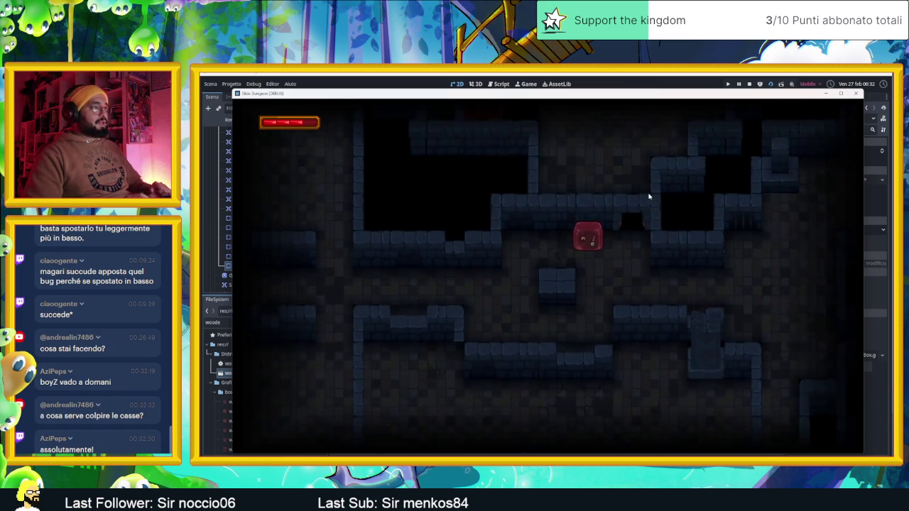
key("Down")
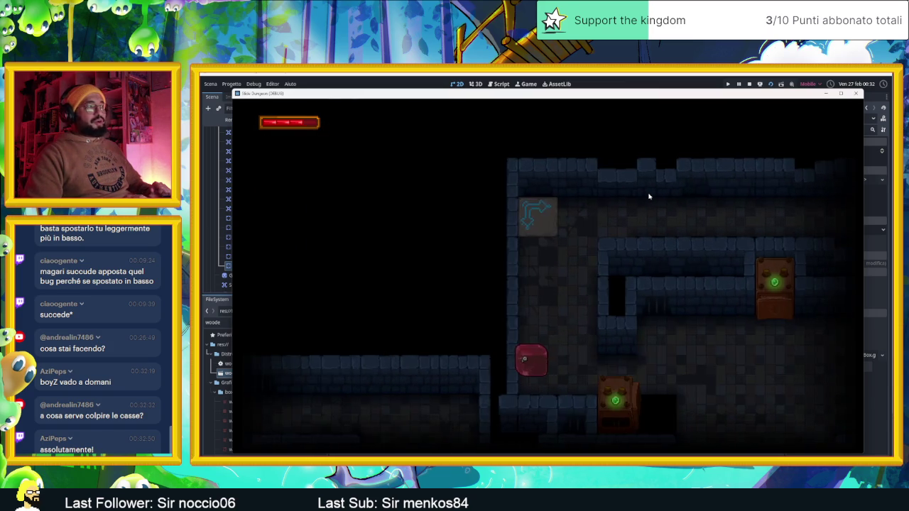
key("Left")
key("Up")
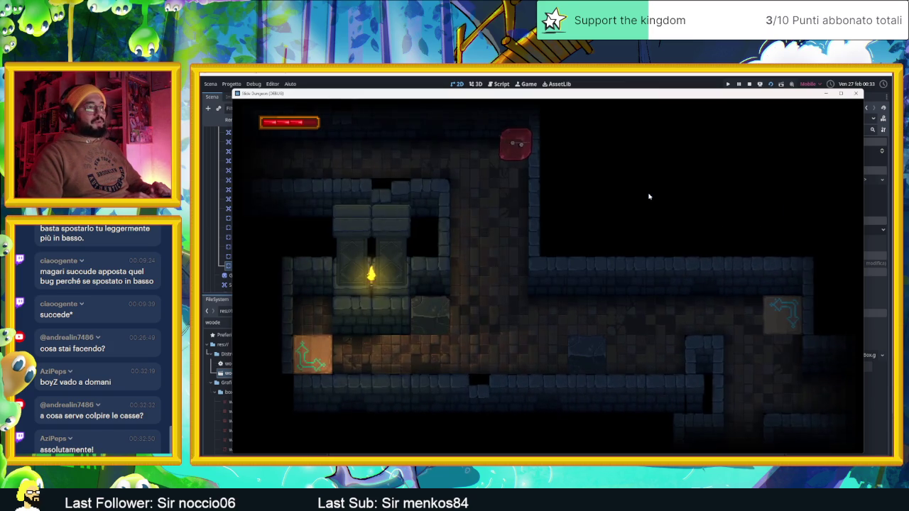
key("Right")
key("Left")
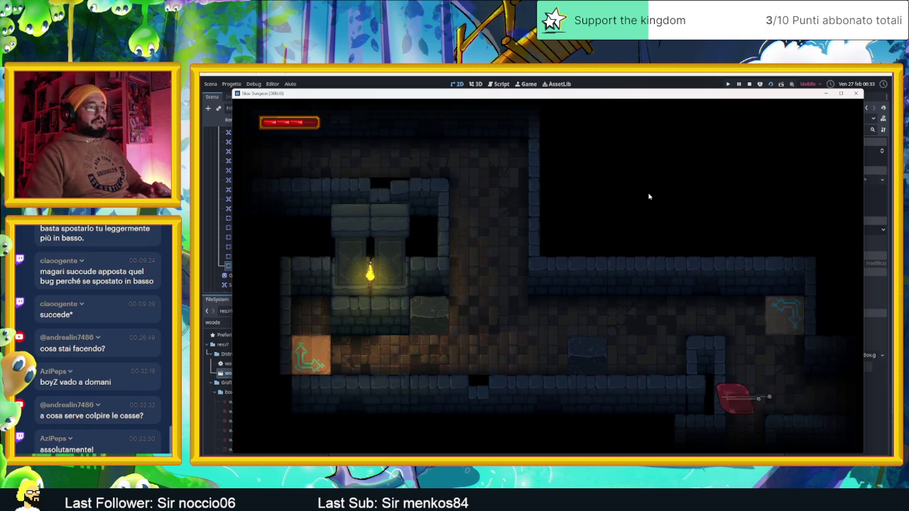
key("Down")
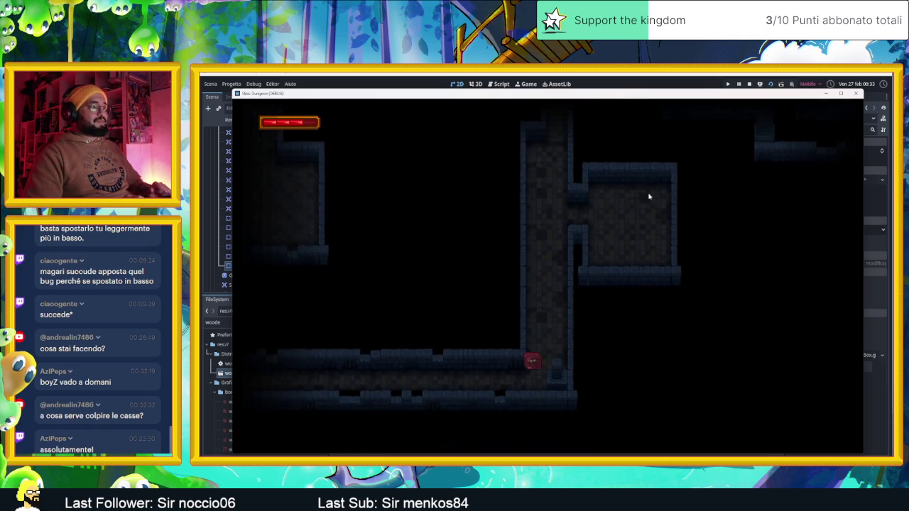
key("Up")
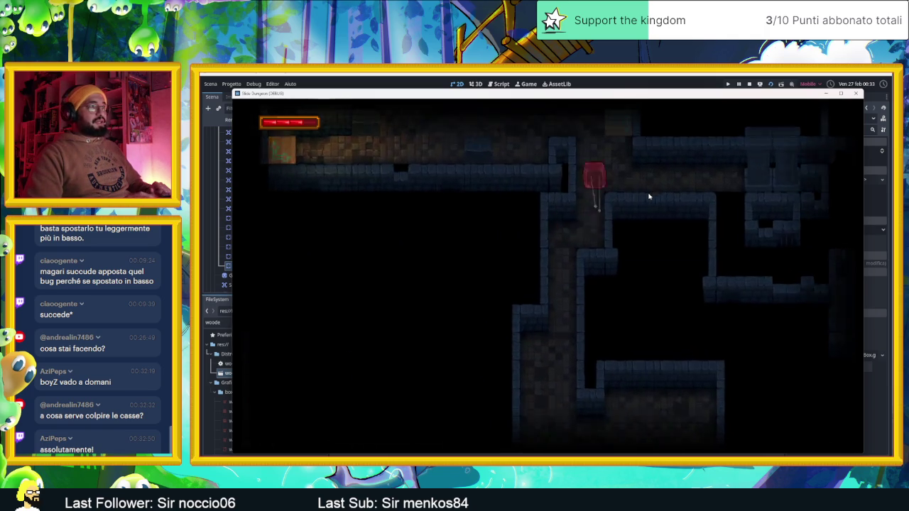
Steer the slime through the corridors into the darker stone-walled room with the arrow tile
key("Right")
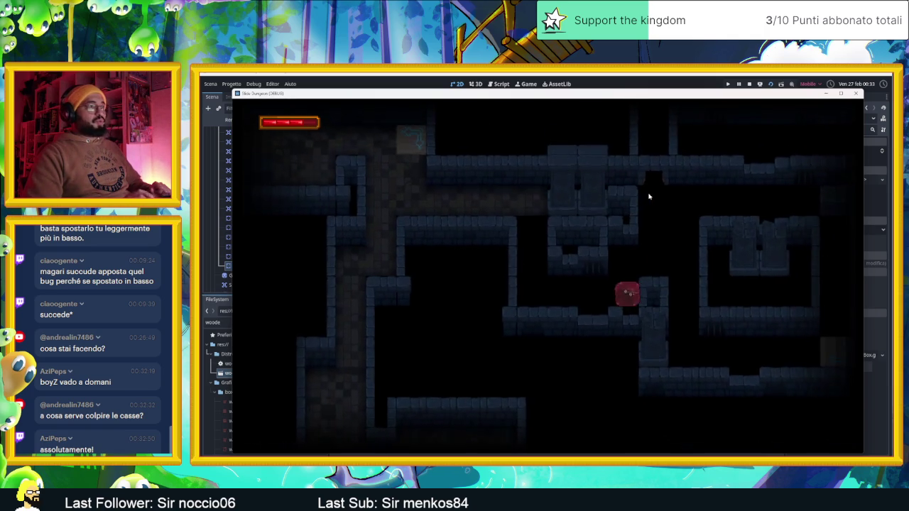
key("Up")
key("Right")
key("Left")
key("Down")
key("Right")
key("Up")
key("Down")
key("Left")
key("Up")
key("Left")
key("Up")
key("Down")
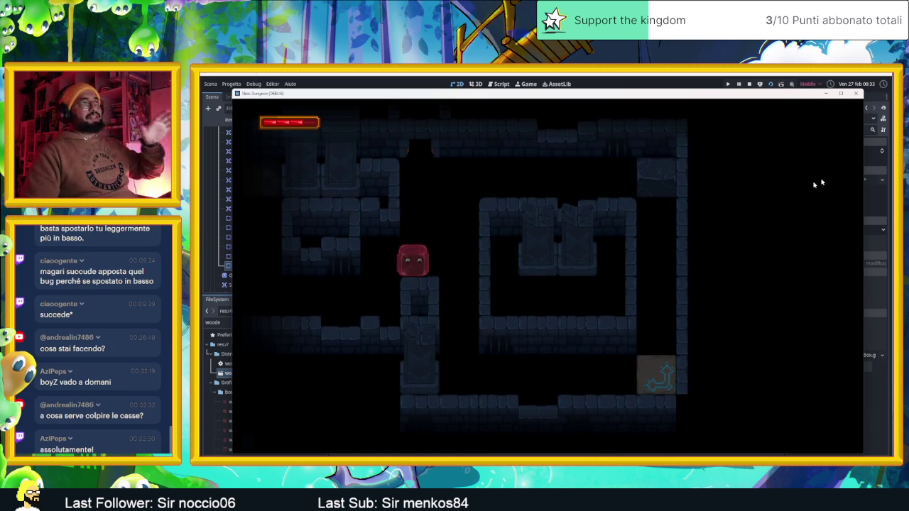
left_click(857, 94)
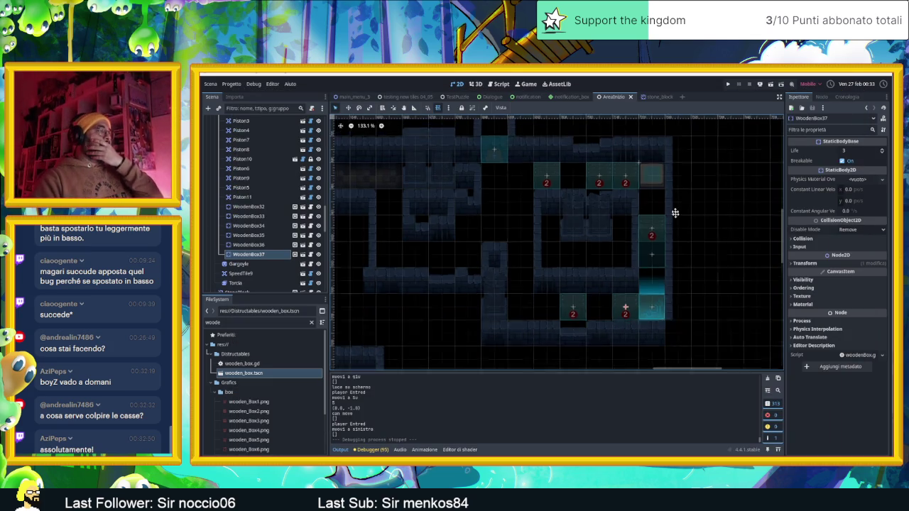
scroll("down", 3)
scroll("up", 3)
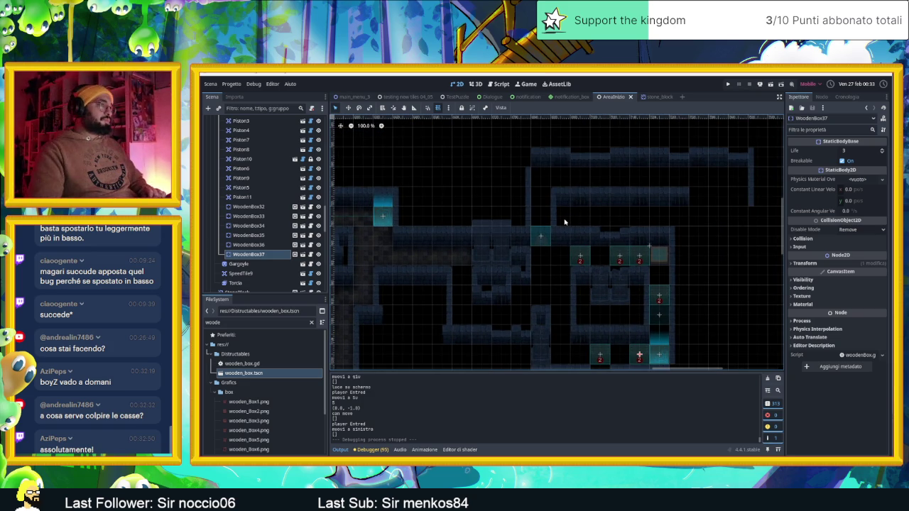
scroll("up", 3)
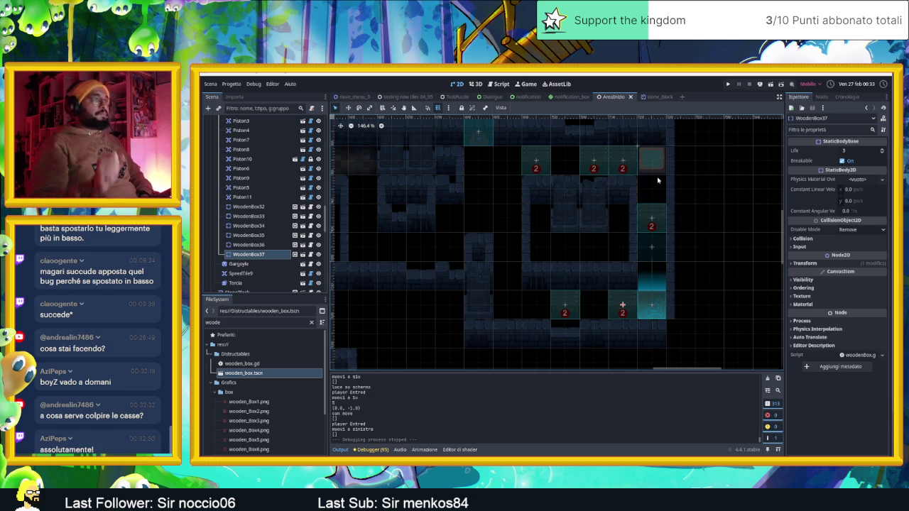
scroll("down", 3)
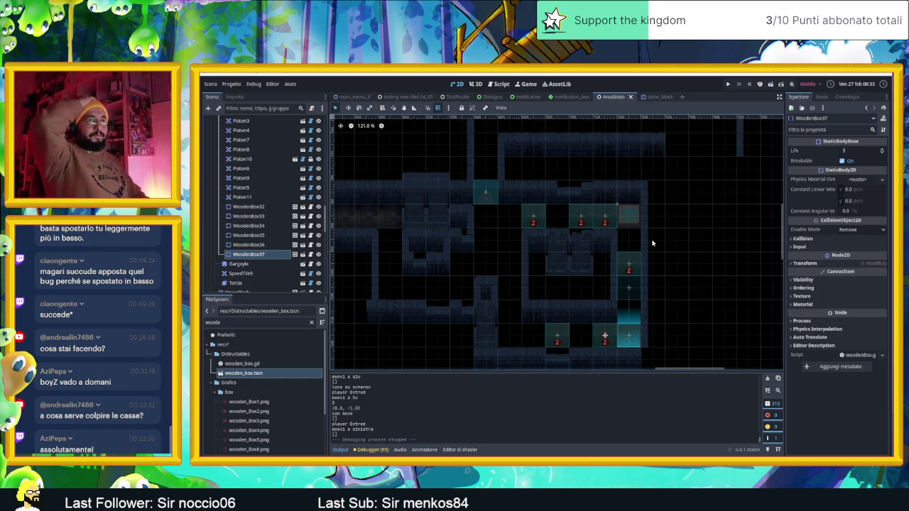
scroll("down", 3)
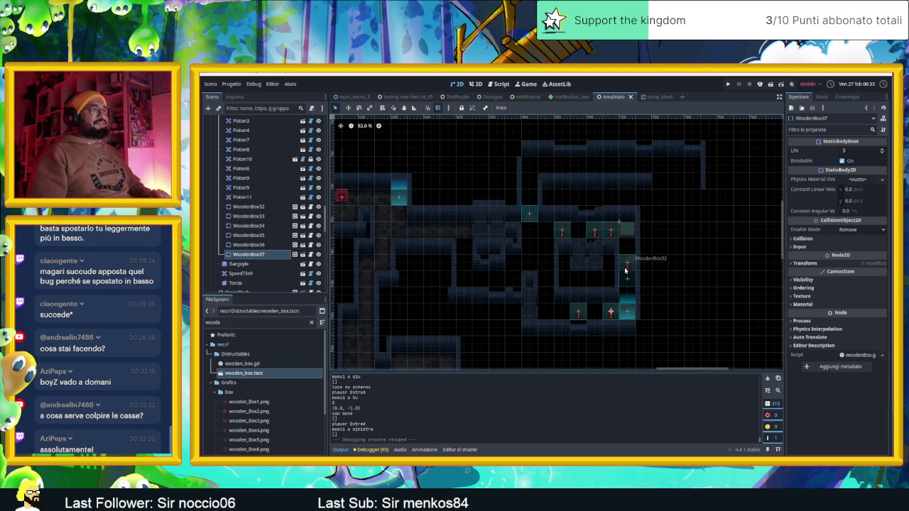
left_click_drag(714, 272, 632, 270)
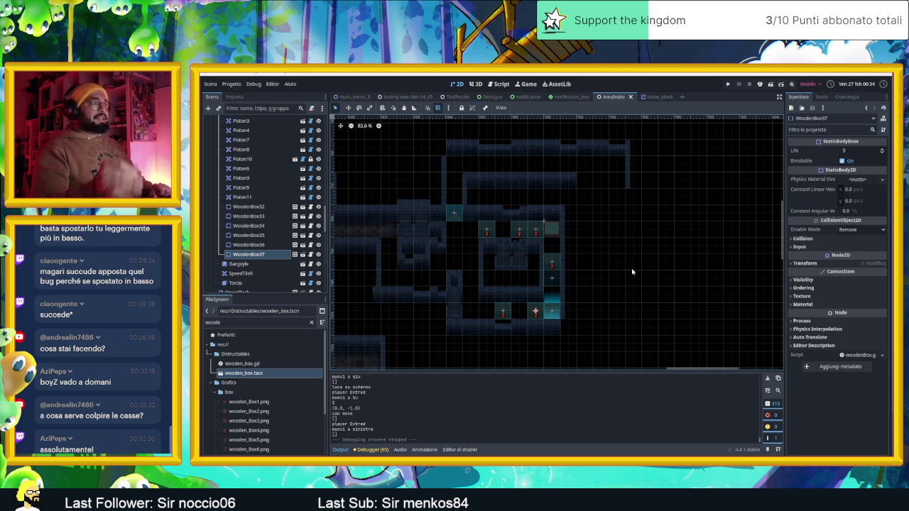
scroll("down", 3)
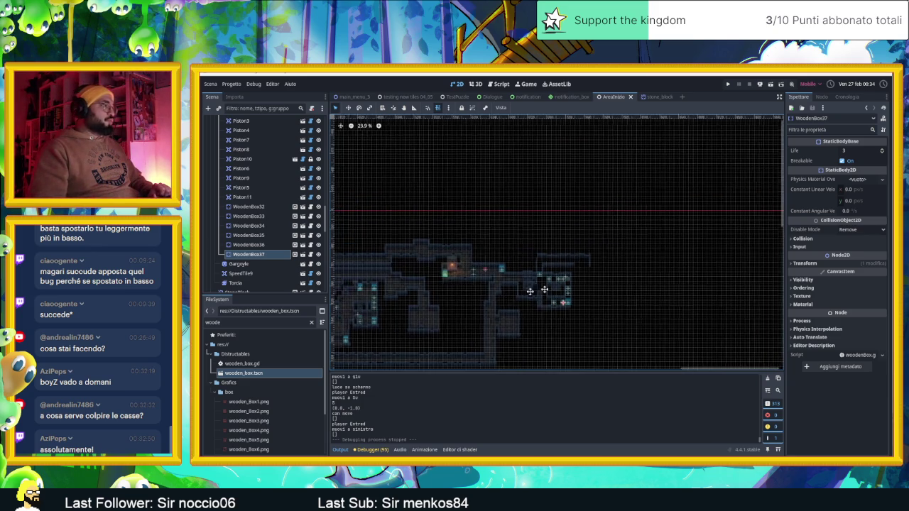
scroll("up", 3)
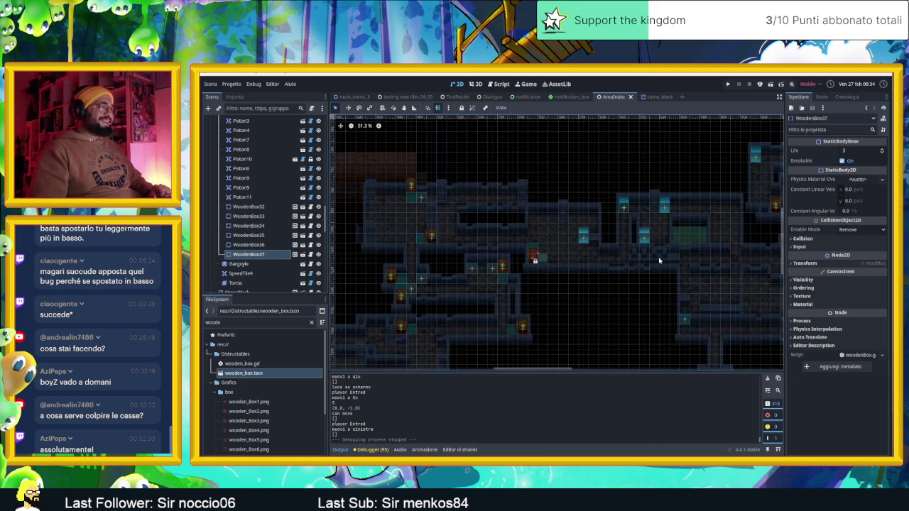
scroll("left", 3)
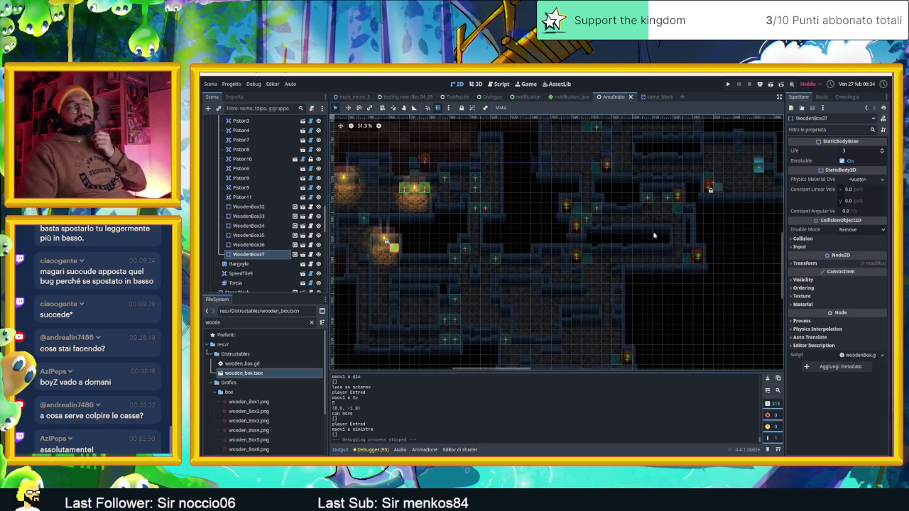
left_click_drag(615, 255, 432, 211)
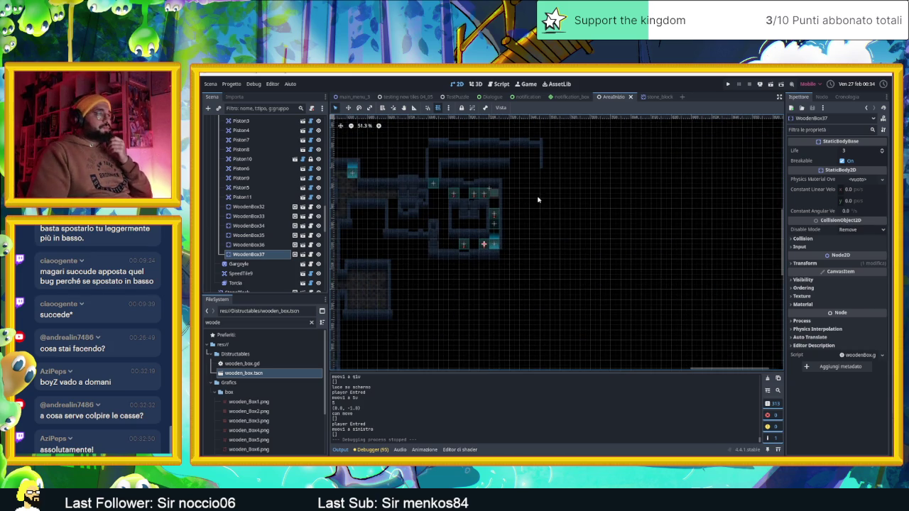
scroll("up", 3)
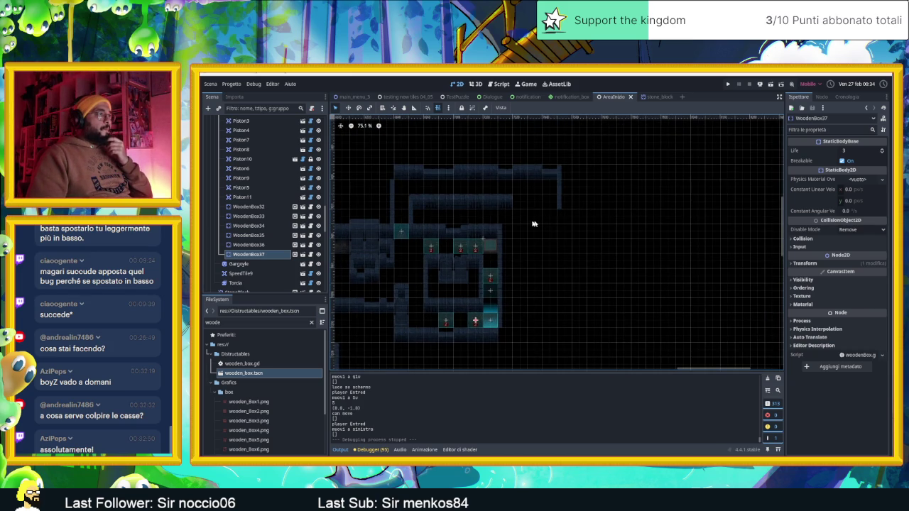
left_click_drag(550, 238, 574, 243)
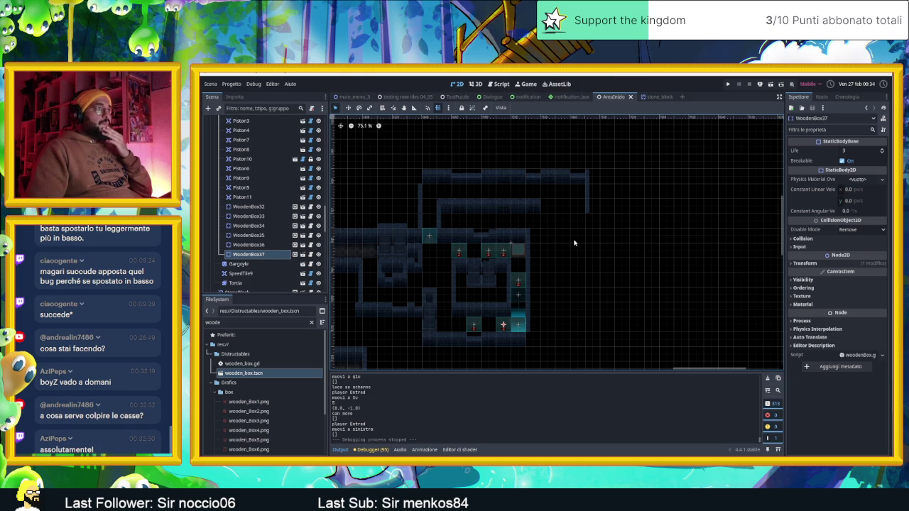
scroll("up", 3)
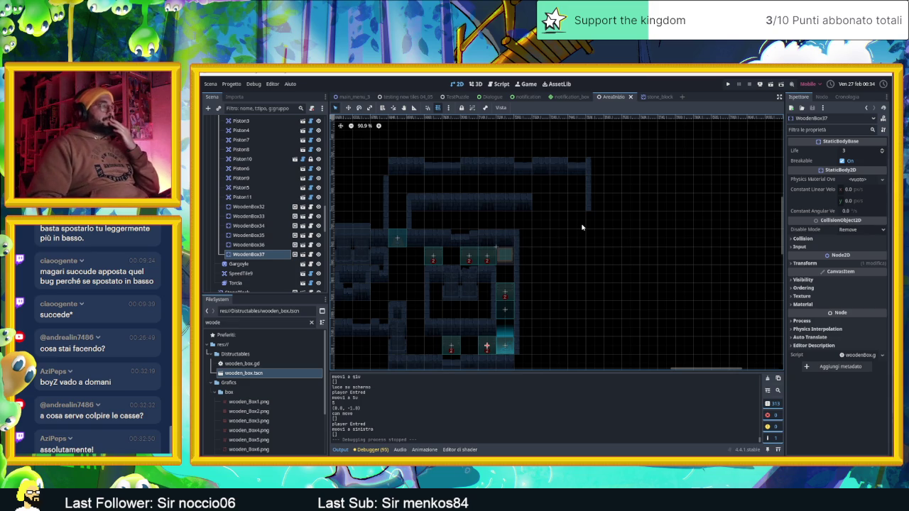
left_click_drag(604, 227, 575, 225)
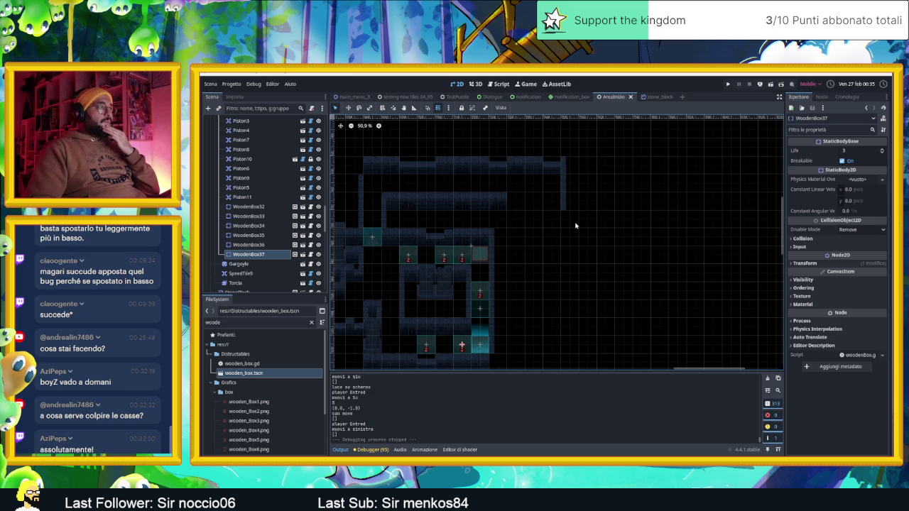
left_click_drag(542, 258, 635, 199)
left_click_drag(538, 258, 586, 241)
scroll("down", 3)
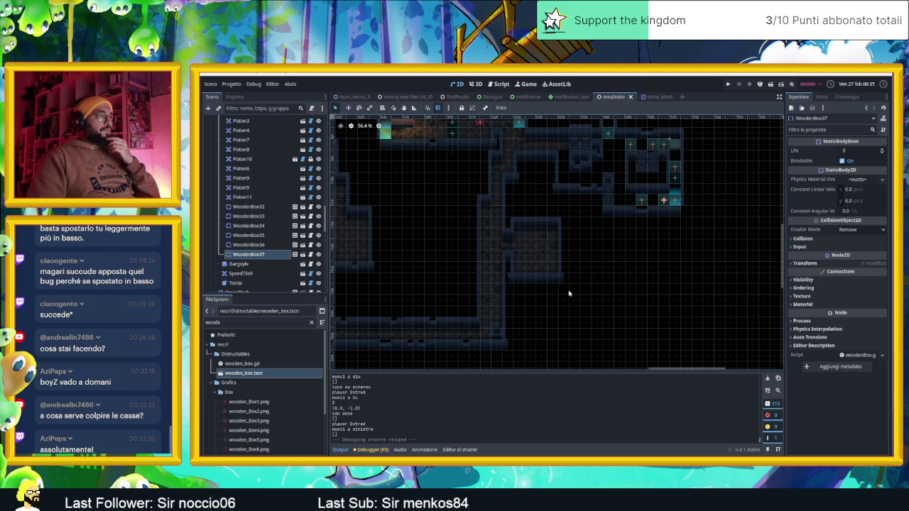
scroll("down", 3)
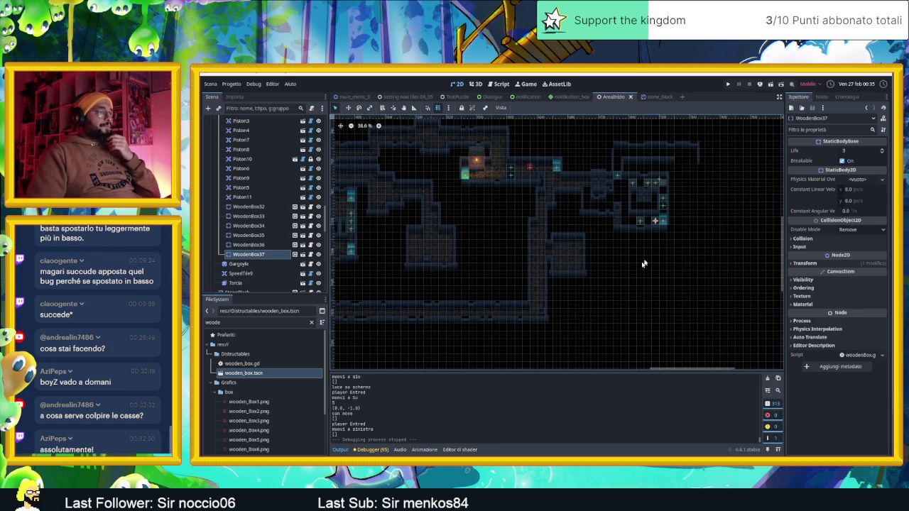
scroll("up", 3)
left_click_drag(671, 225, 586, 276)
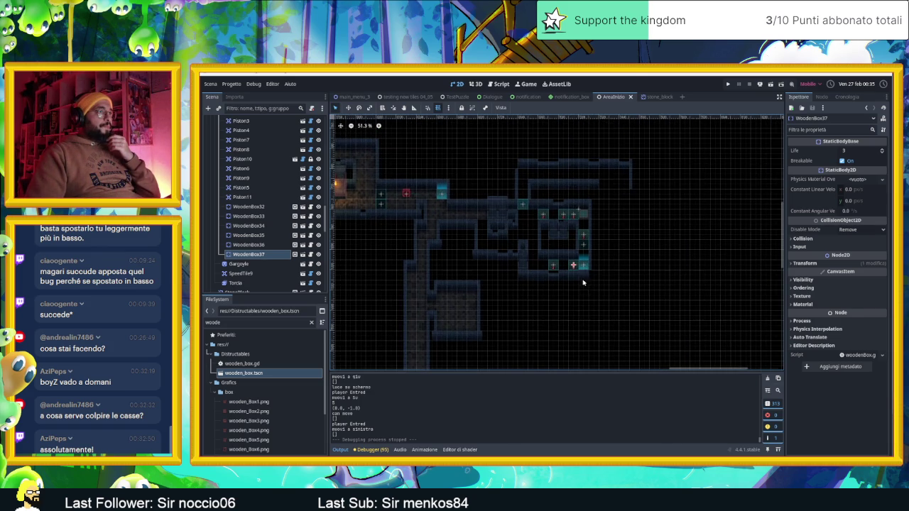
scroll("up", 3)
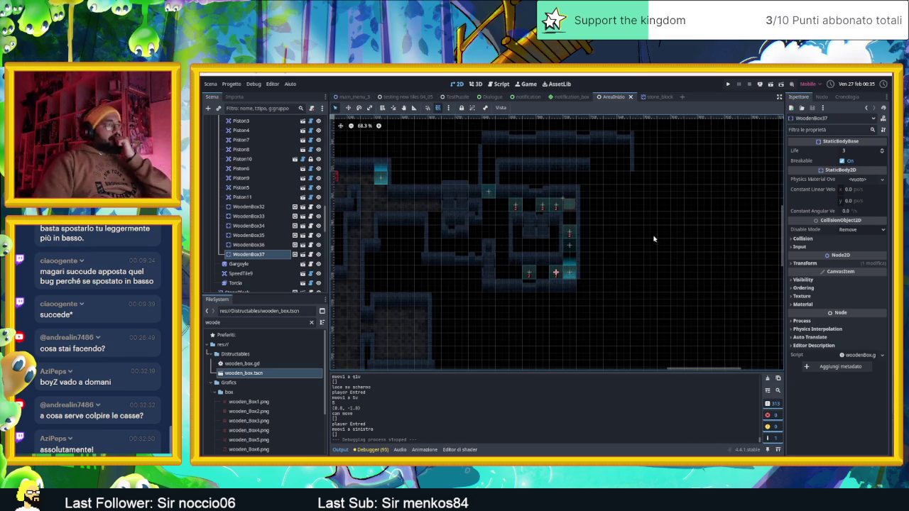
scroll("up", 3)
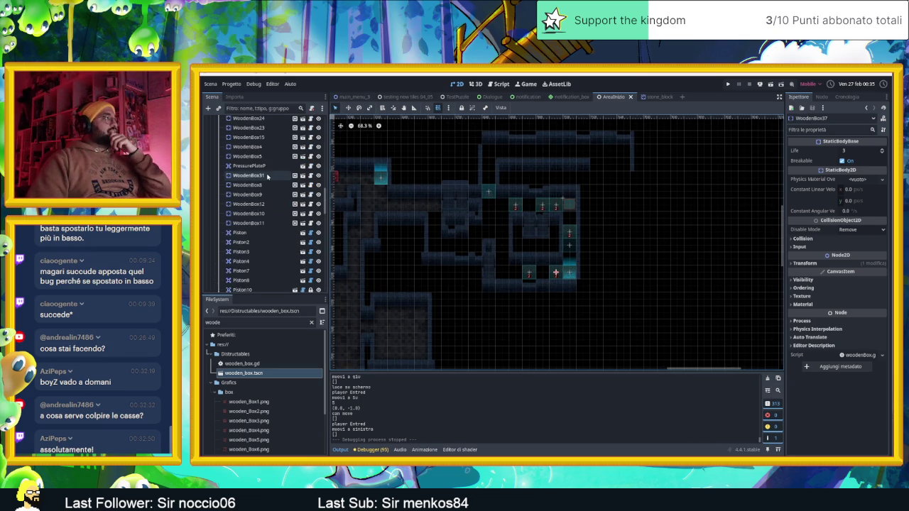
scroll("up", 3)
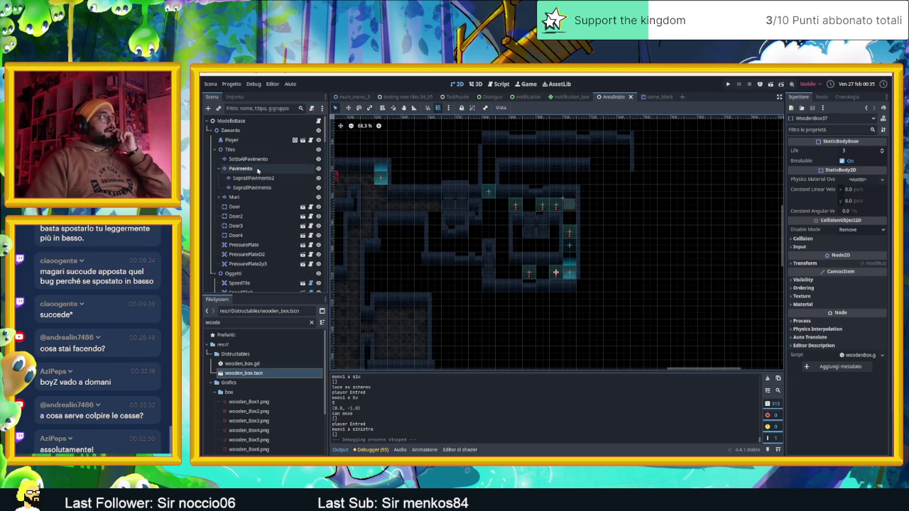
Paint Matonelle Full Random floor terrain on the Pavimento layer up and along the corridor
left_click(241, 168)
left_click(385, 379)
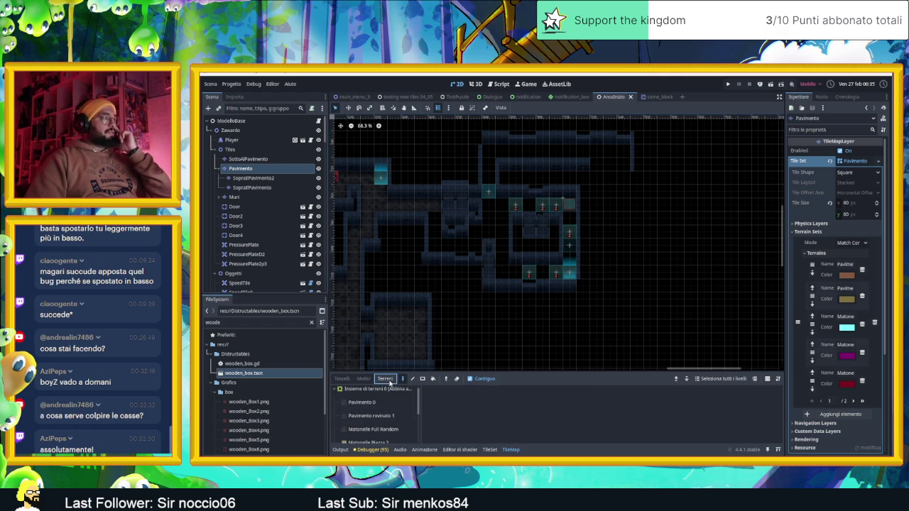
left_click(377, 429)
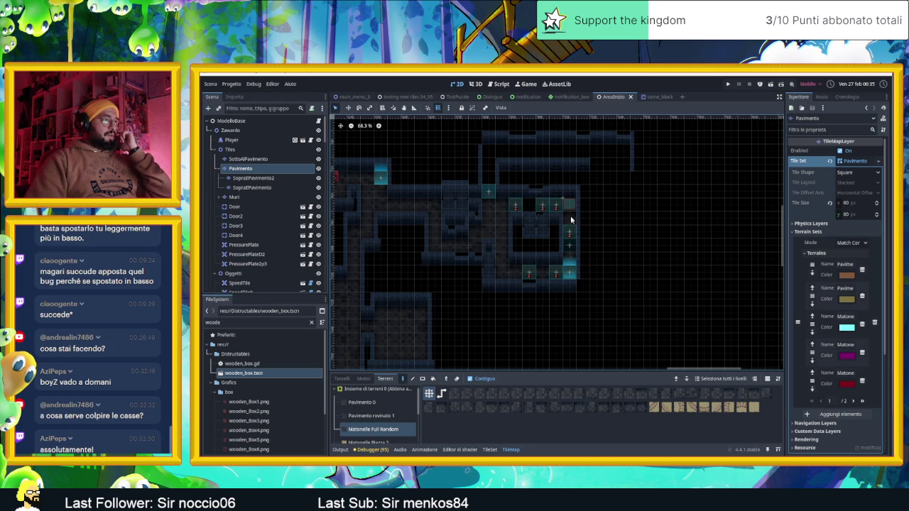
scroll("up", 3)
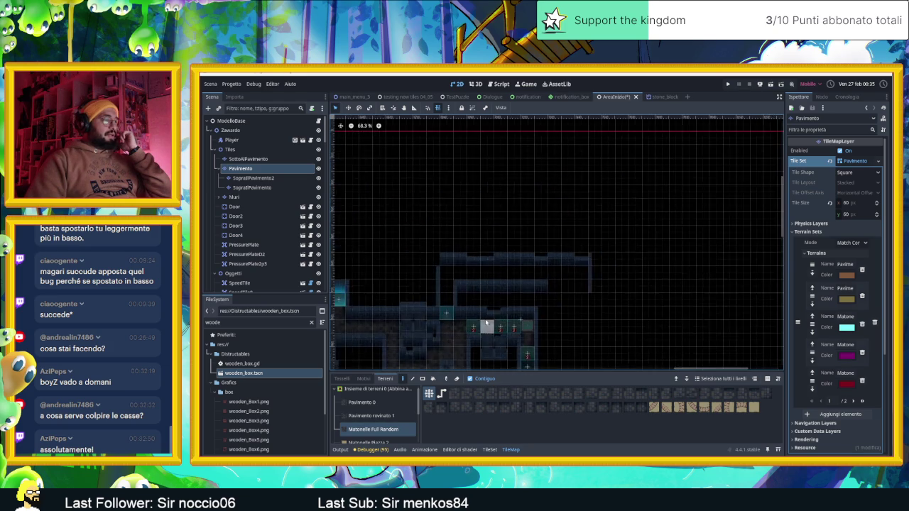
left_click_drag(435, 297, 593, 277)
Review the newly painted corridor, then bring up the Pavimento layer's TileSet atlas configuration
left_click_drag(596, 313, 664, 242)
scroll("up", 3)
scroll("down", 3)
scroll("up", 3)
scroll("up", 3)
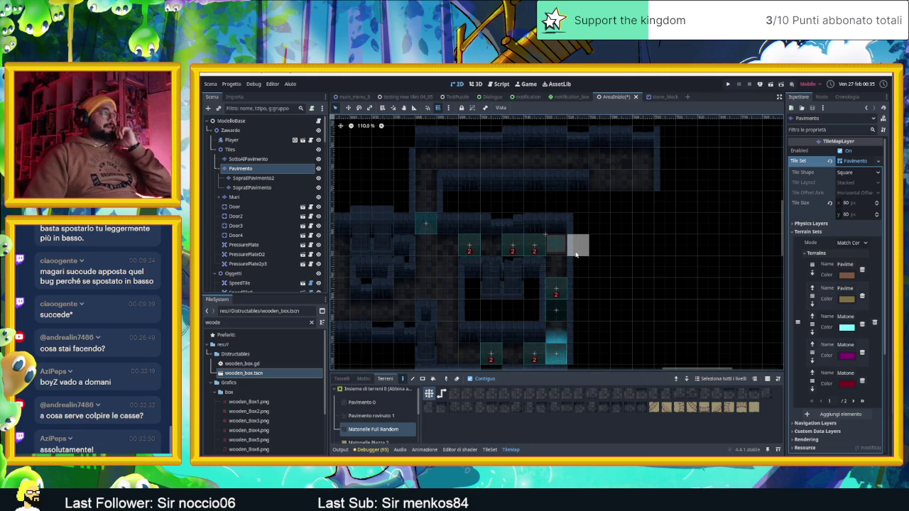
scroll("right", 3)
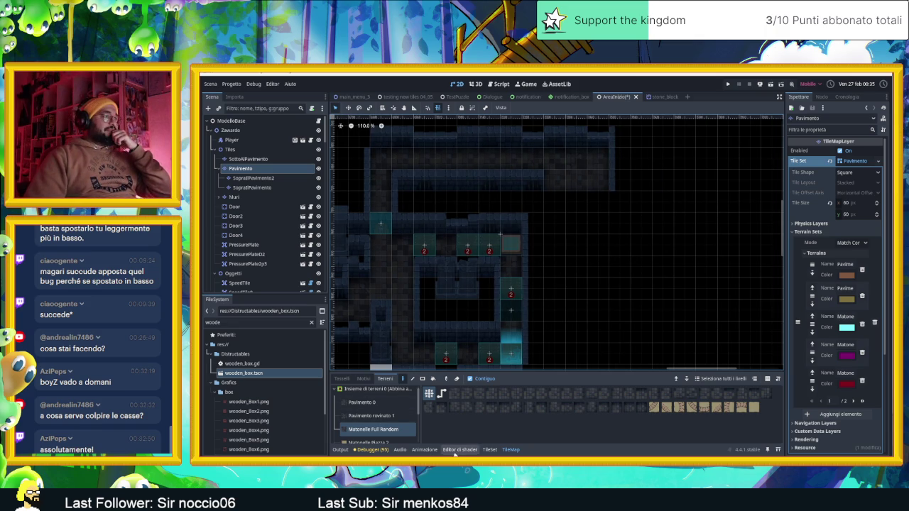
left_click(489, 450)
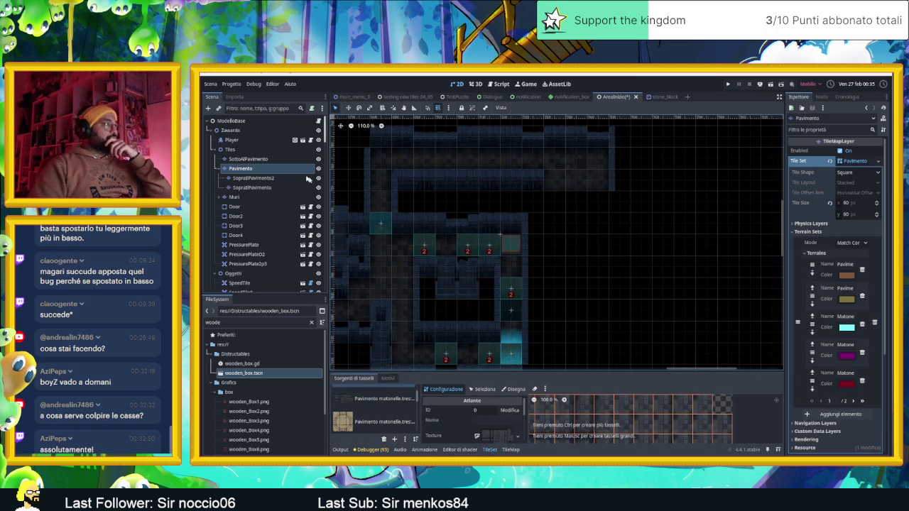
Select the Muri wall layer, show its wall tile palette and view the area right of the upper wall
left_click(240, 197)
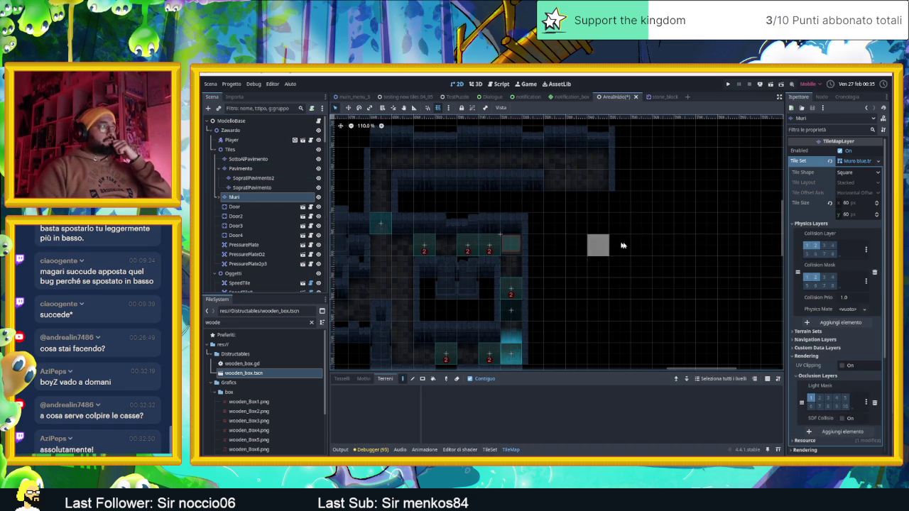
left_click(222, 196)
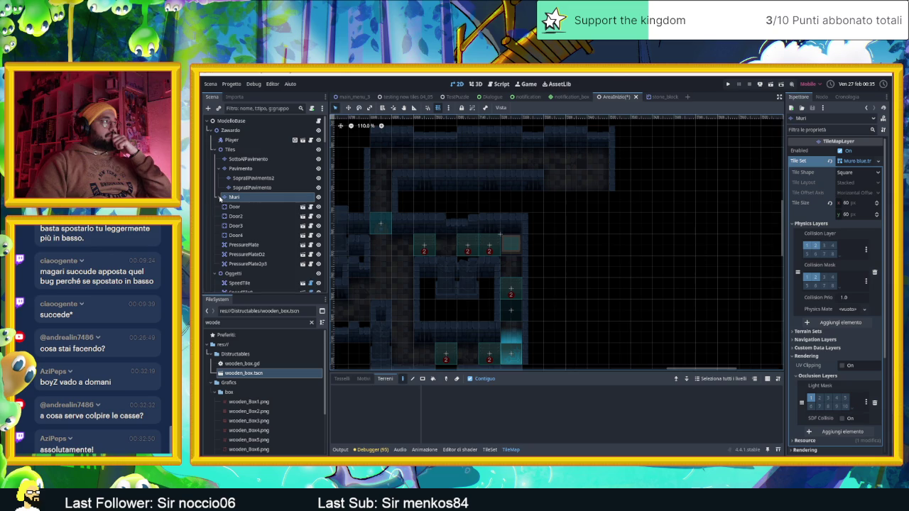
left_click_drag(567, 305, 533, 333)
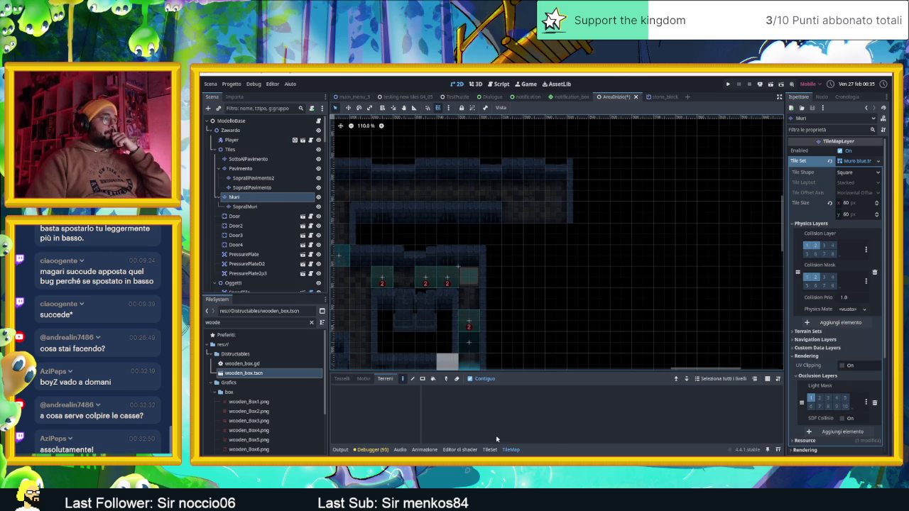
left_click(342, 378)
left_click_drag(560, 285, 578, 272)
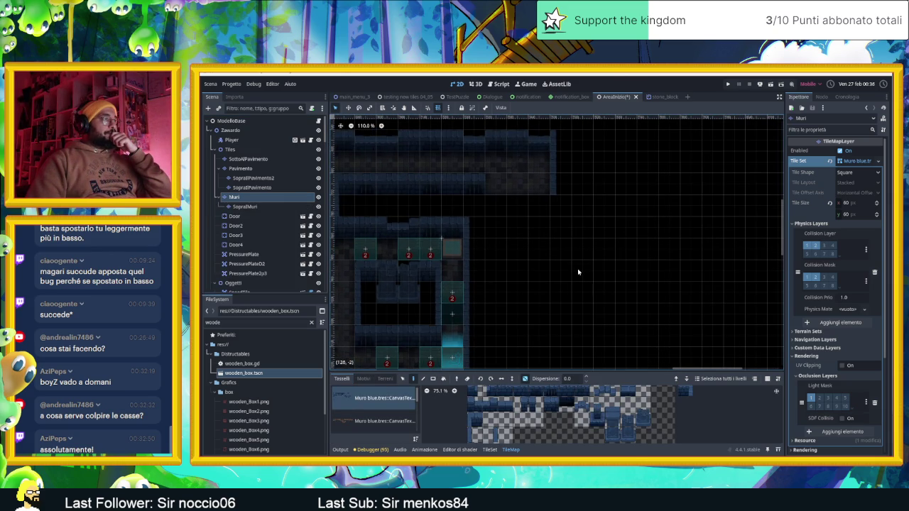
left_click_drag(554, 265, 605, 272)
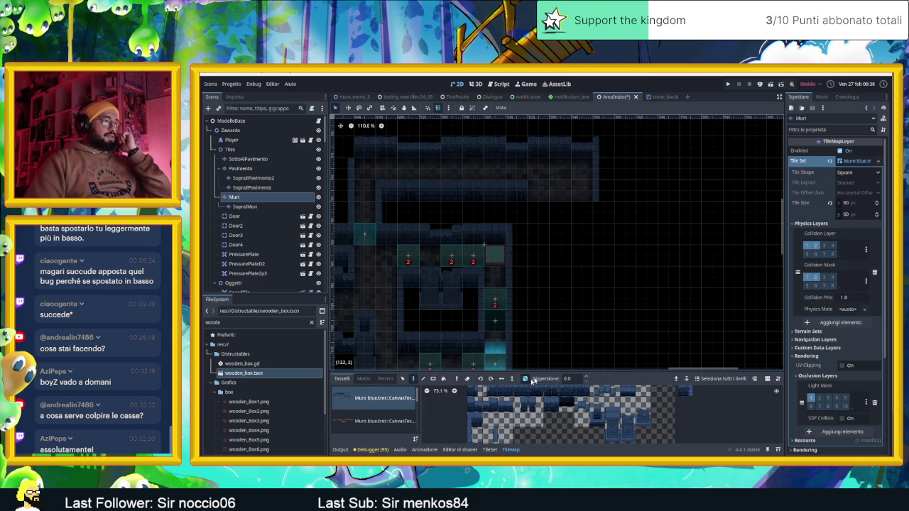
Paint a row of wall tiles extending the upper wall right, plus two tiles in the empty area
left_click(540, 392)
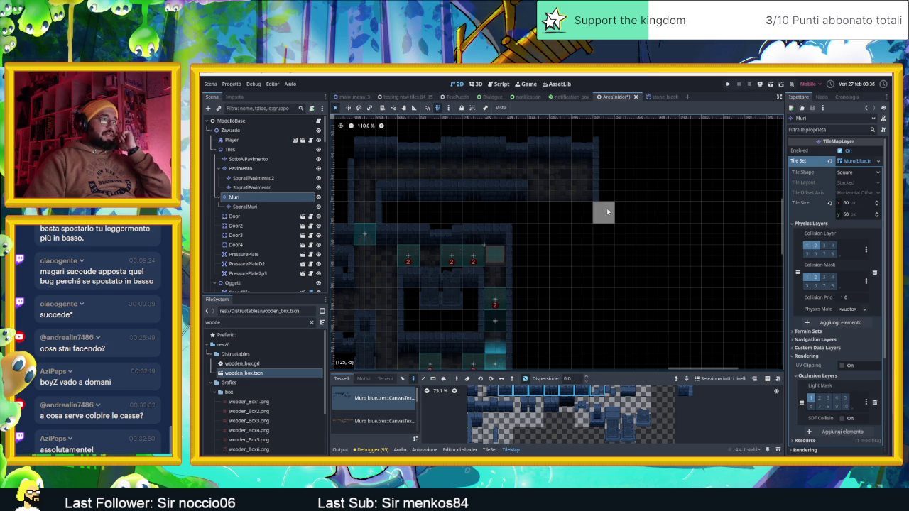
left_click_drag(607, 208, 689, 211)
left_click_drag(668, 256, 611, 263)
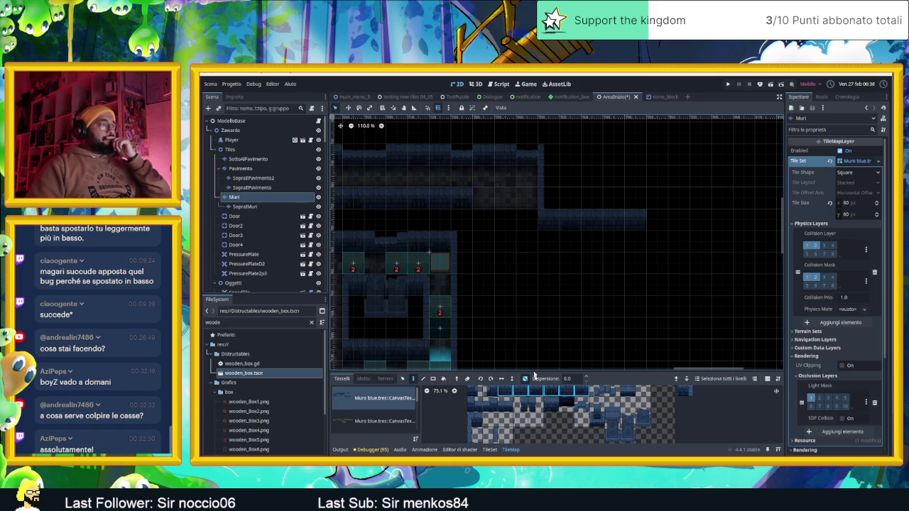
scroll("left", 3)
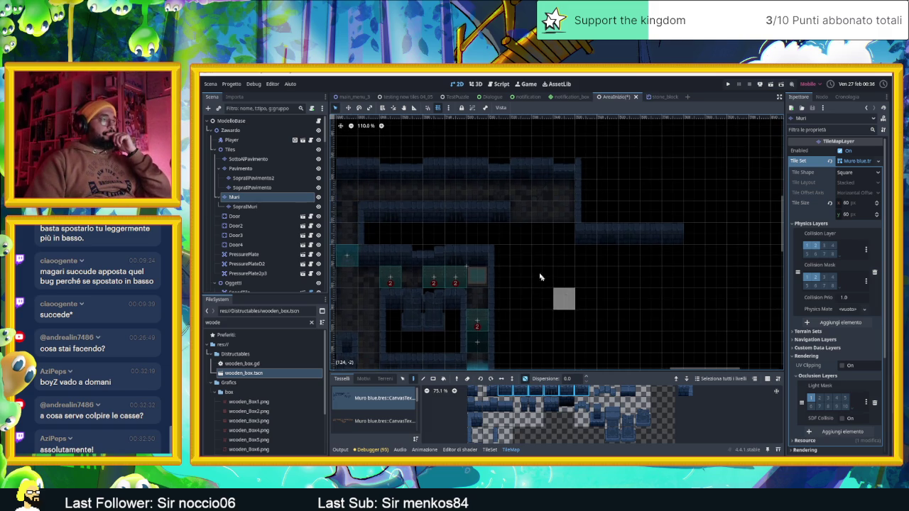
left_click(520, 237)
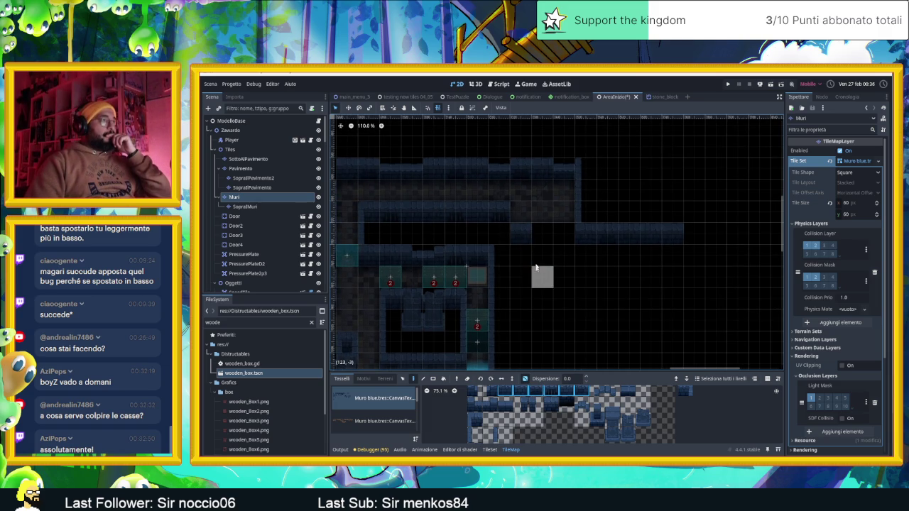
left_click(542, 253)
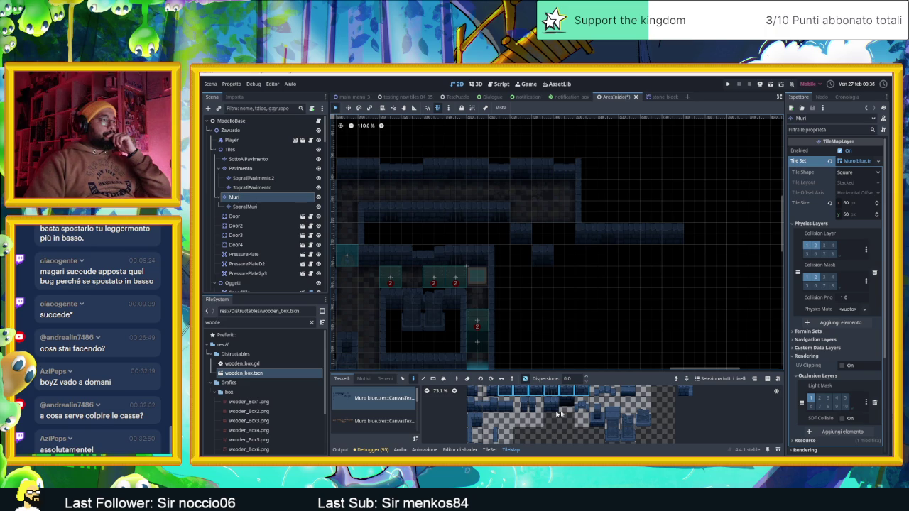
Pick a row of five wall tiles and extend the wall row by one more tile
left_click(684, 390)
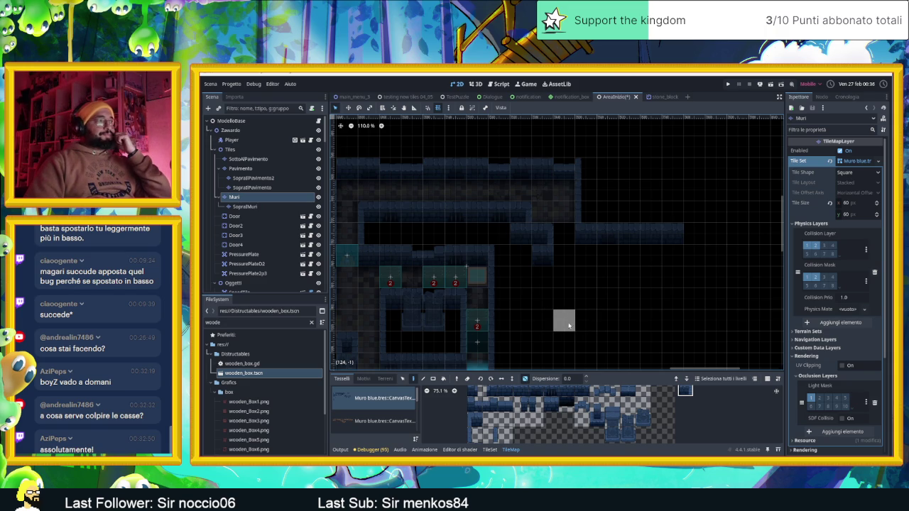
scroll("right", 3)
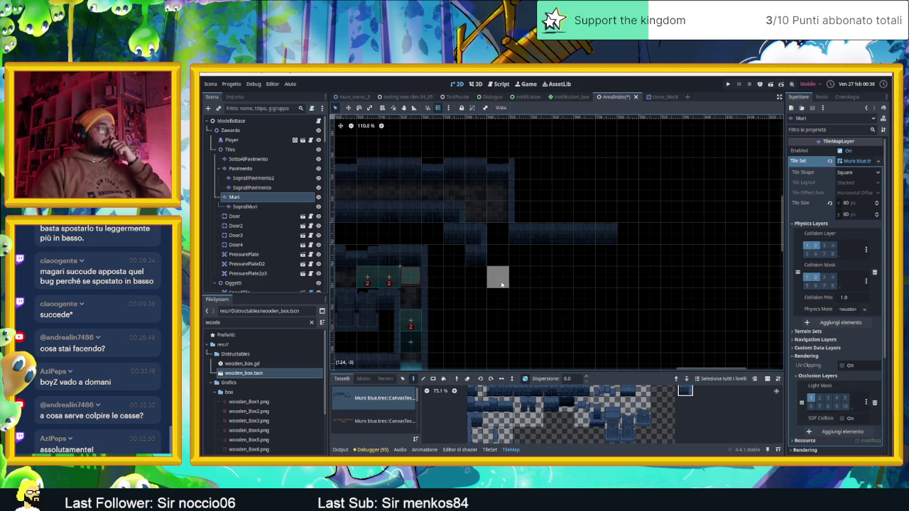
scroll("down", 3)
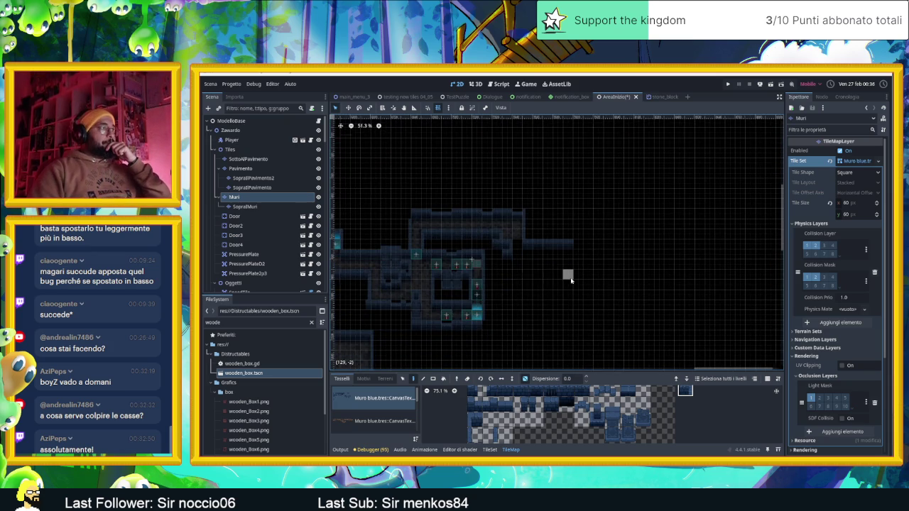
scroll("up", 3)
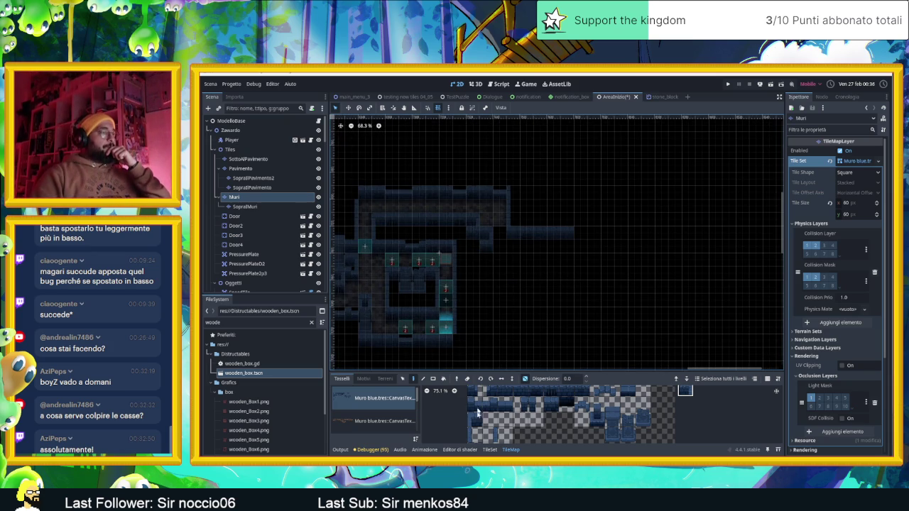
left_click(490, 435)
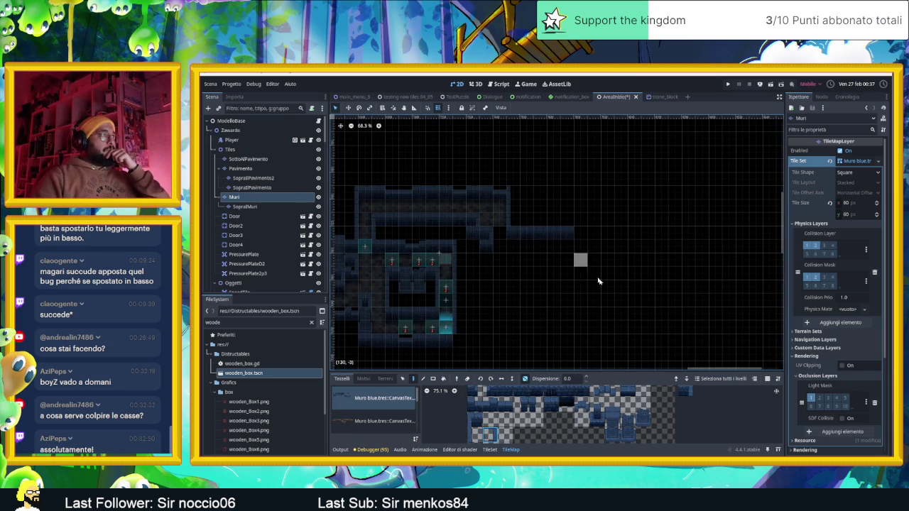
scroll("up", 3)
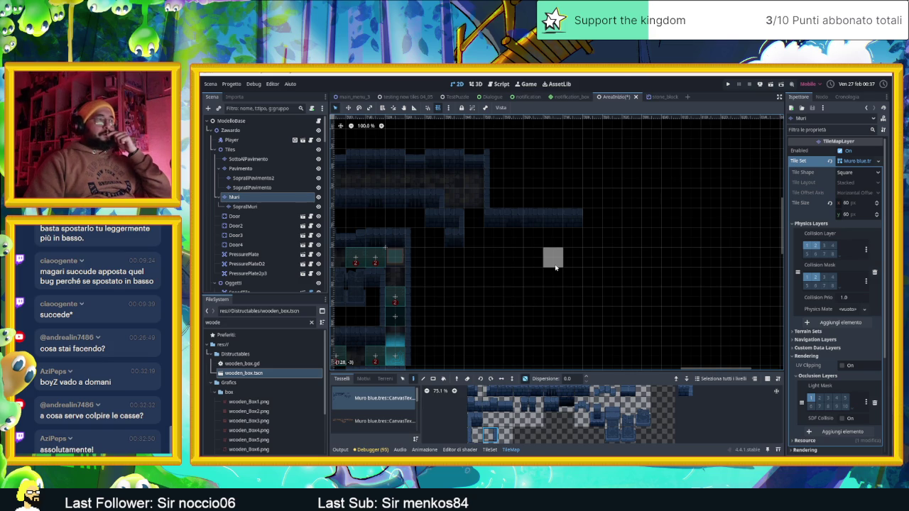
left_click_drag(503, 390, 465, 403)
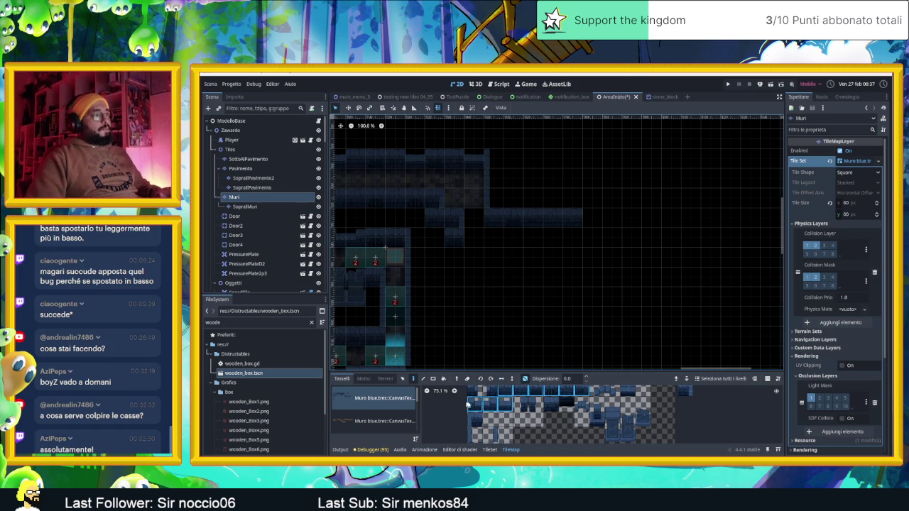
left_click(593, 218)
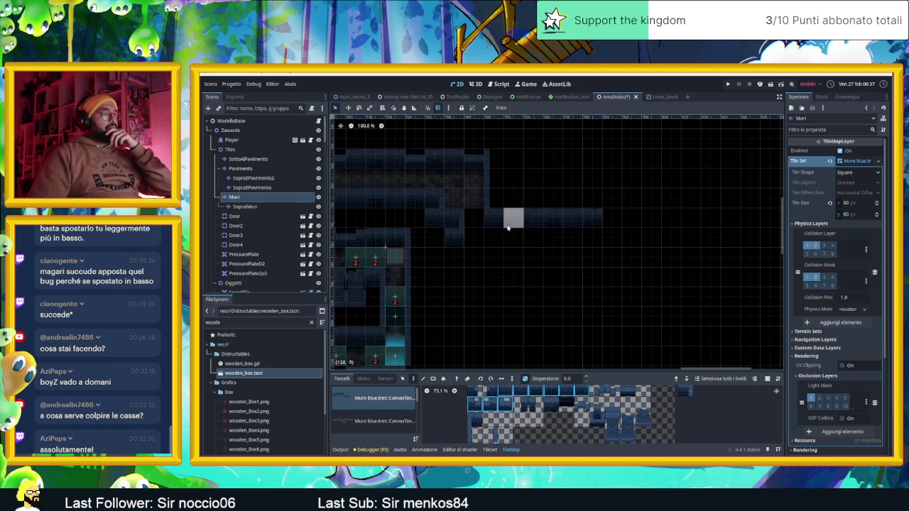
scroll("left", 3)
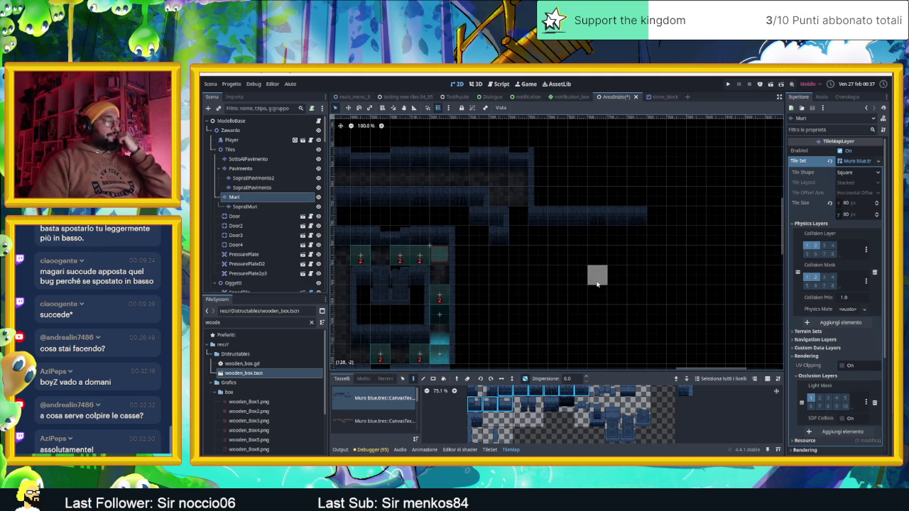
scroll("down", 3)
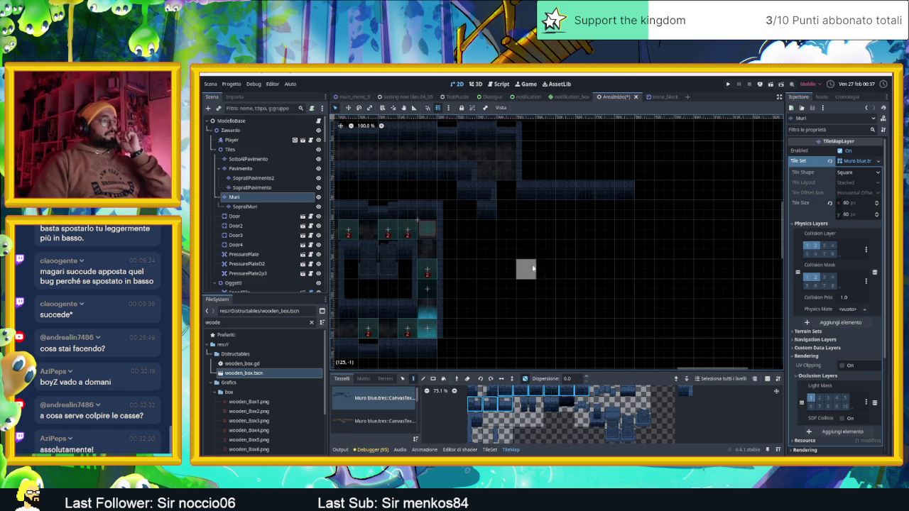
left_click_drag(499, 387, 537, 396)
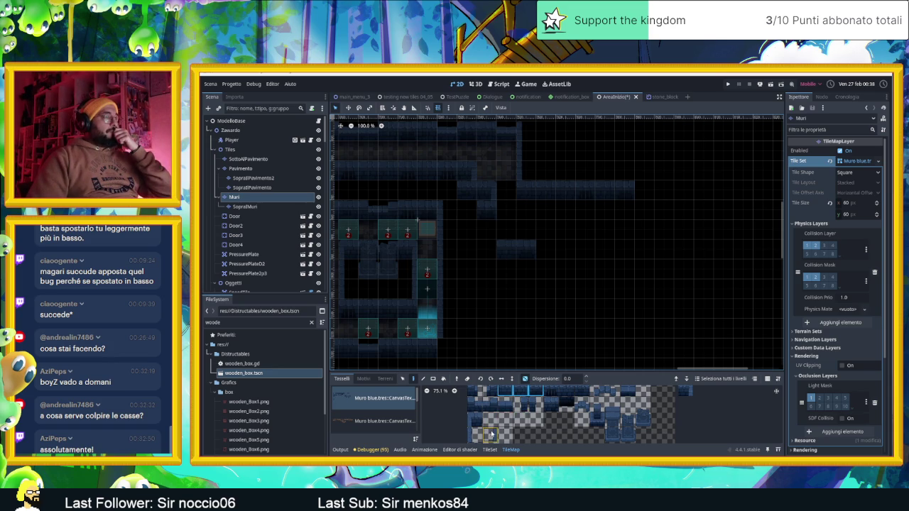
left_click(474, 434)
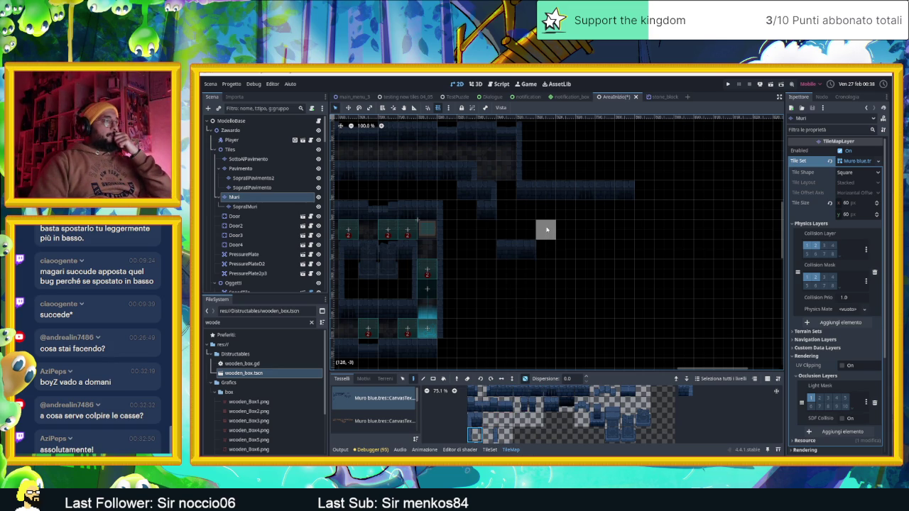
Place wall tiles at the new room's edge and paint its top wall row to the right
left_click(547, 232)
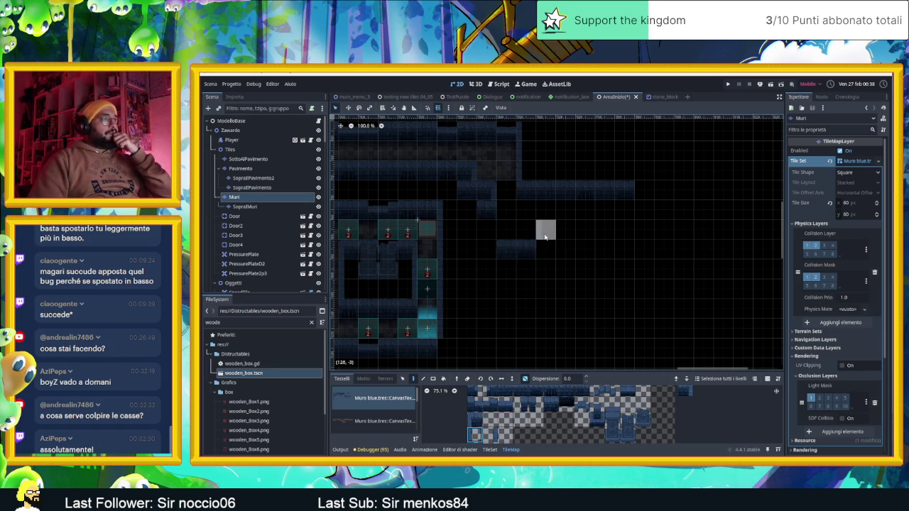
left_click(474, 420)
left_click(544, 231)
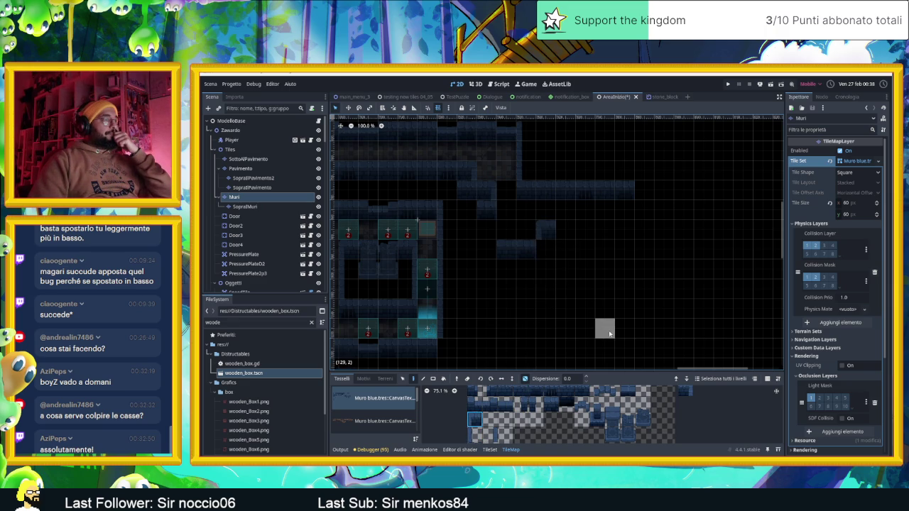
left_click_drag(504, 391, 522, 391)
left_click_drag(581, 393, 588, 392)
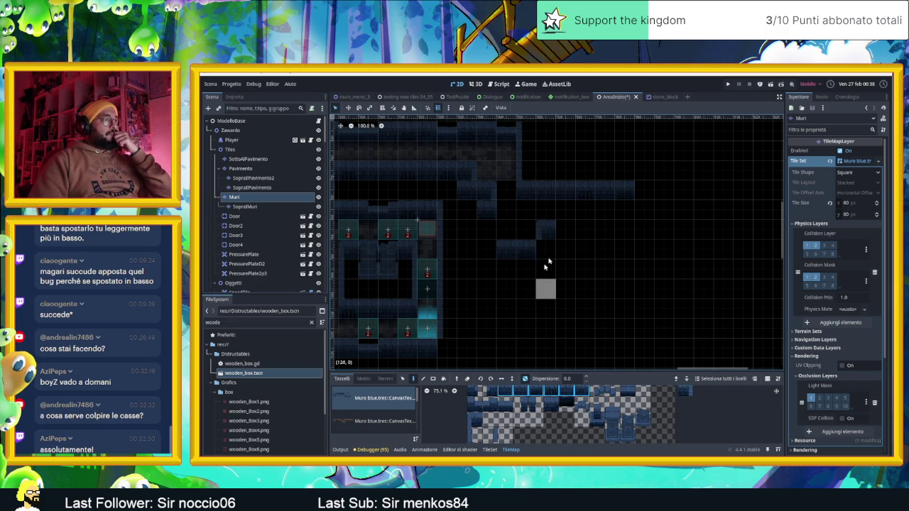
left_click_drag(564, 229, 582, 230)
left_click(600, 230)
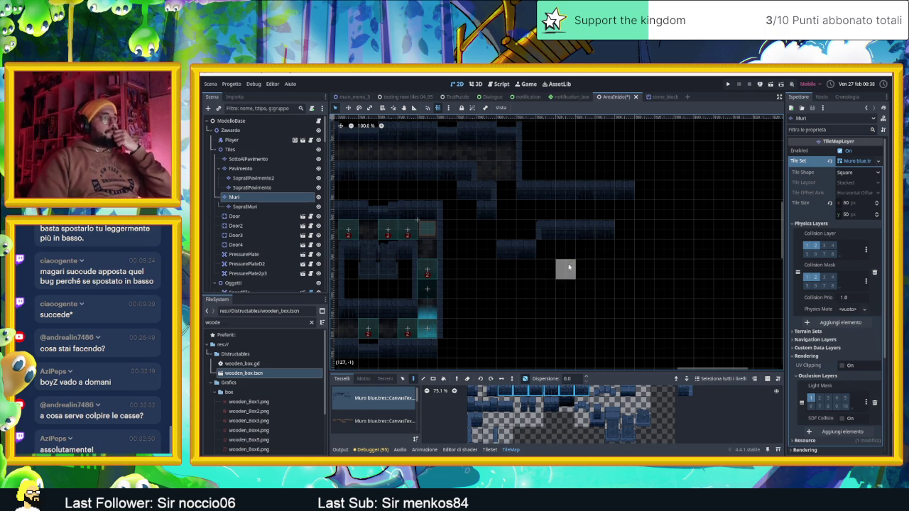
Paint a vertical wall down the room's left side and a horizontal bottom wall strip
left_click(558, 270)
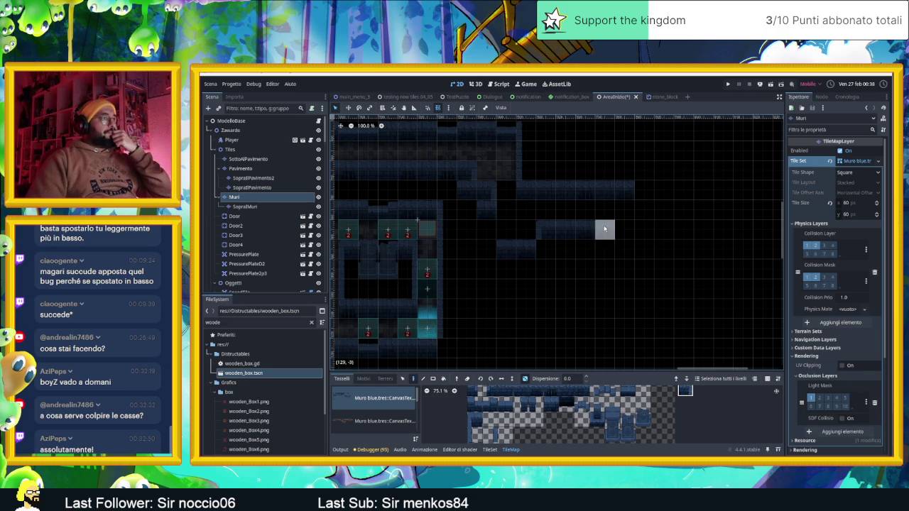
left_click(492, 436)
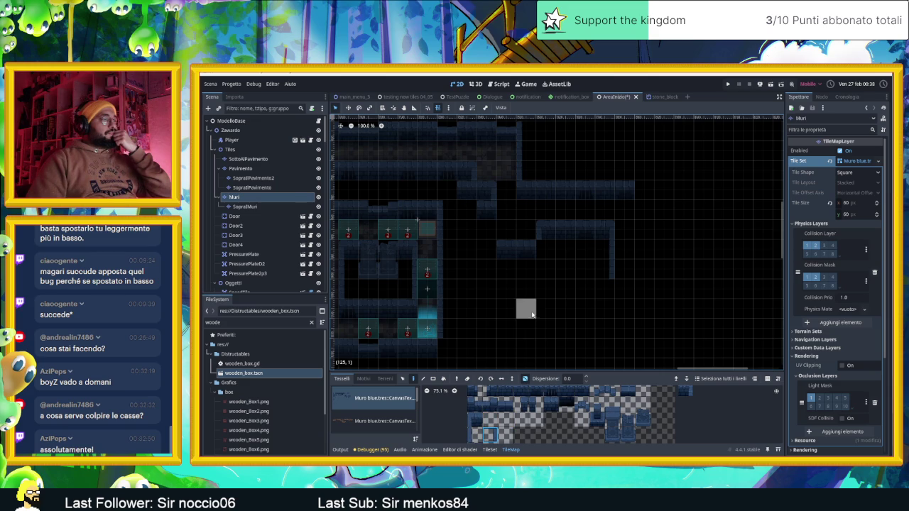
left_click(474, 419)
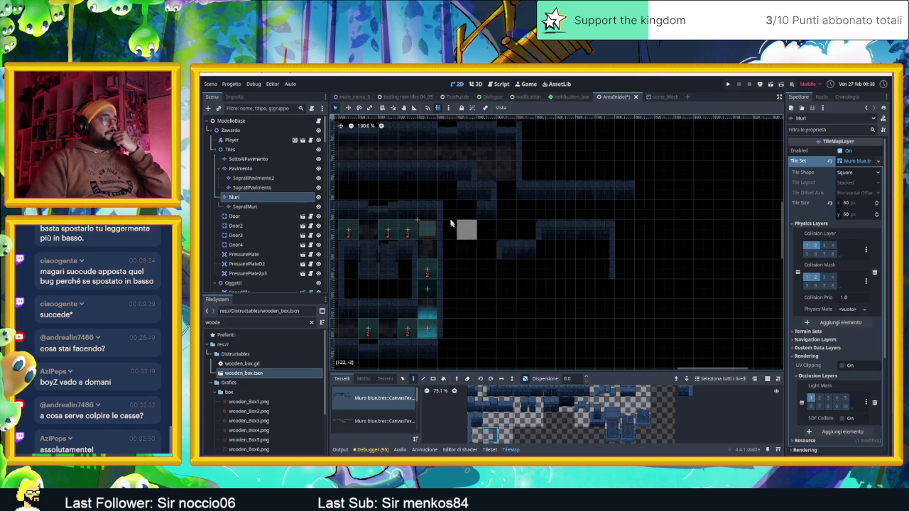
left_click_drag(465, 215, 467, 264)
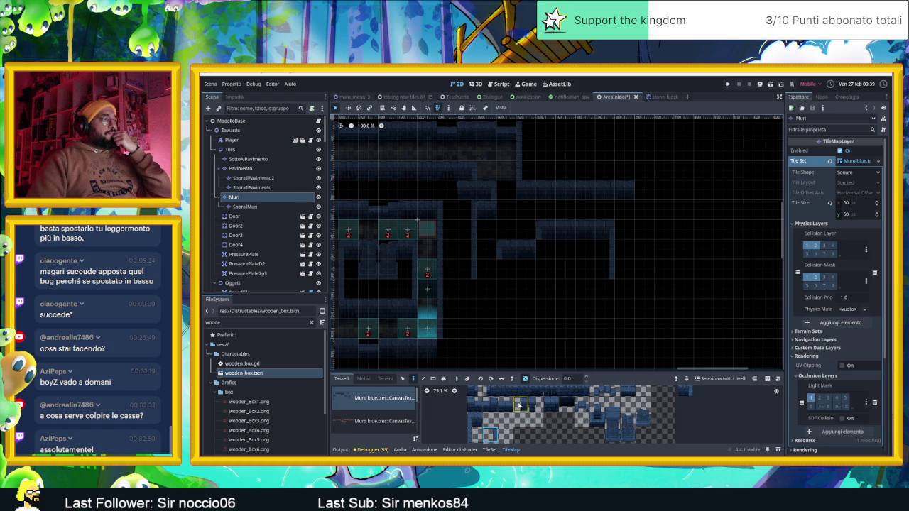
left_click_drag(499, 389, 541, 394)
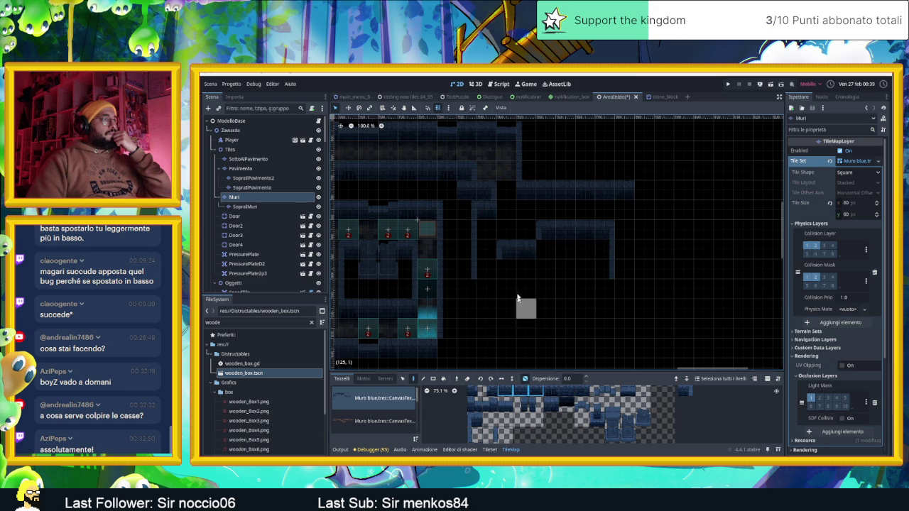
left_click_drag(506, 269, 603, 270)
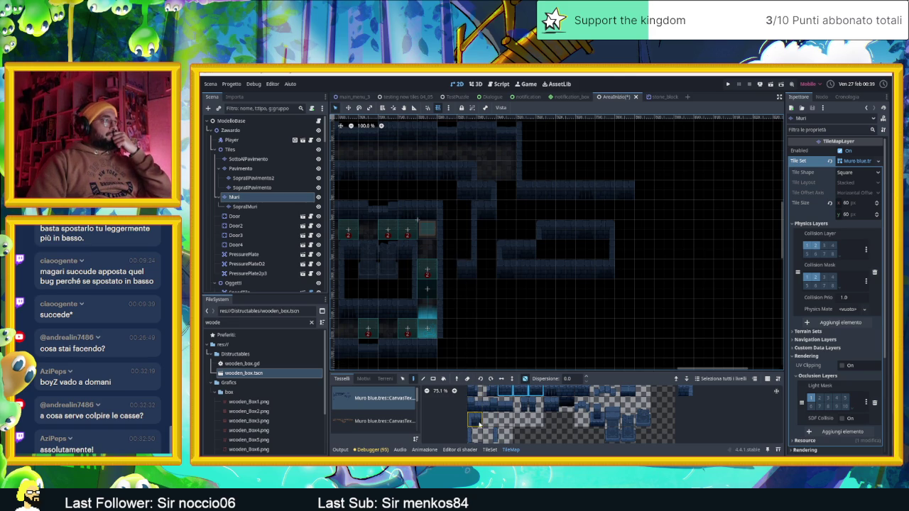
scroll("down", 3)
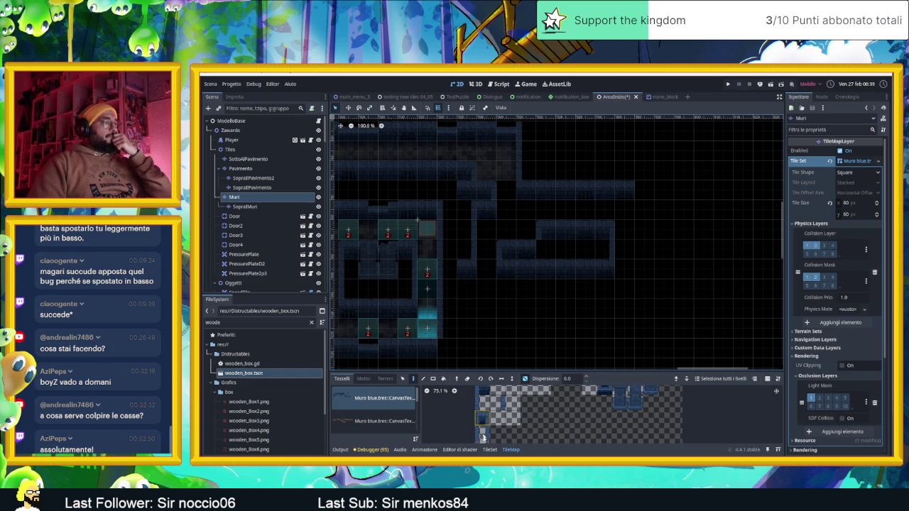
Pick three adjacent wall tiles and erase the misplaced wall tiles in the new room
left_click(481, 433)
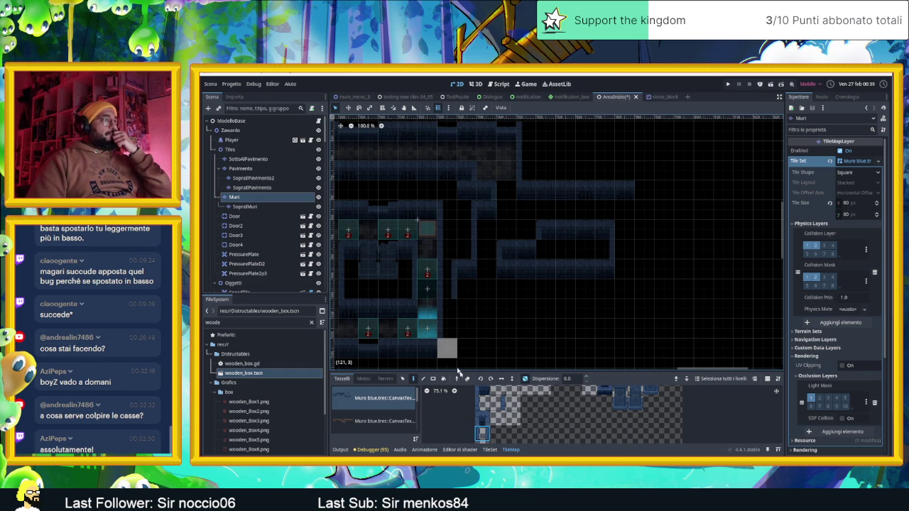
scroll("up", 3)
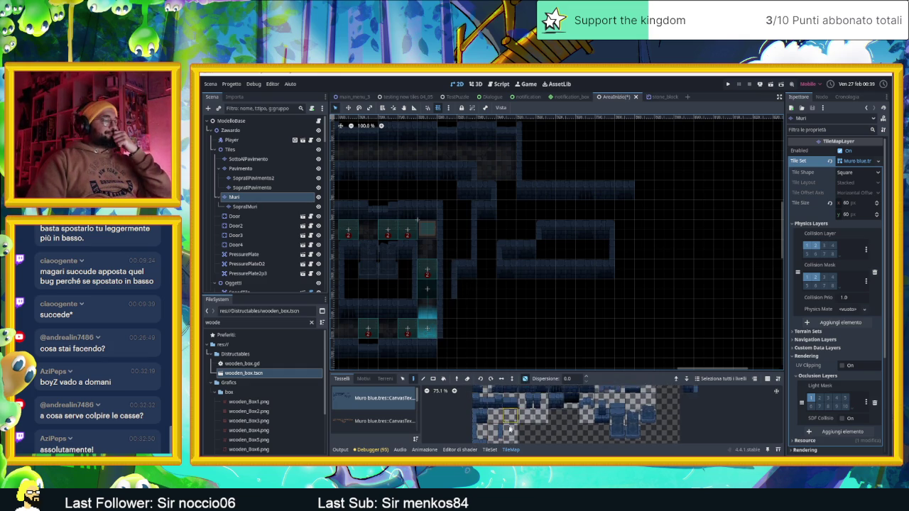
left_click_drag(506, 405, 549, 409)
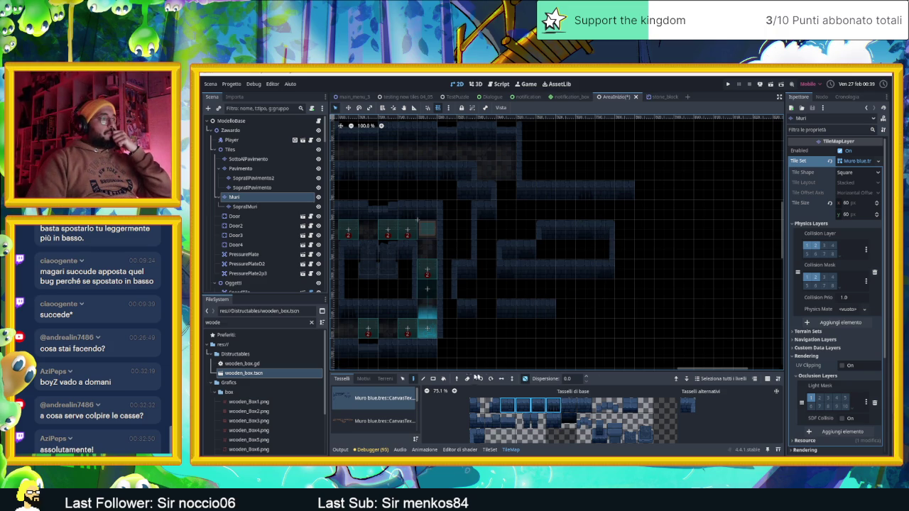
left_click_drag(564, 227, 581, 241)
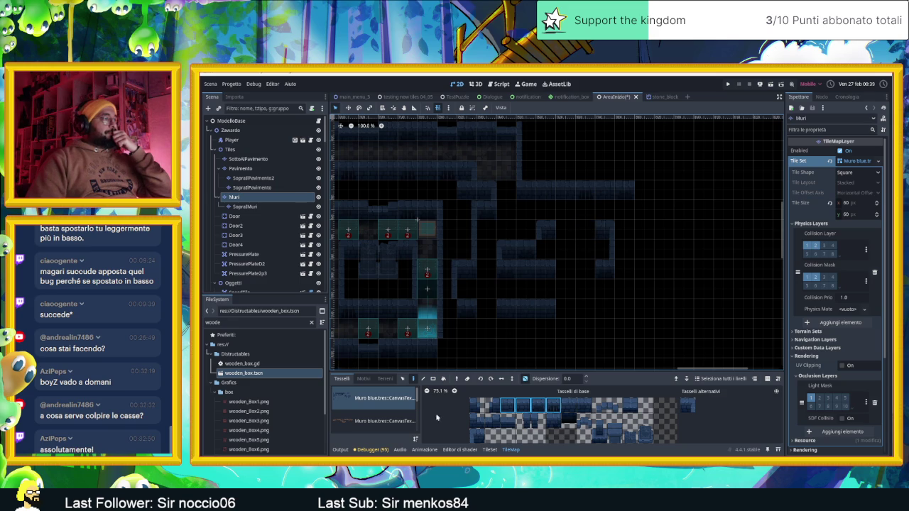
Select a block of map cells and sample a cell's tile before resuming painting
left_click(403, 379)
left_click_drag(634, 222, 576, 268)
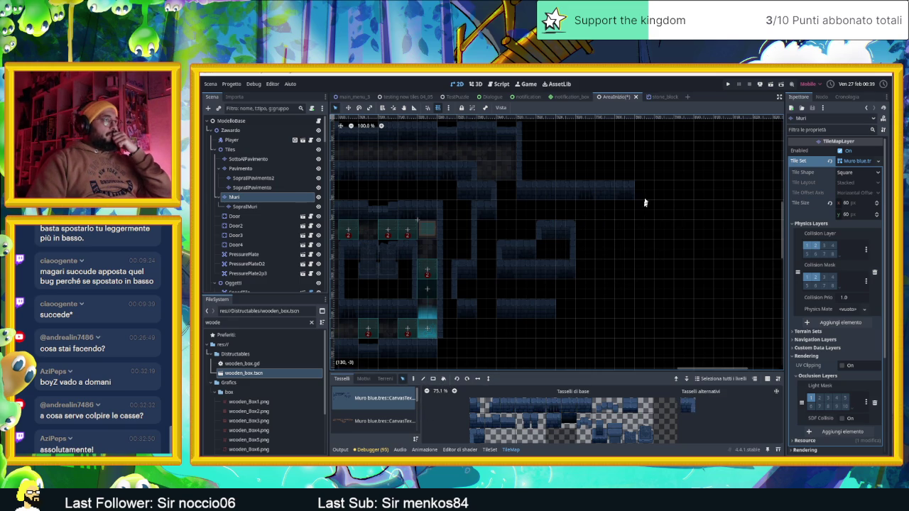
left_click(623, 193)
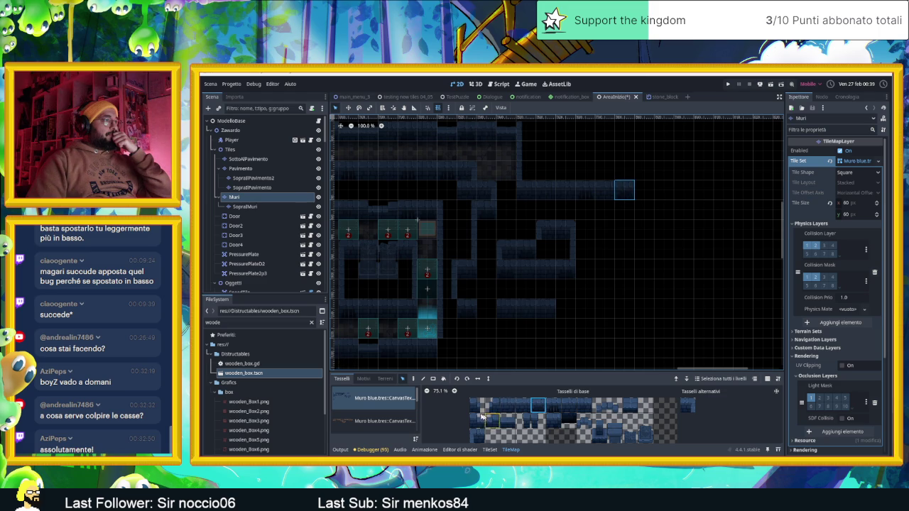
left_click(414, 379)
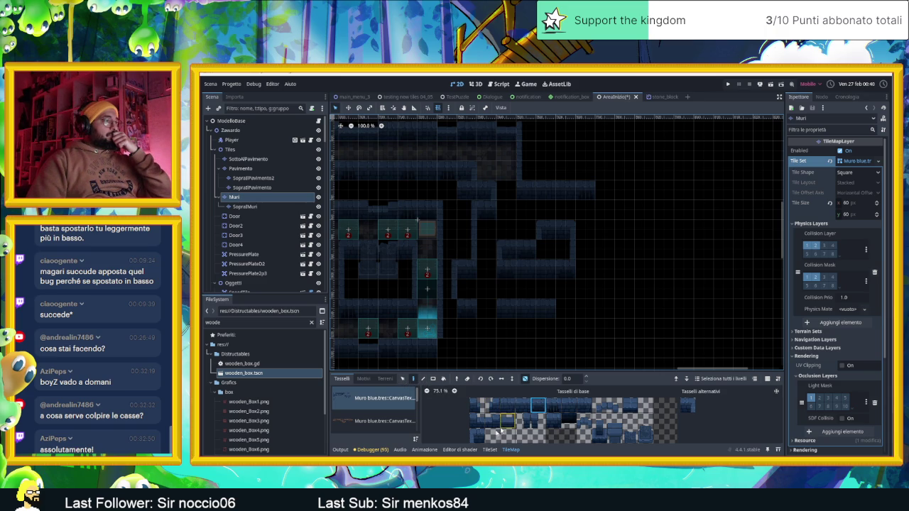
Paint an inner vertical wall column down the room, then choose top wall tiles from the palette
scroll("down", 3)
left_click(476, 429)
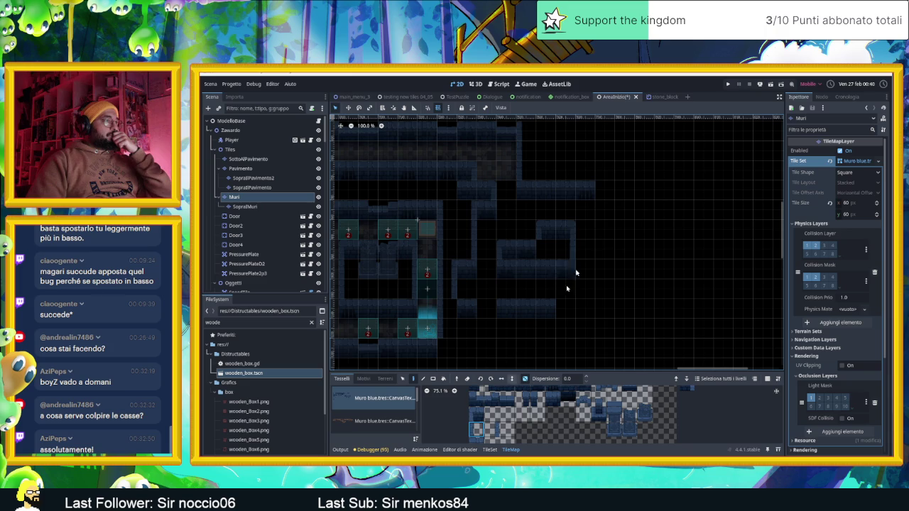
left_click(600, 202)
left_click_drag(597, 223, 598, 267)
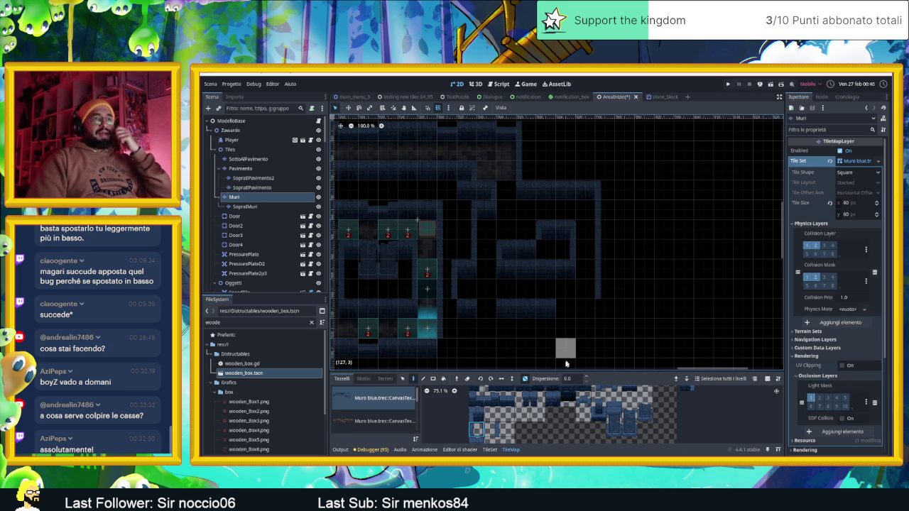
scroll("up", 3)
left_click_drag(587, 410, 522, 412)
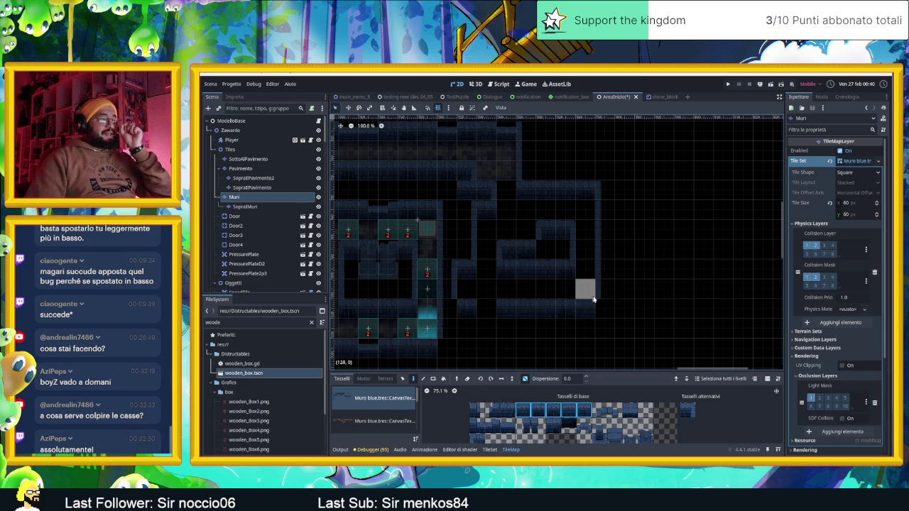
left_click(538, 425)
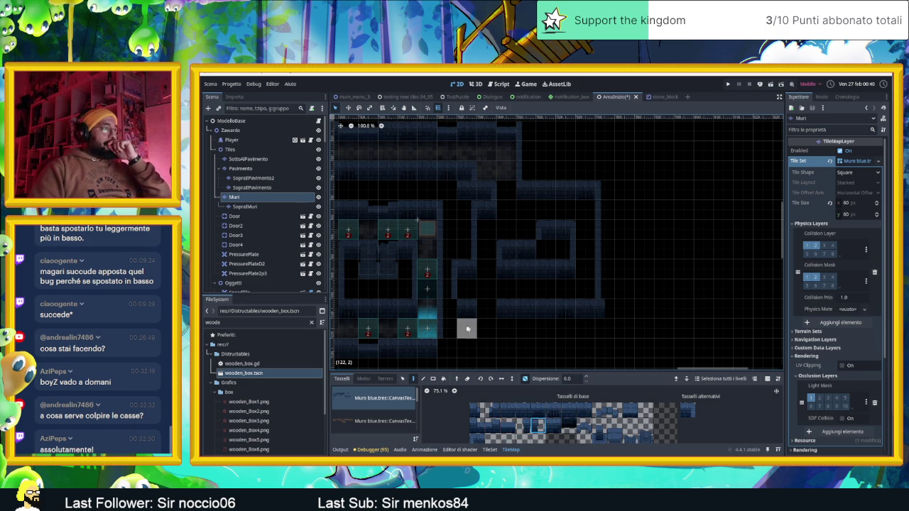
left_click(522, 425)
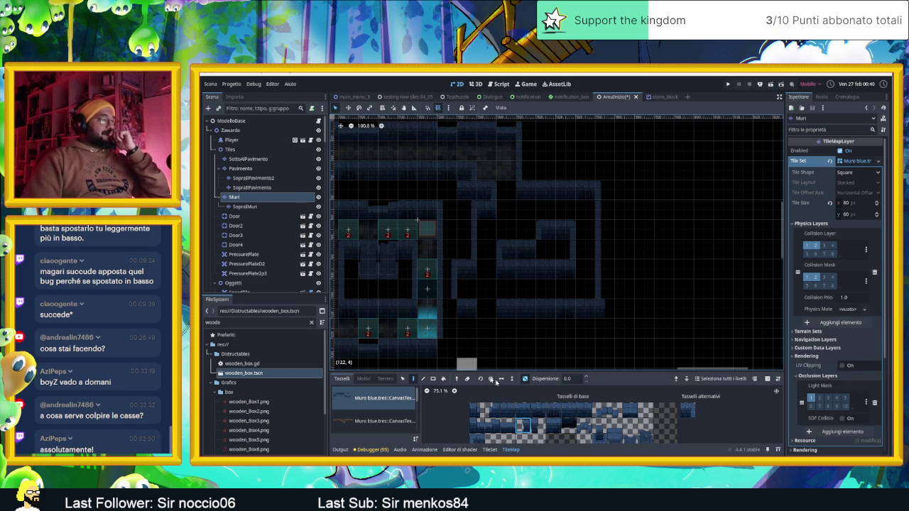
left_click(268, 207)
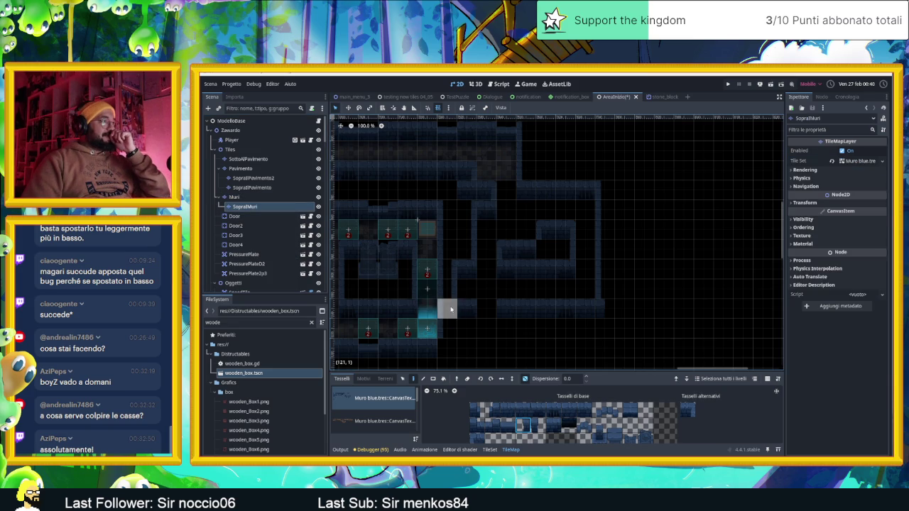
left_click_drag(544, 290, 578, 279)
scroll("up", 3)
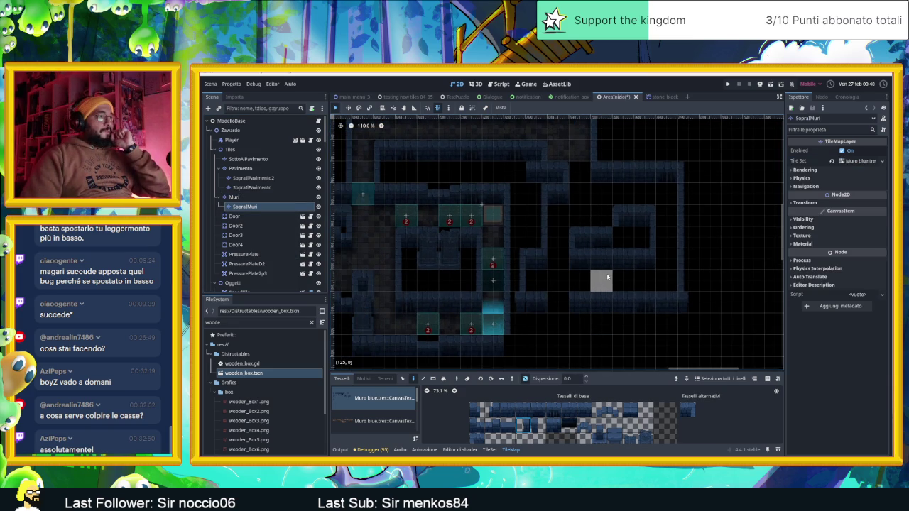
scroll("up", 3)
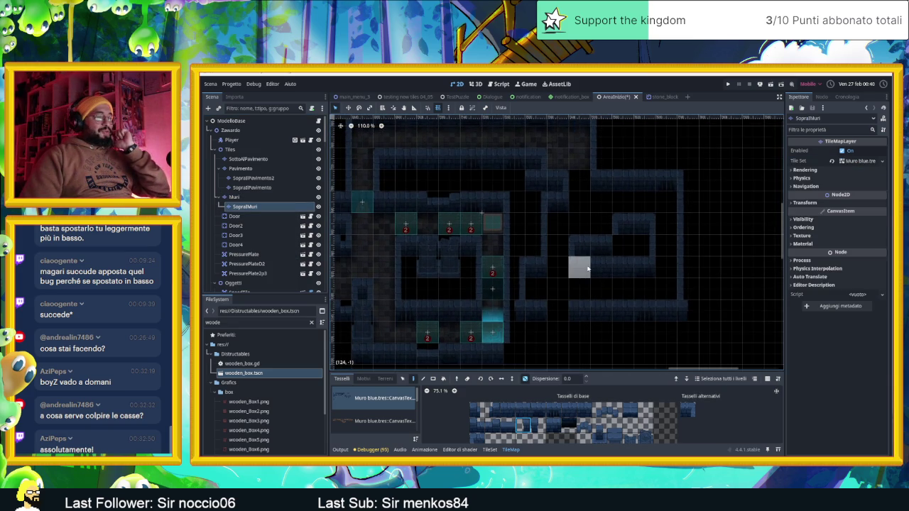
scroll("up", 3)
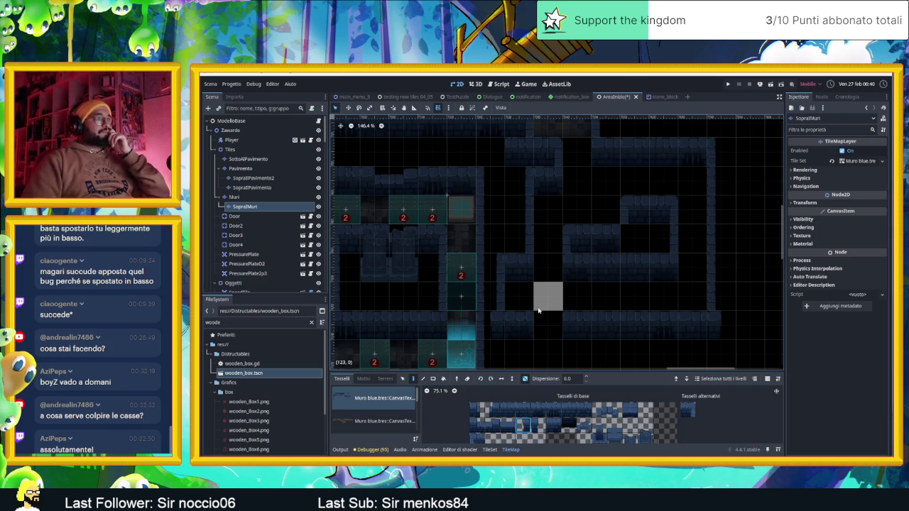
scroll("down", 3)
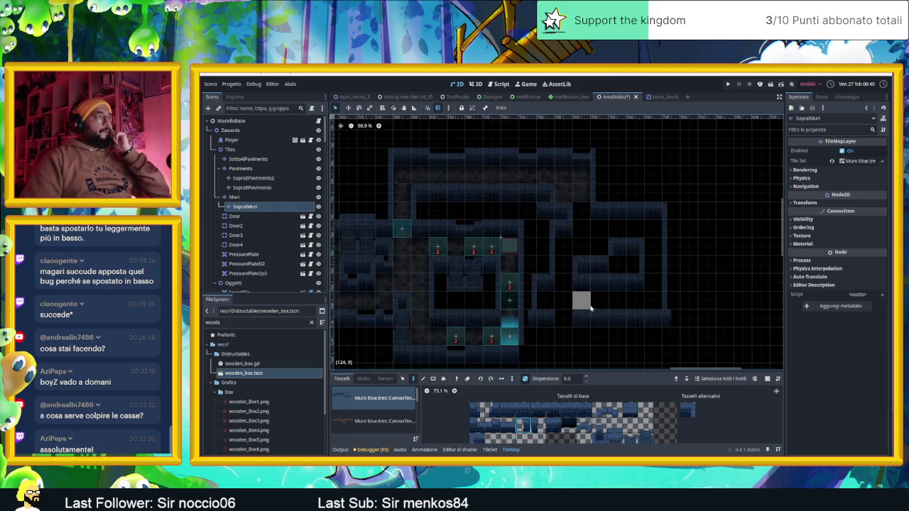
scroll("up", 3)
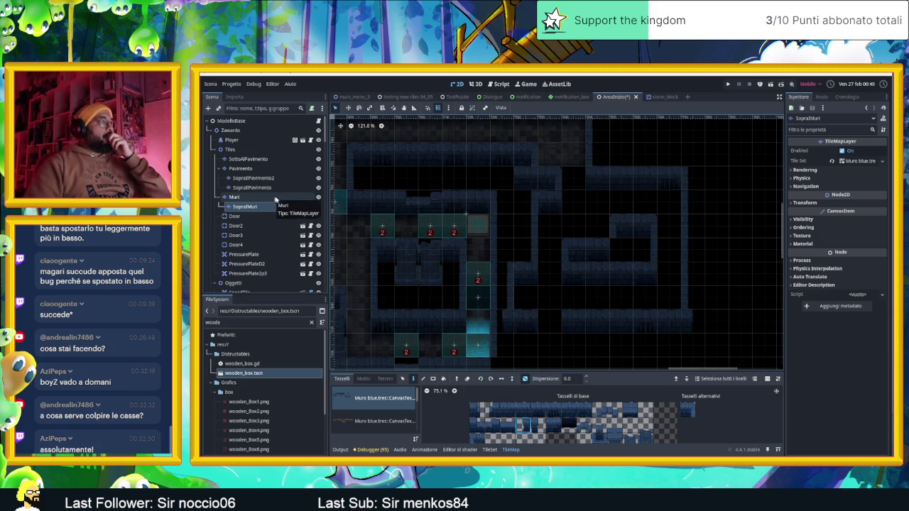
left_click(302, 207)
left_click_drag(544, 287, 473, 257)
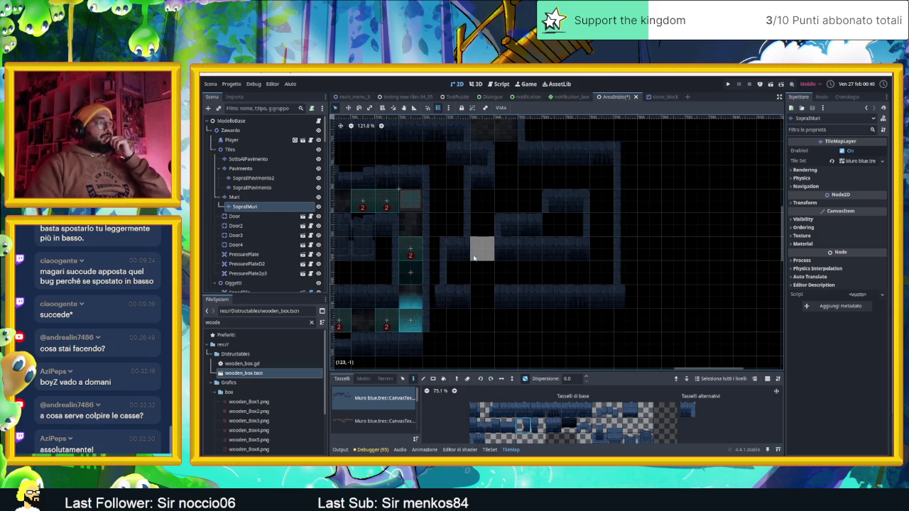
scroll("down", 3)
scroll("down", 3)
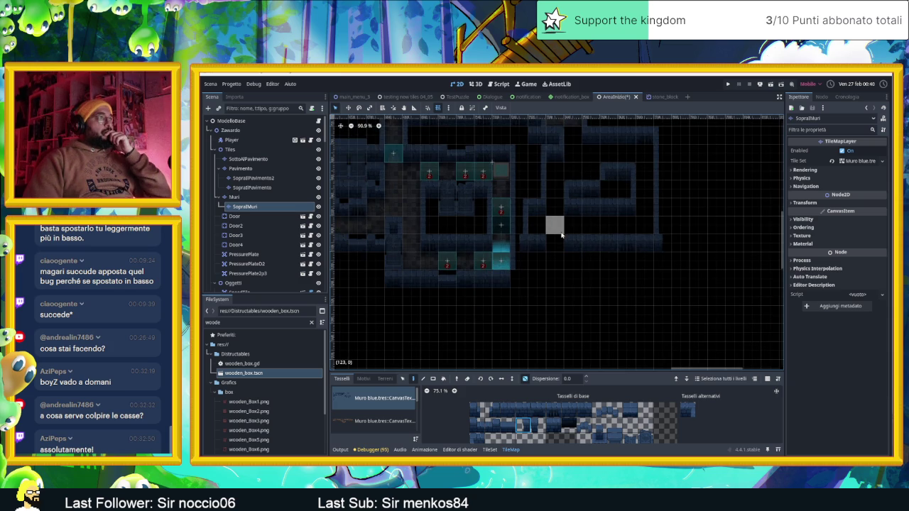
scroll("up", 3)
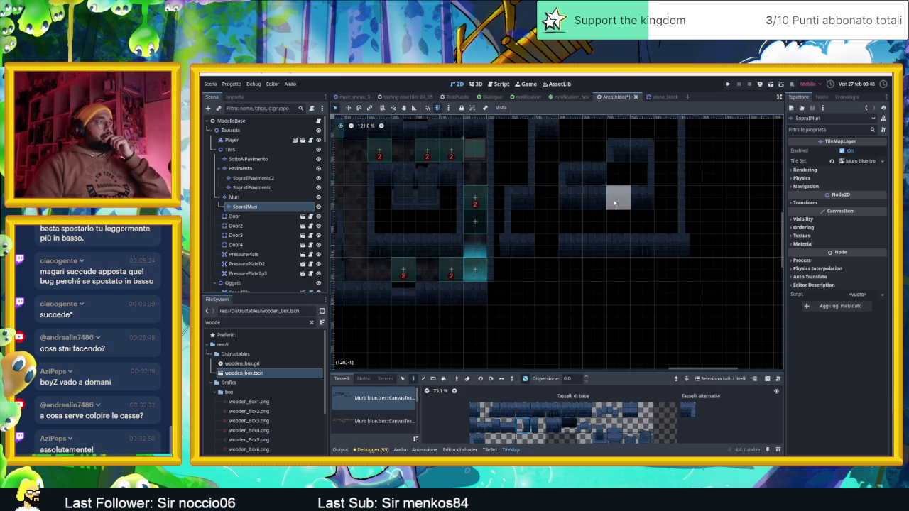
left_click_drag(615, 201, 603, 219)
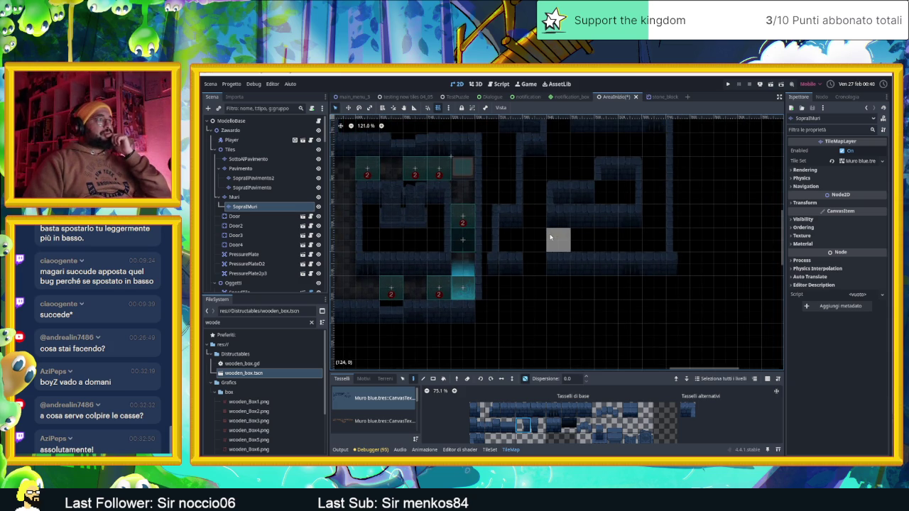
scroll("up", 3)
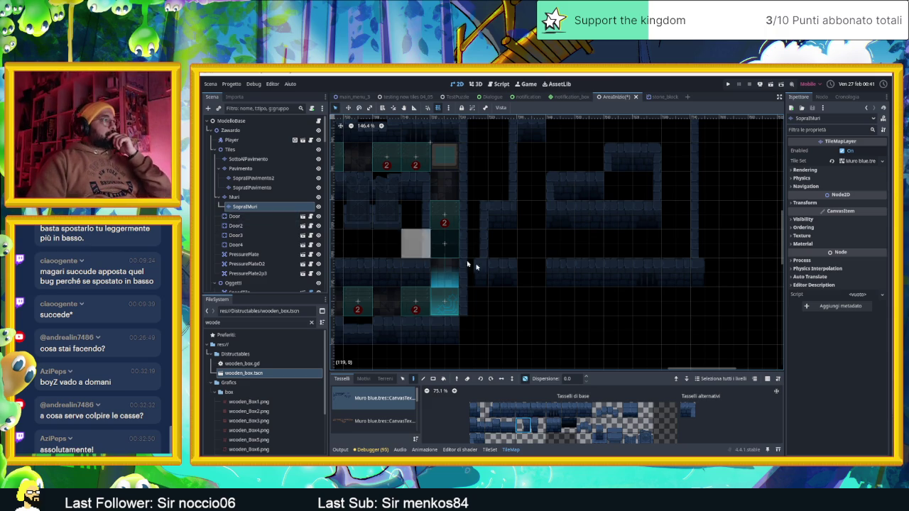
scroll("down", 3)
left_click_drag(478, 335, 568, 239)
scroll("down", 3)
scroll("left", 3)
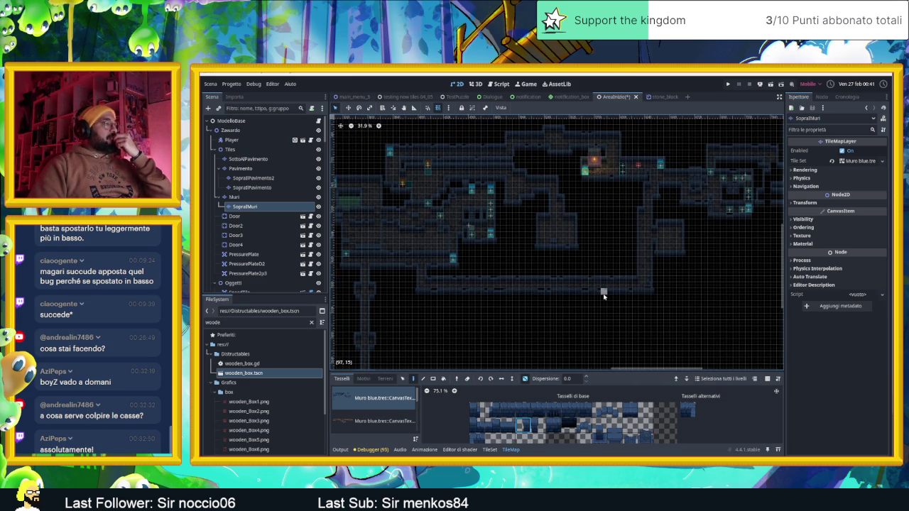
scroll("down", 3)
scroll("left", 3)
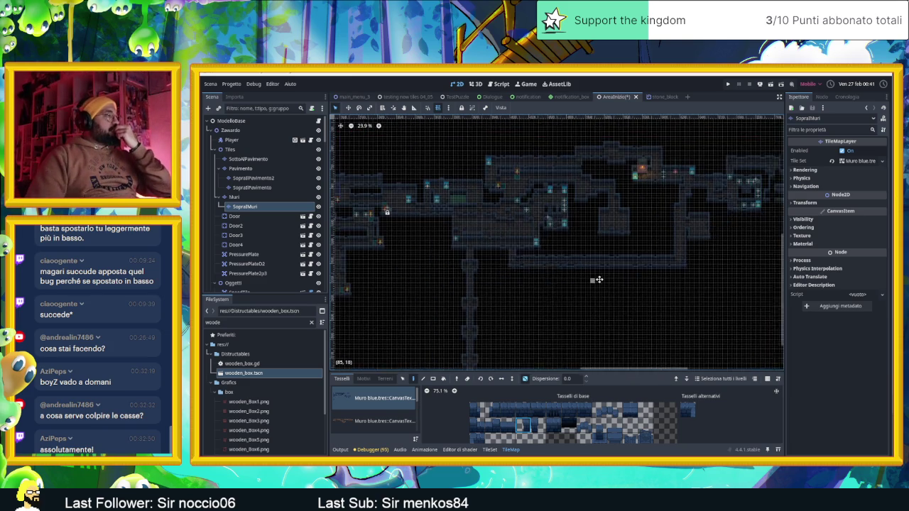
left_click_drag(622, 281, 568, 314)
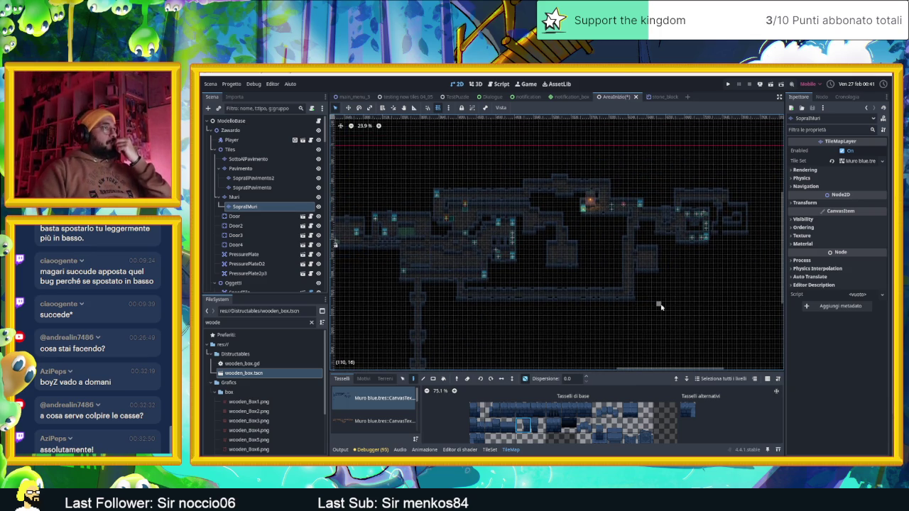
scroll("down", 3)
scroll("left", 3)
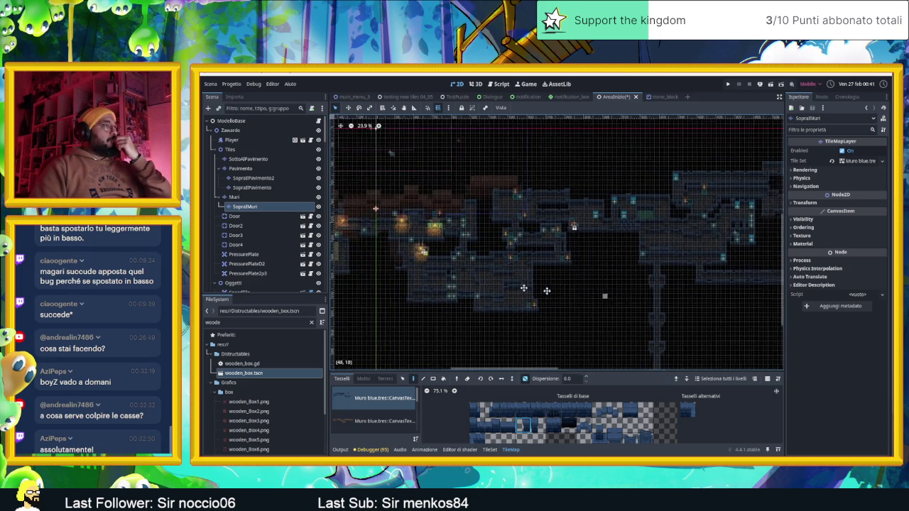
left_click_drag(613, 270, 576, 299)
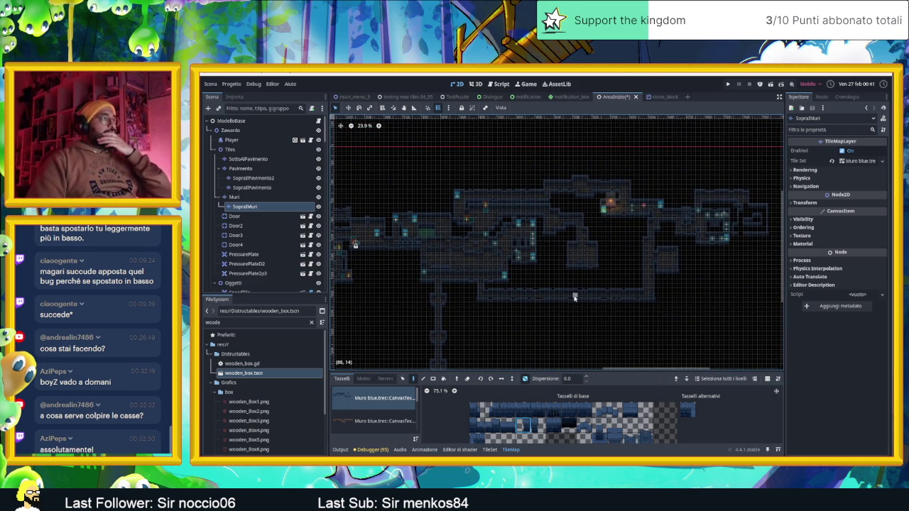
scroll("up", 3)
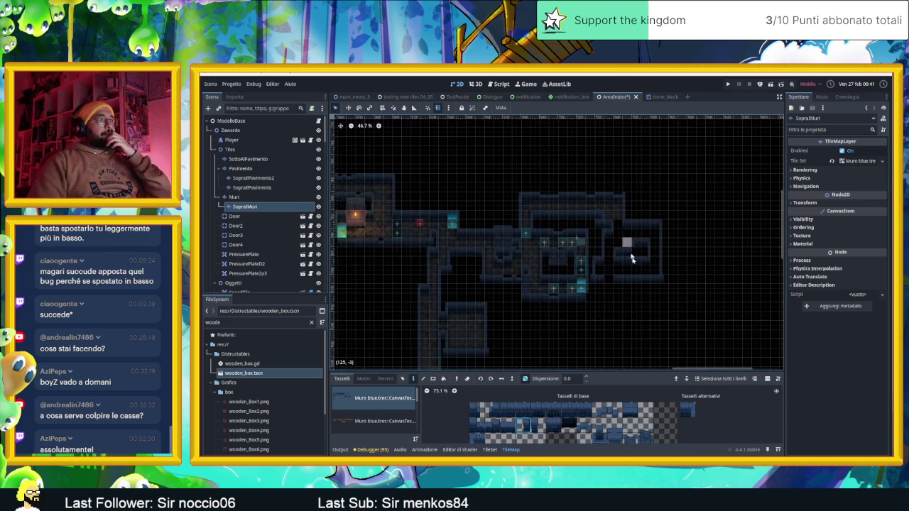
scroll("up", 3)
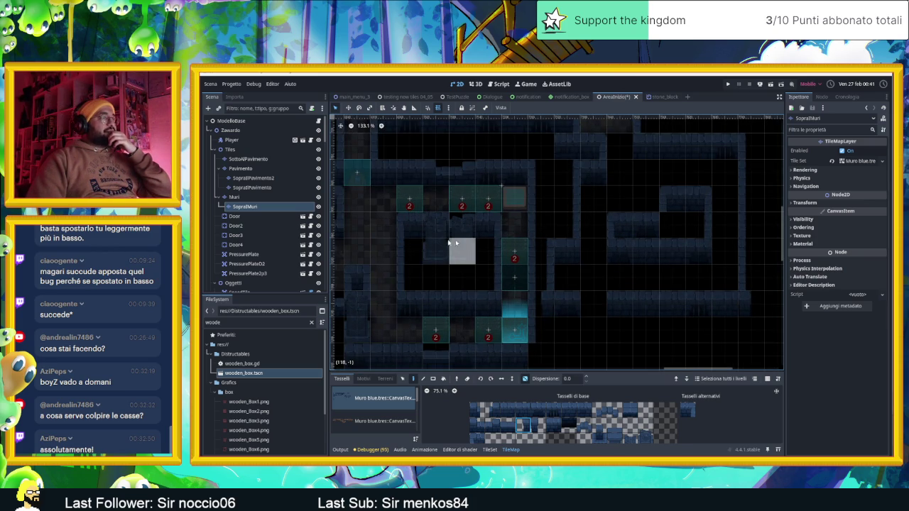
Cycle through the tile layers and select the Pavimento floor layer
left_click(248, 159)
left_click(252, 188)
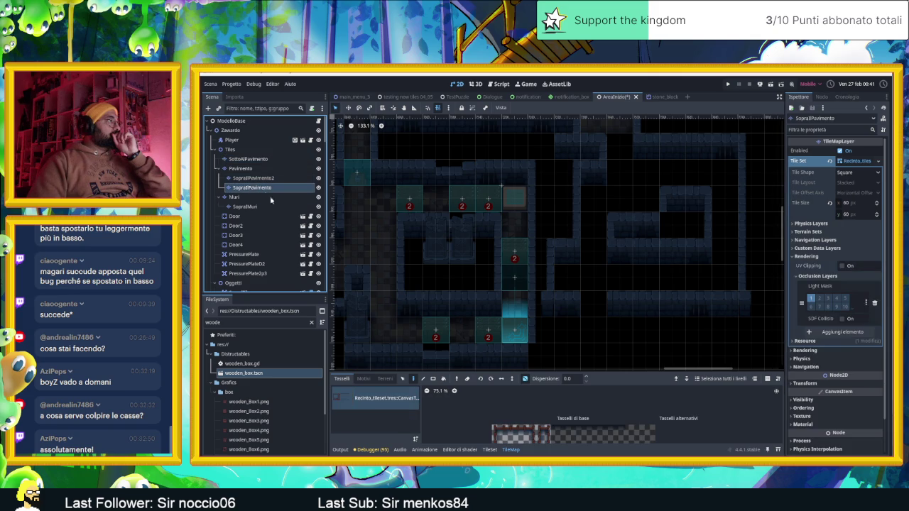
scroll("up", 3)
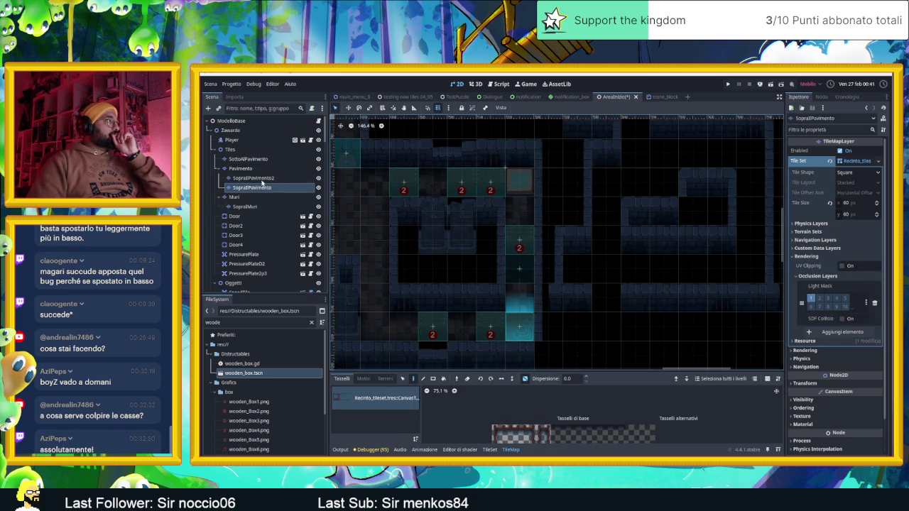
left_click(264, 179)
scroll("down", 3)
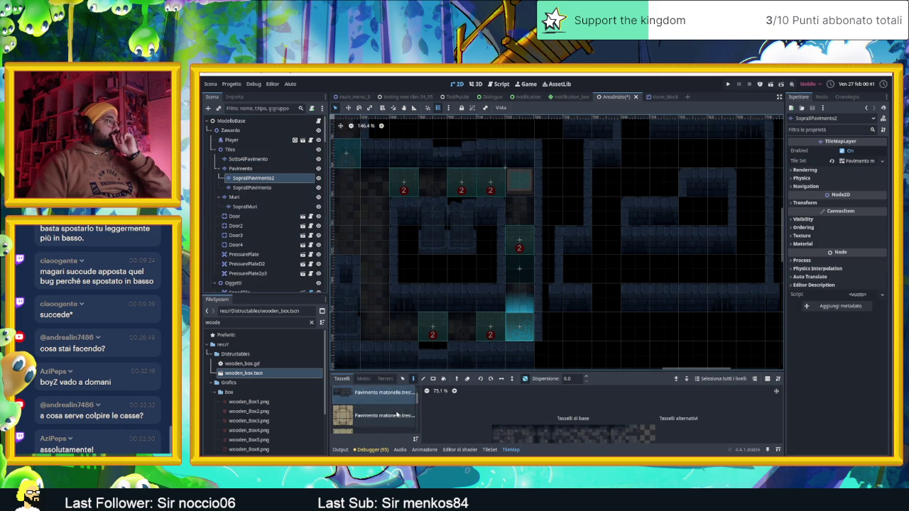
scroll("down", 3)
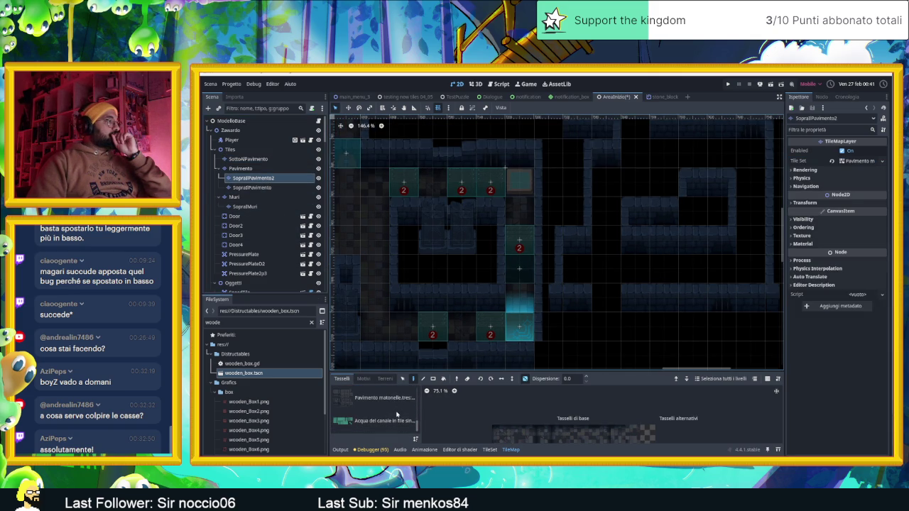
left_click(241, 170)
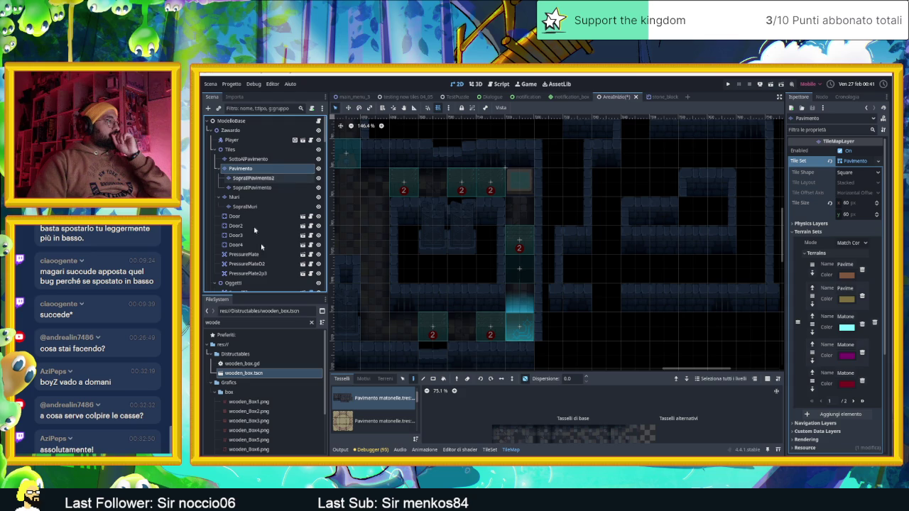
scroll("down", 3)
scroll("up", 3)
Paint green 'Acqua del canale' water tiles near the numbered pressure tiles in the central room
left_click(383, 420)
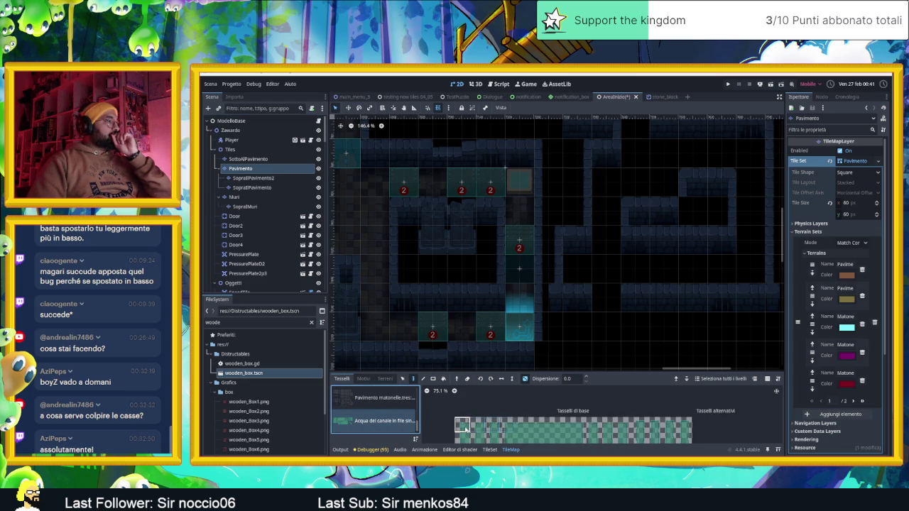
left_click(406, 243)
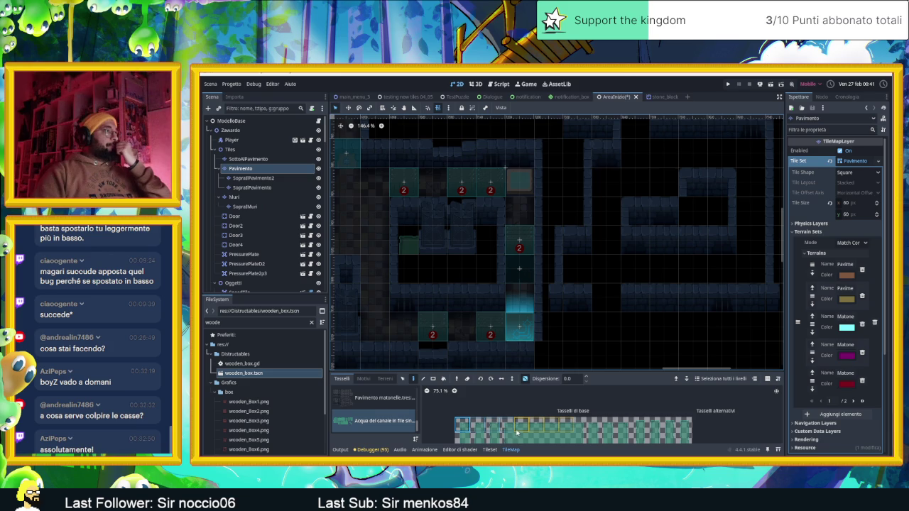
left_click(518, 427)
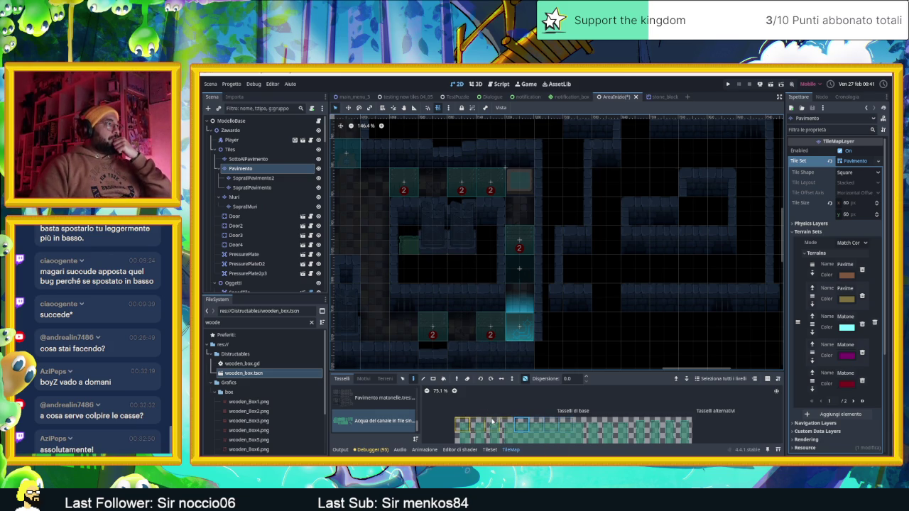
left_click(581, 426)
left_click(490, 242)
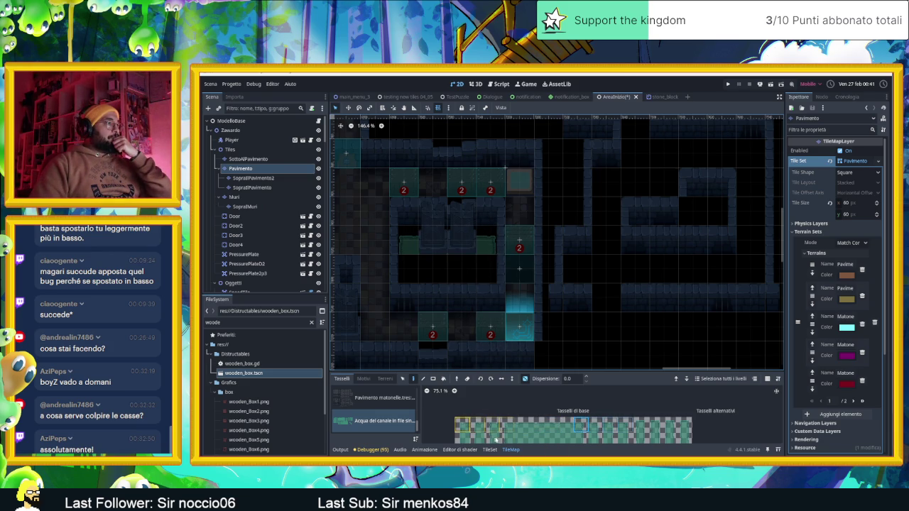
left_click_drag(432, 268, 462, 269)
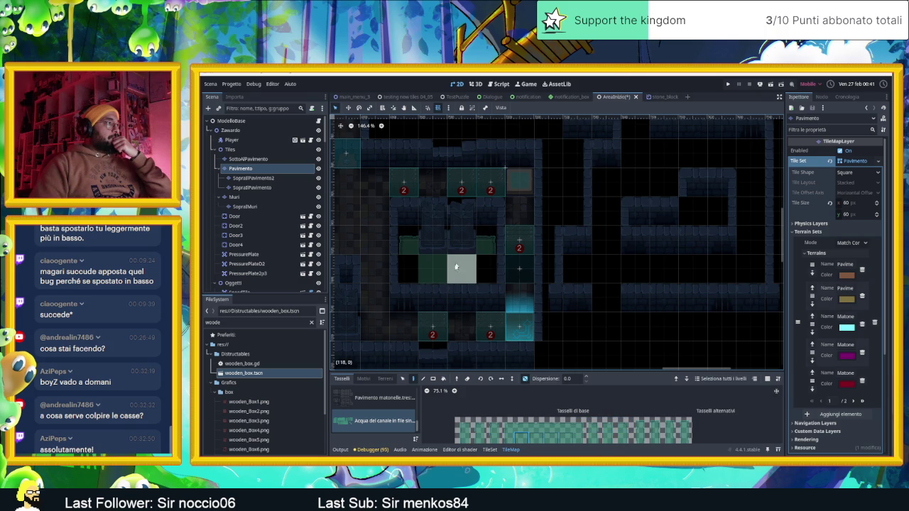
scroll("down", 3)
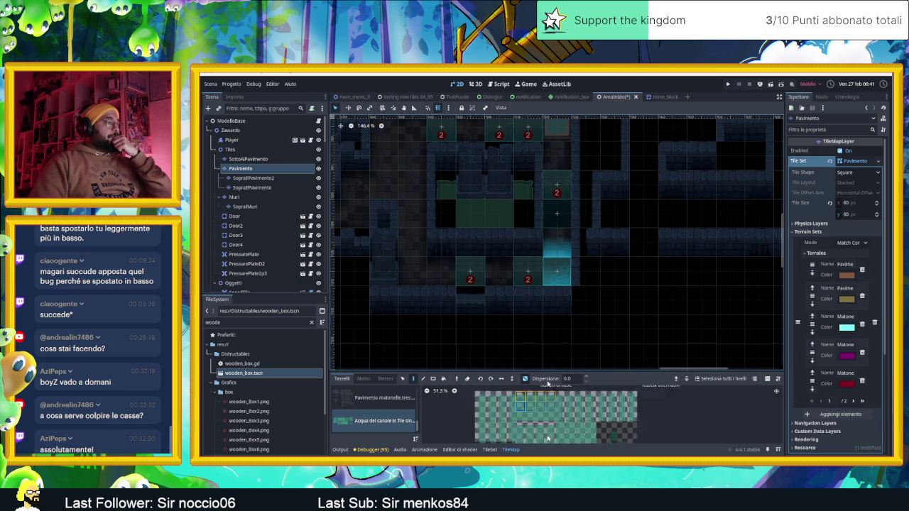
scroll("up", 3)
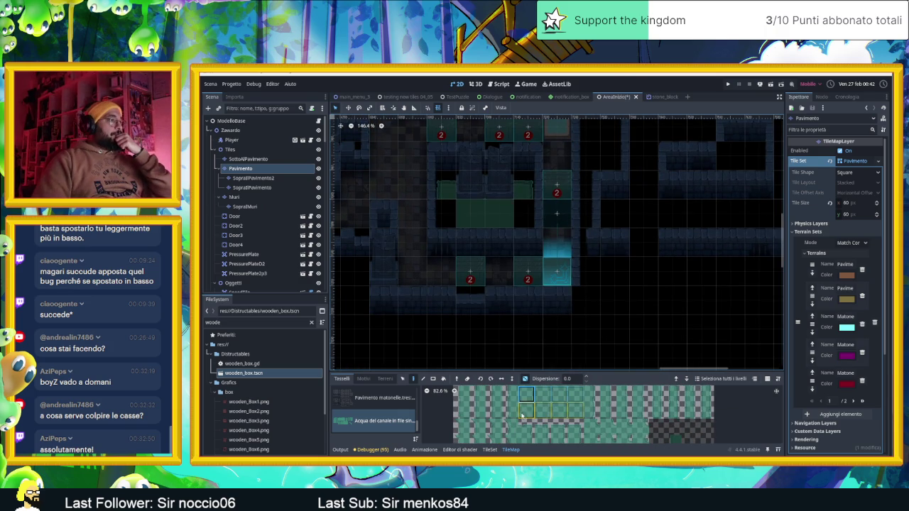
left_click(526, 411)
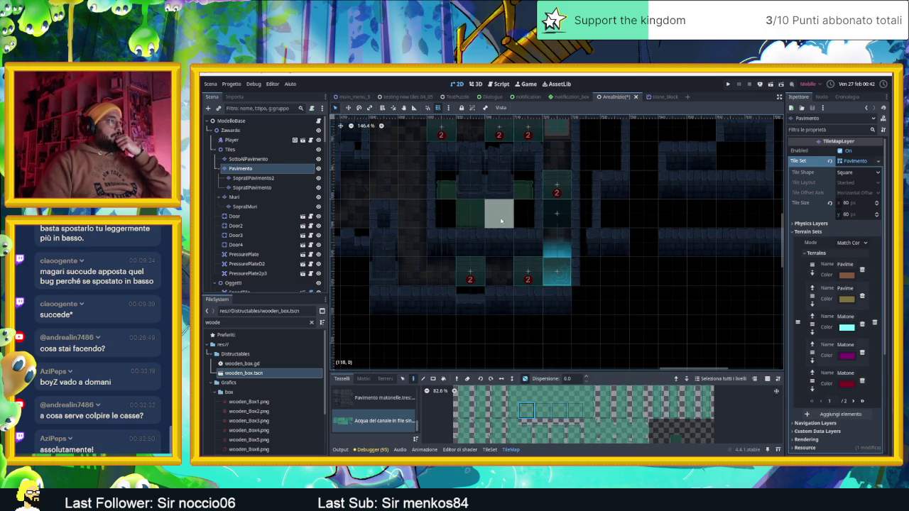
left_click(461, 410)
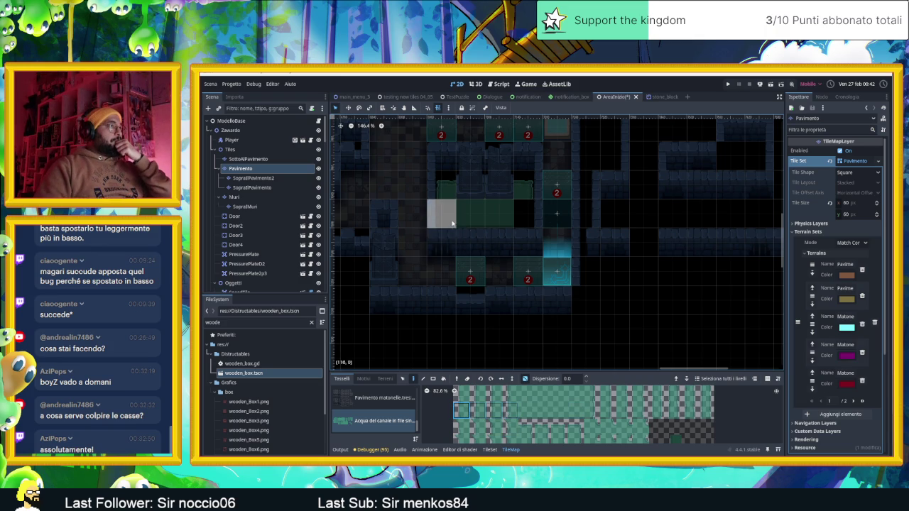
left_click(588, 413)
scroll("up", 3)
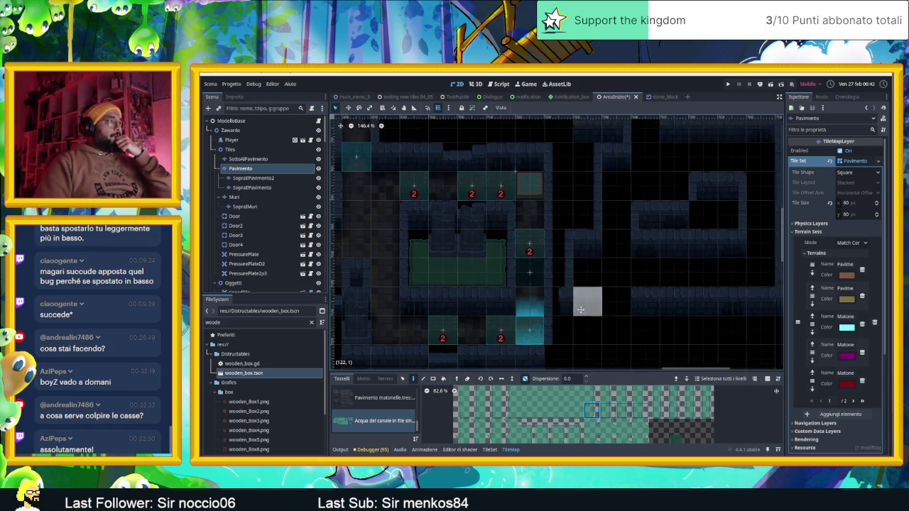
scroll("down", 3)
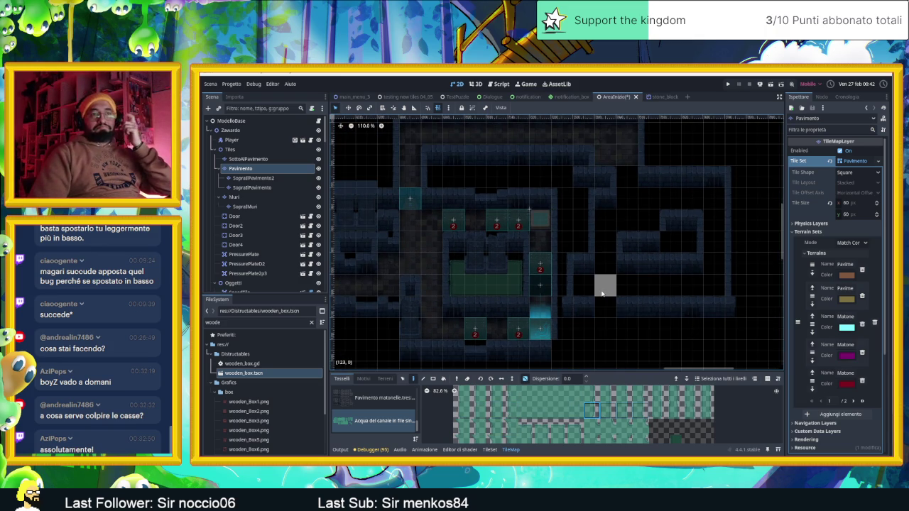
scroll("up", 3)
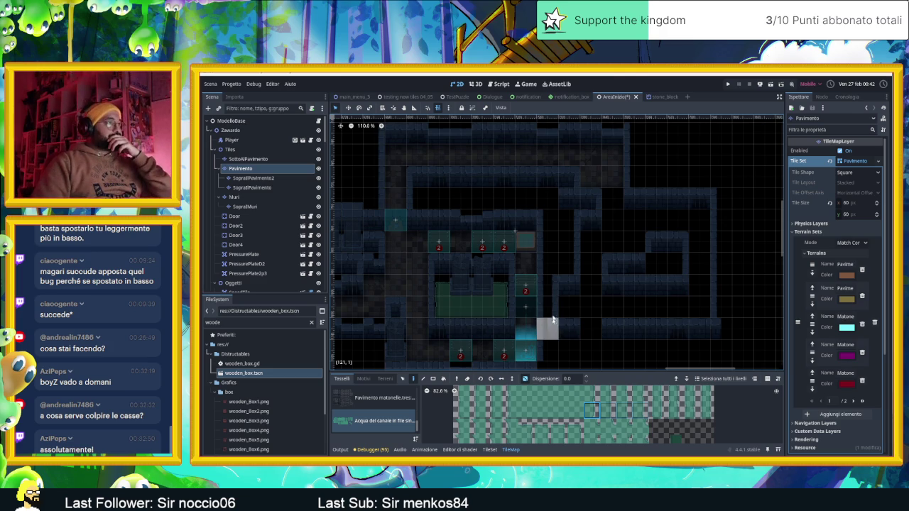
scroll("up", 3)
scroll("up", 3)
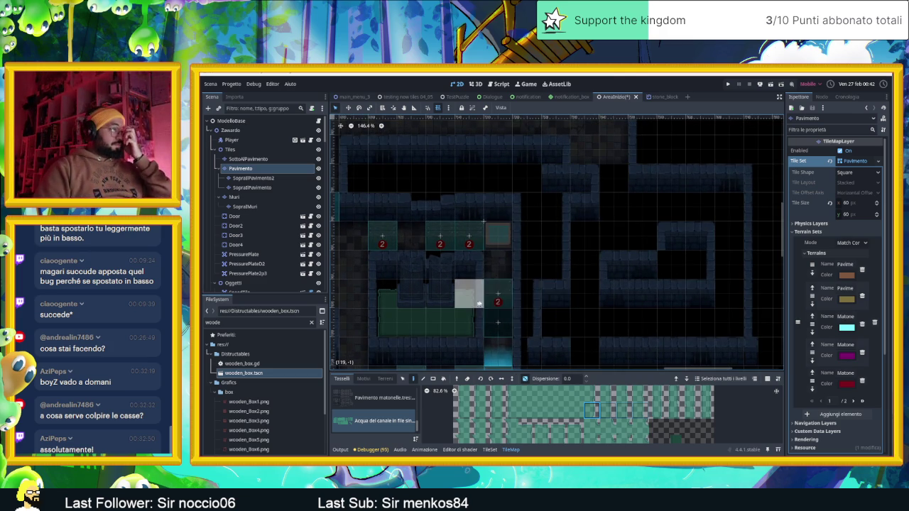
scroll("left", 3)
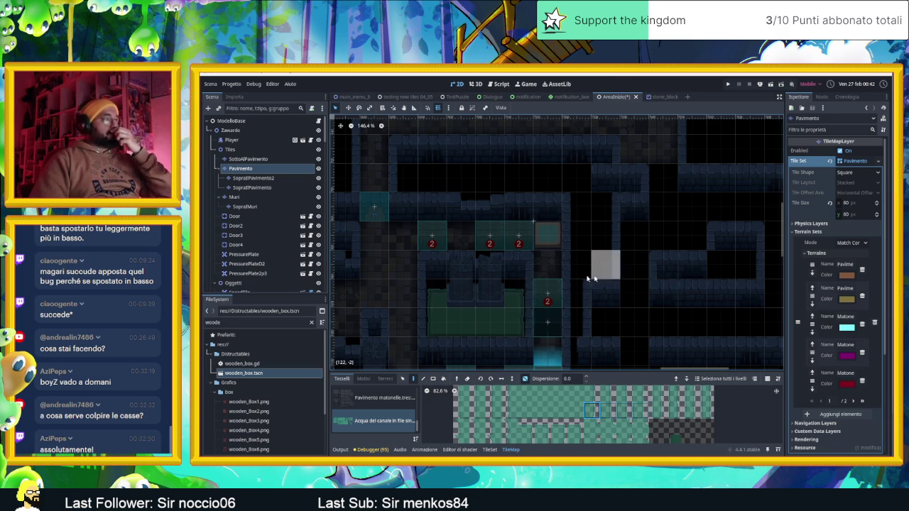
scroll("down", 3)
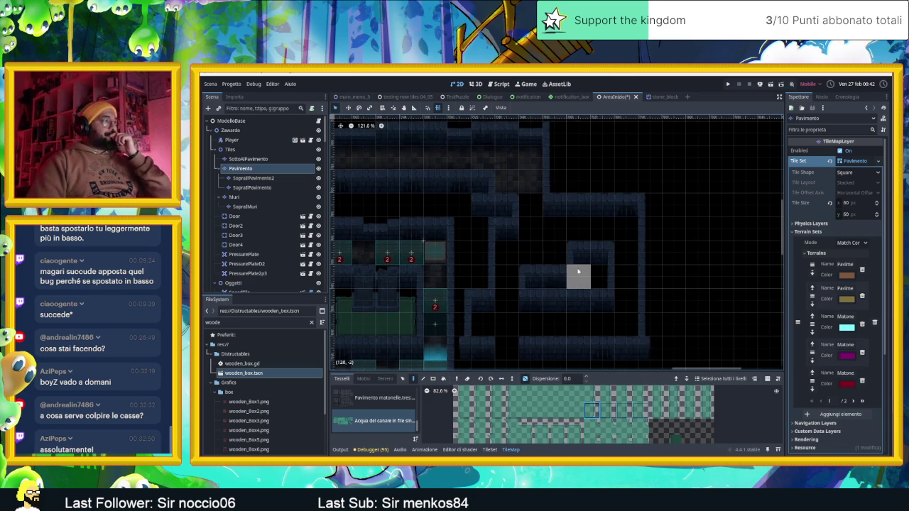
scroll("up", 3)
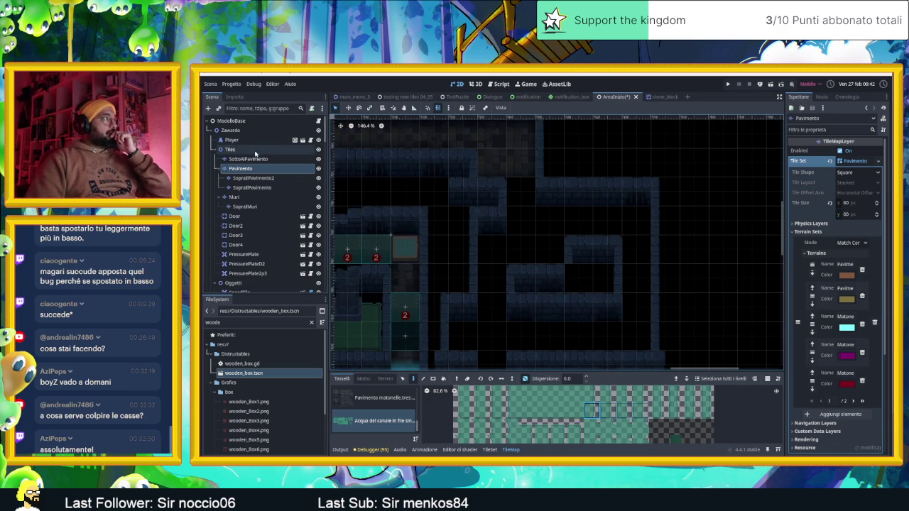
Duplicate SpeedTile12 as SpeedTile13 and move it into the right-hand room
left_click(237, 196)
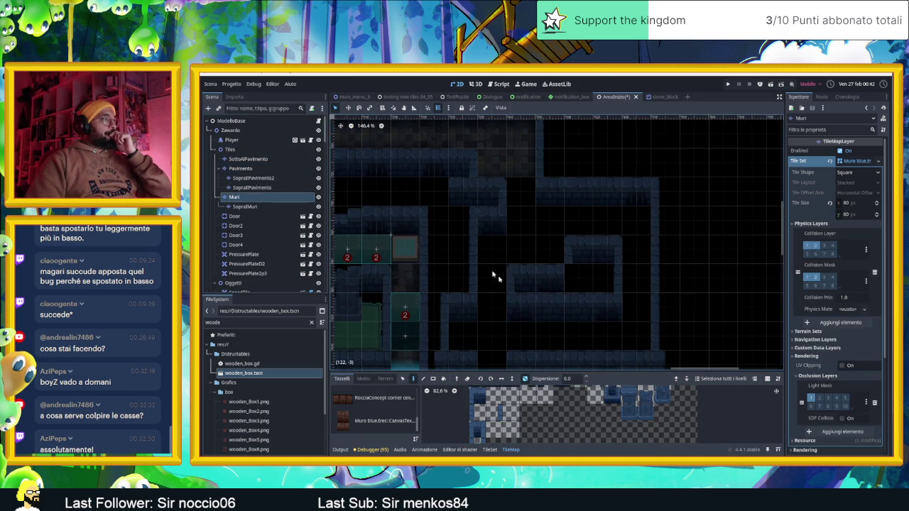
left_click_drag(512, 294, 496, 263)
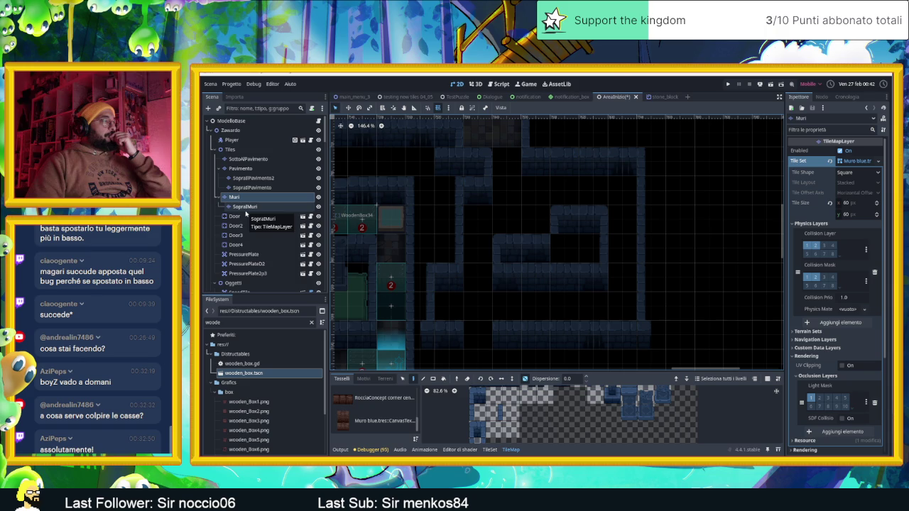
scroll("down", 3)
scroll("down", 3)
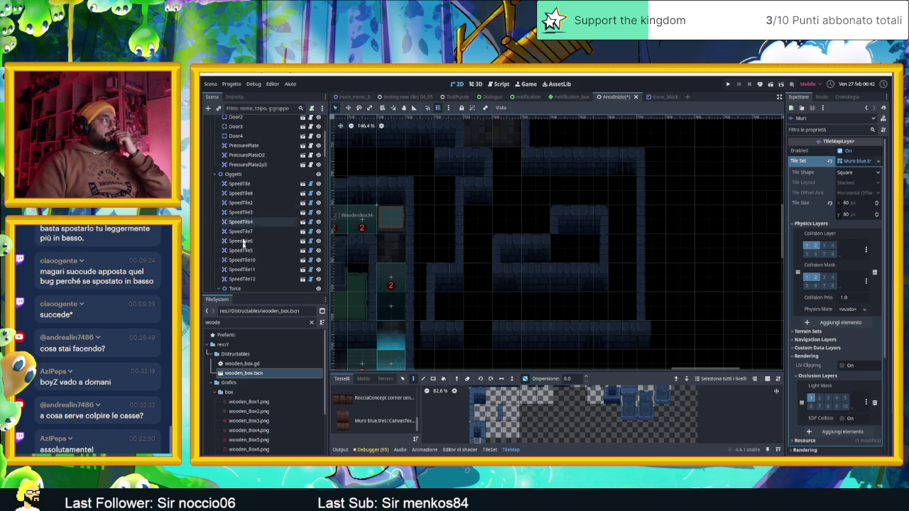
left_click(242, 279)
scroll("down", 3)
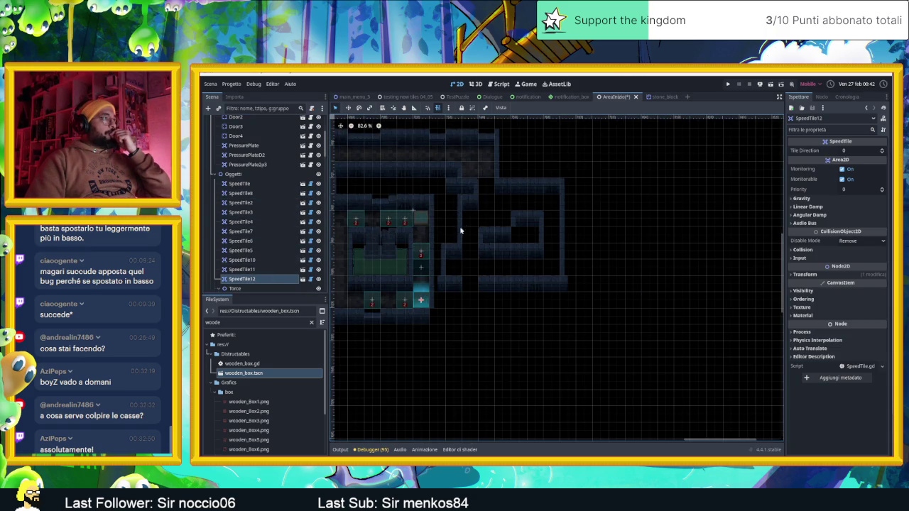
scroll("up", 3)
key("ctrl+d")
left_click_drag(406, 323, 589, 275)
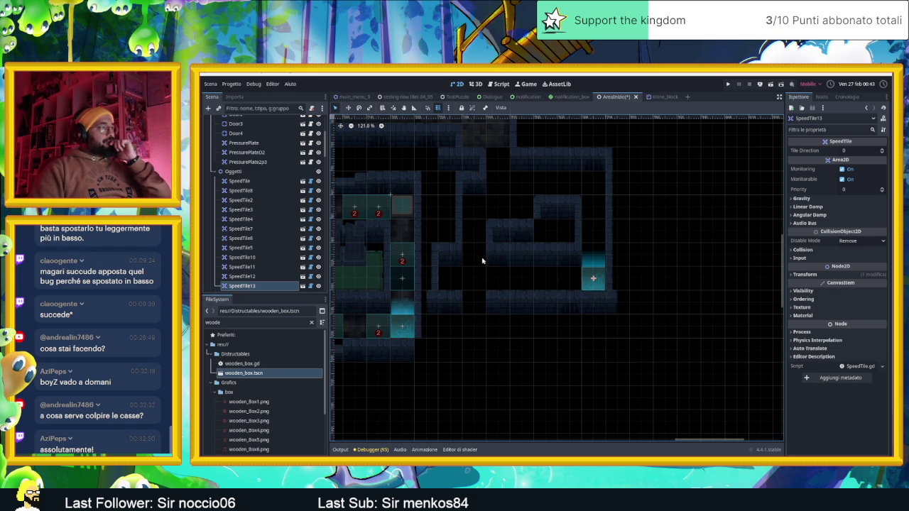
scroll("up", 3)
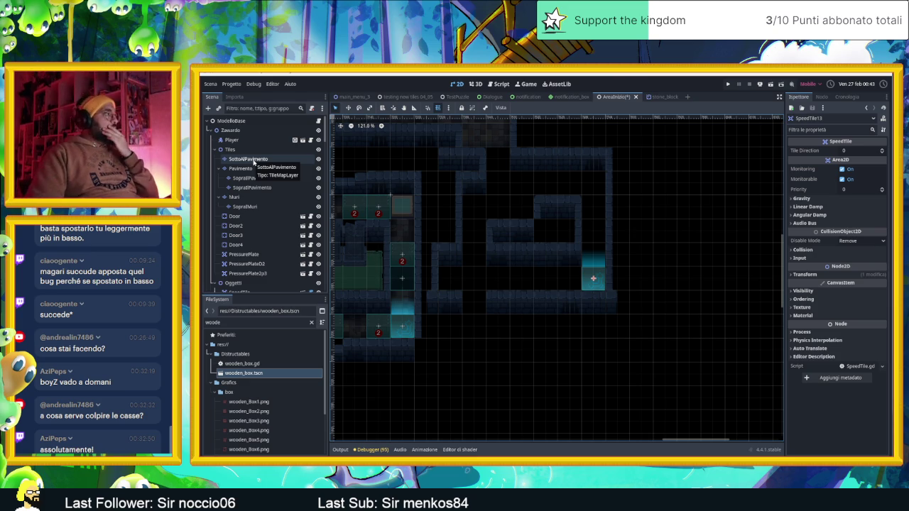
Duplicate WoodenBox35 twice, placing copies in the top-right room and the middle room
scroll("up", 3)
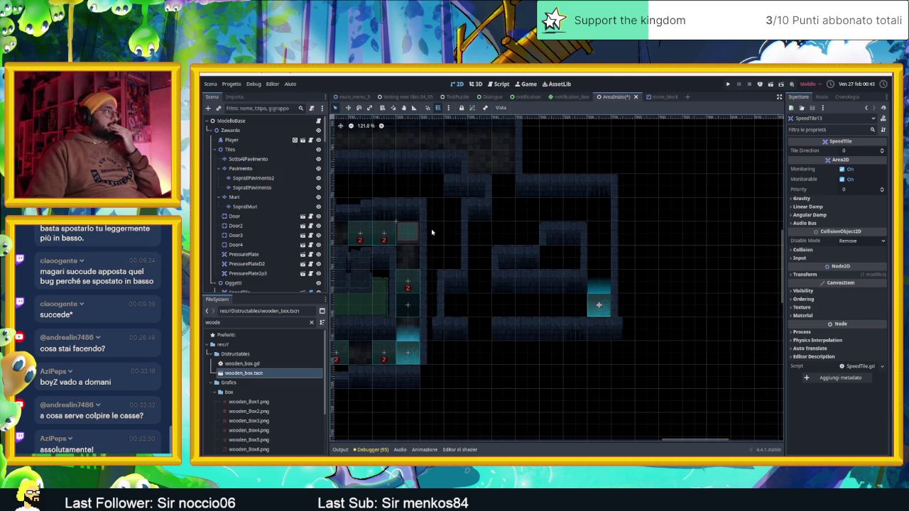
scroll("down", 3)
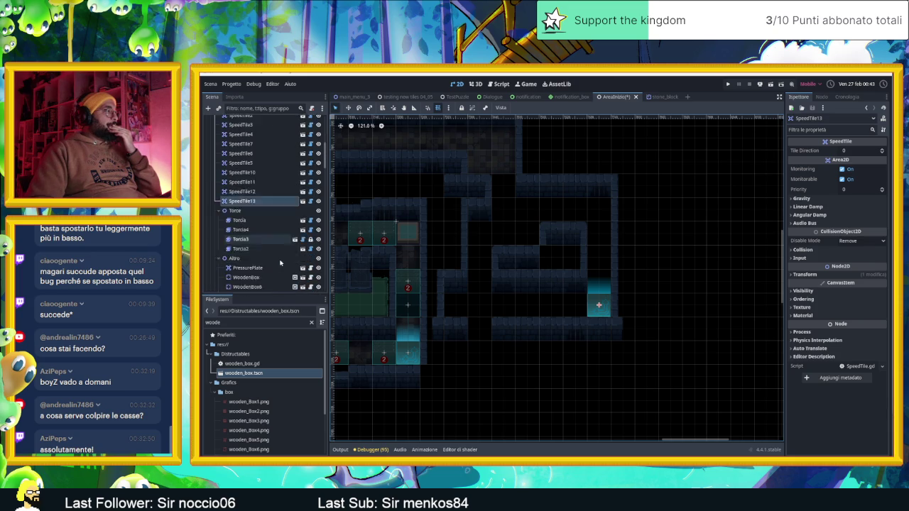
scroll("down", 3)
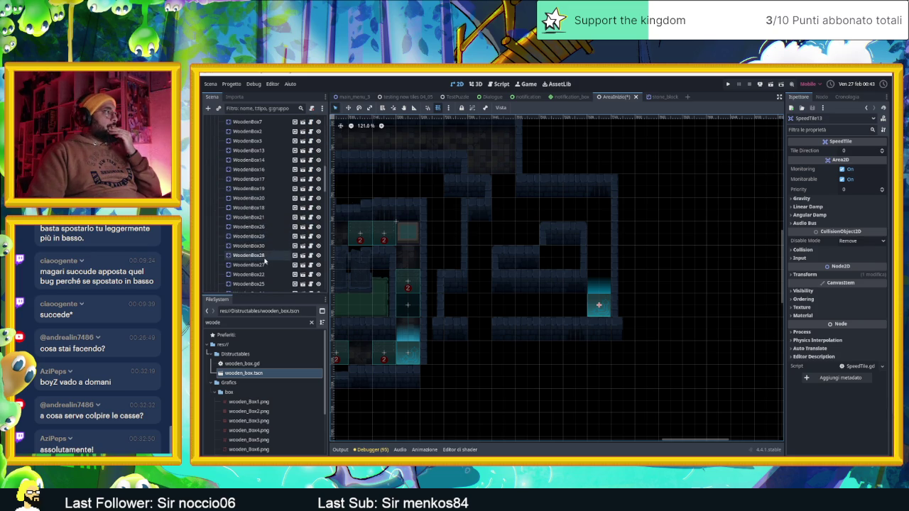
left_click(249, 179)
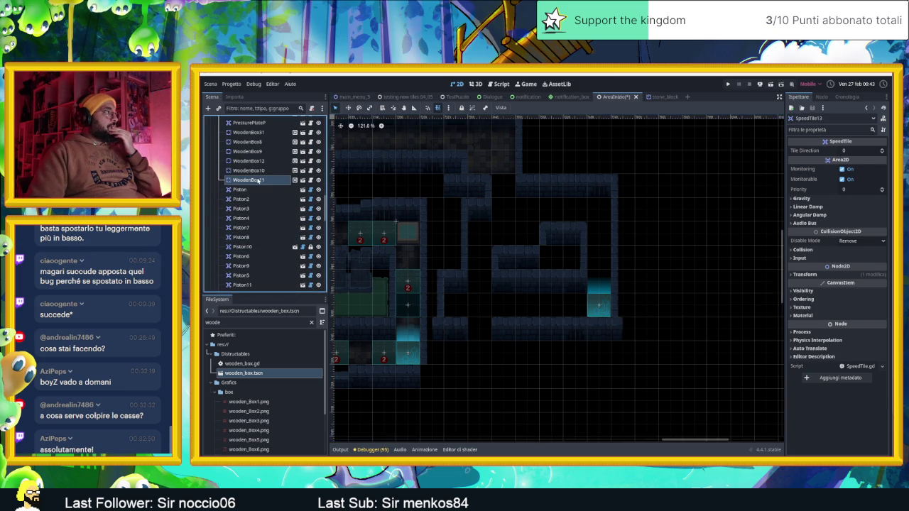
scroll("down", 3)
left_click(391, 232)
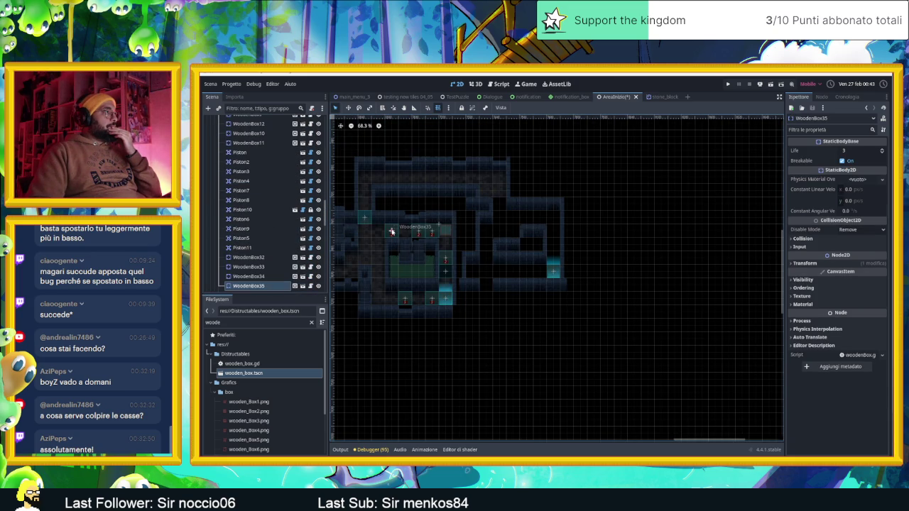
key("ctrl+d")
left_click_drag(391, 231, 538, 215)
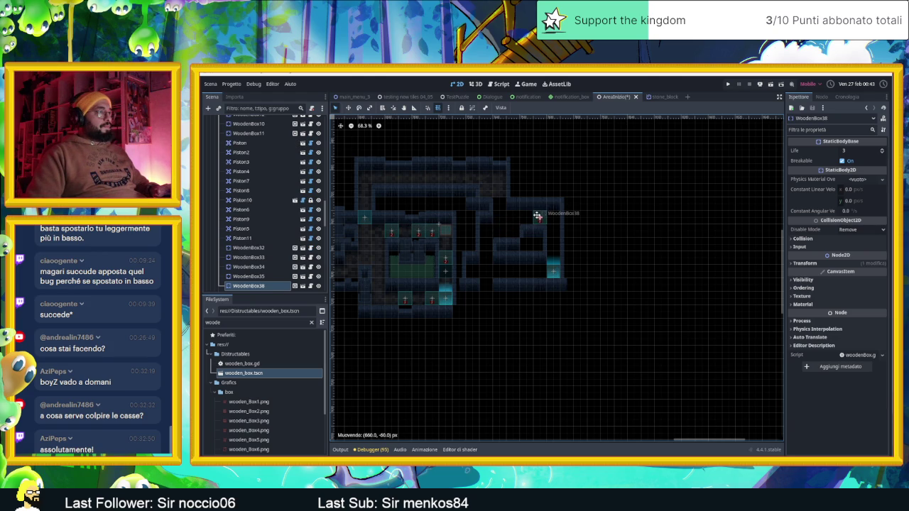
scroll("up", 3)
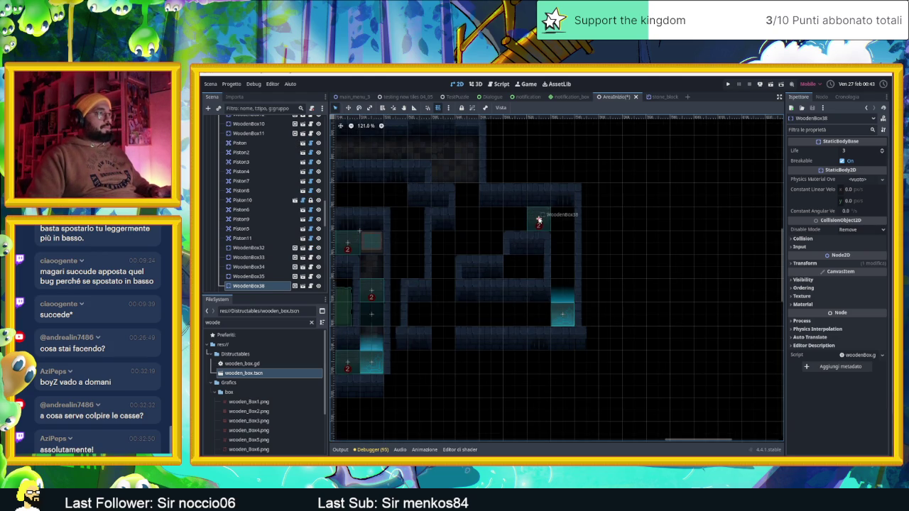
key("ctrl+d")
left_click_drag(540, 220, 491, 239)
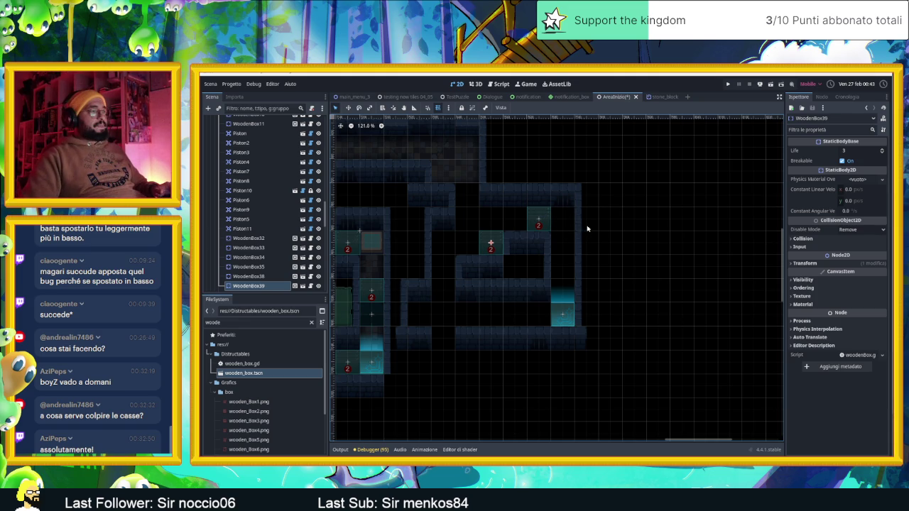
Add two more wooden boxes side by side in the lower corridor, then select StoneBlock3
left_click(545, 222)
key("ctrl+d")
left_click_drag(544, 215, 519, 313)
key("ctrl+d")
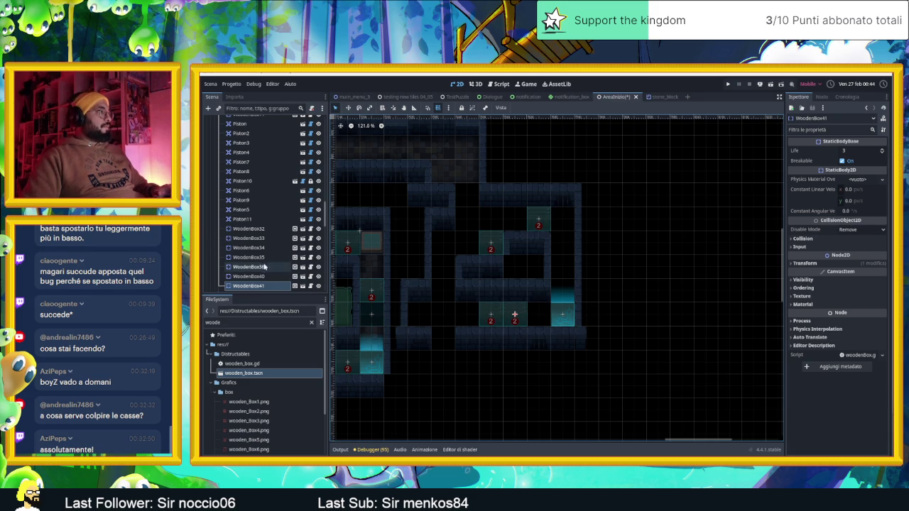
scroll("down", 3)
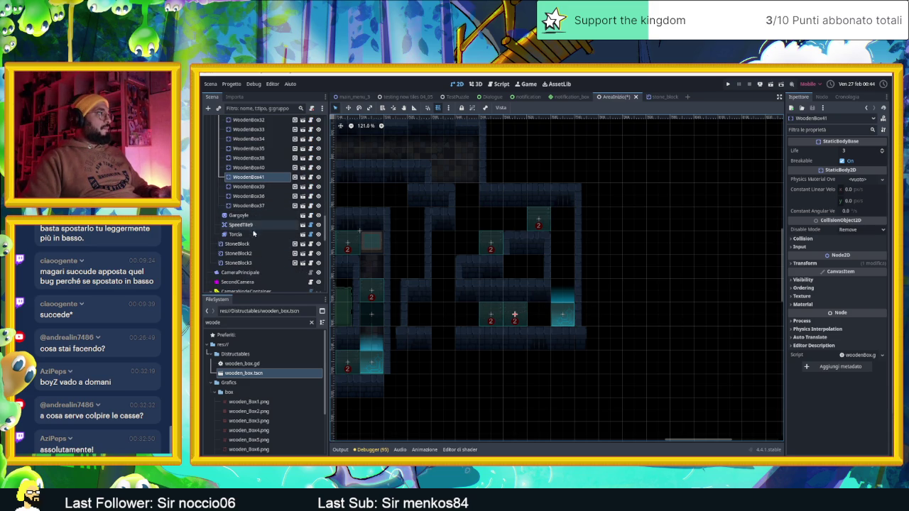
left_click(271, 265)
Duplicate StoneBlock3 as StoneBlock4 and place it in the corridor near the lower boxes
key("ctrl+d")
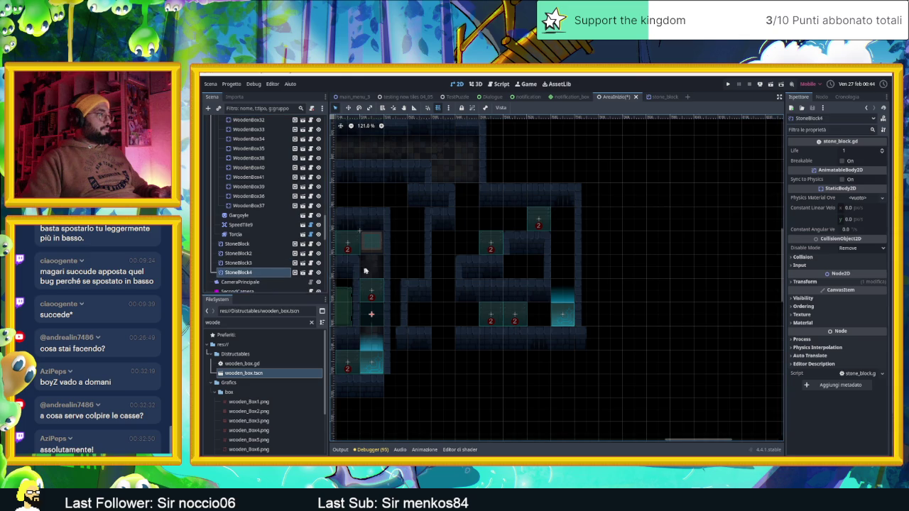
left_click_drag(371, 346, 579, 316)
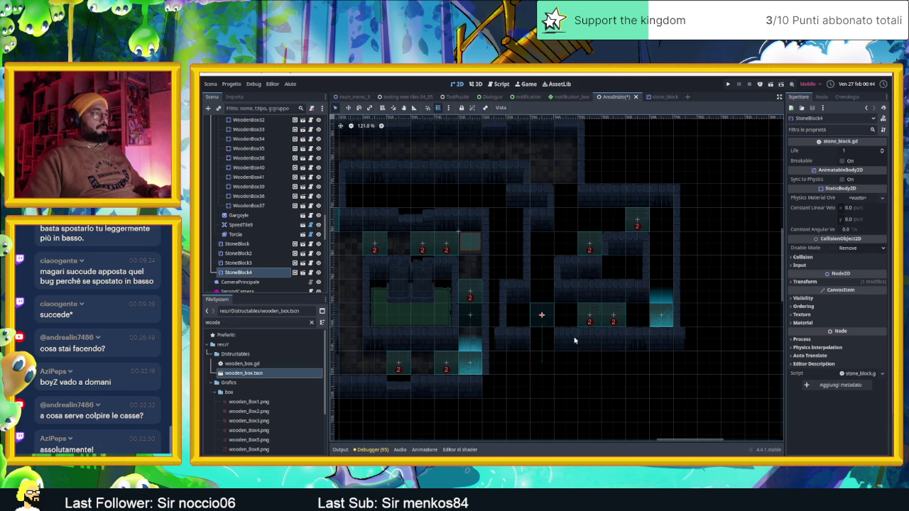
left_click(607, 377)
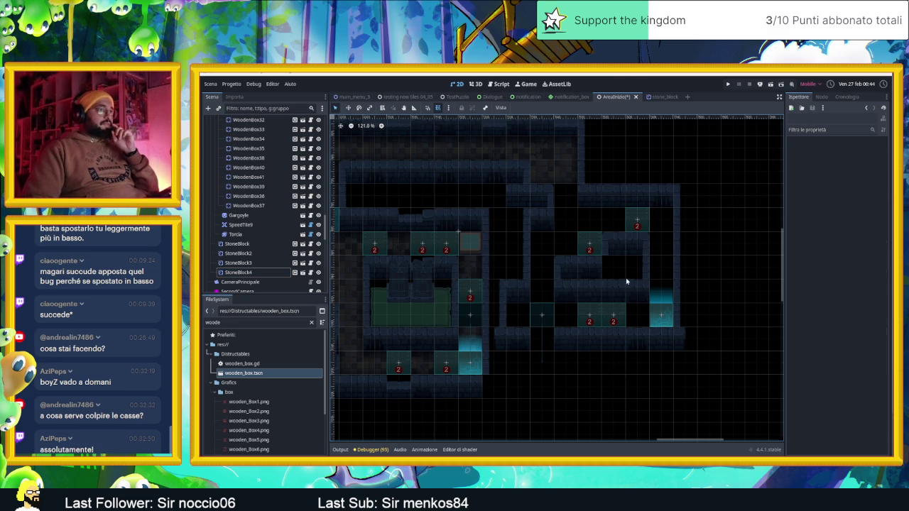
Save and run the scene to playtest the level
scroll("down", 3)
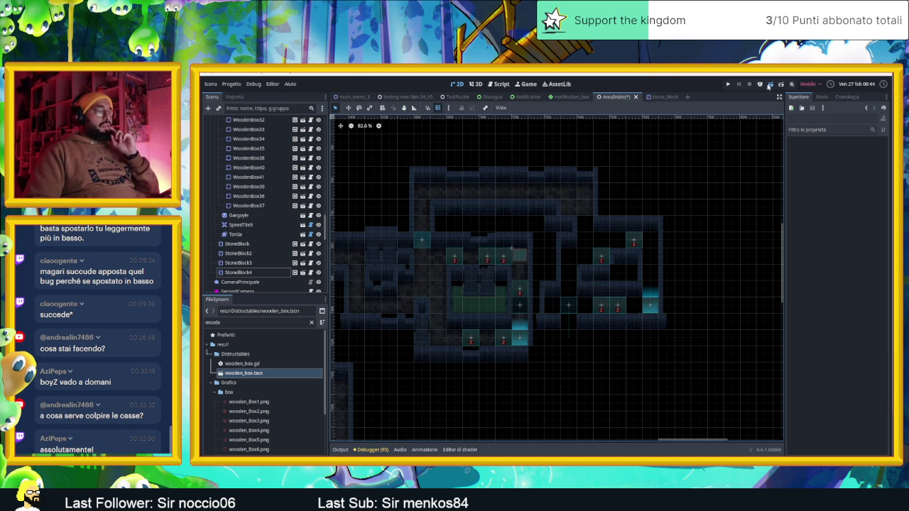
left_click(769, 84)
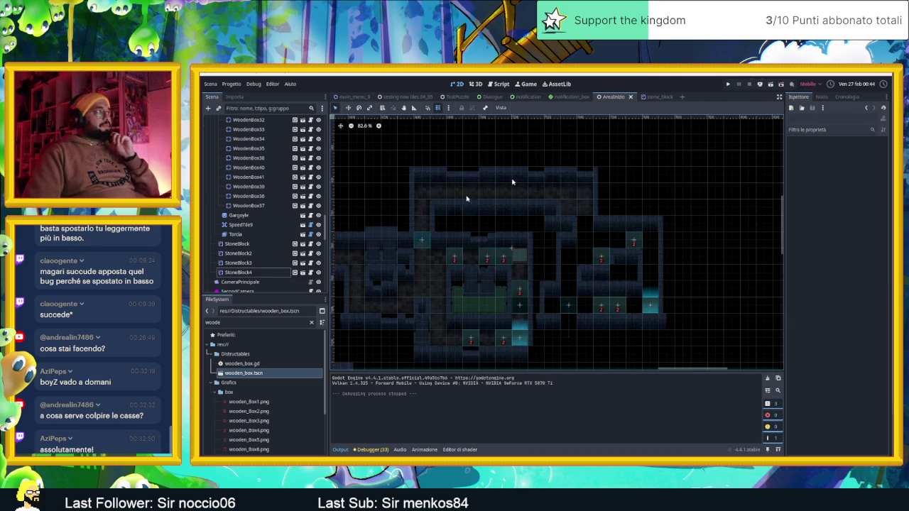
scroll("down", 3)
left_click(261, 171)
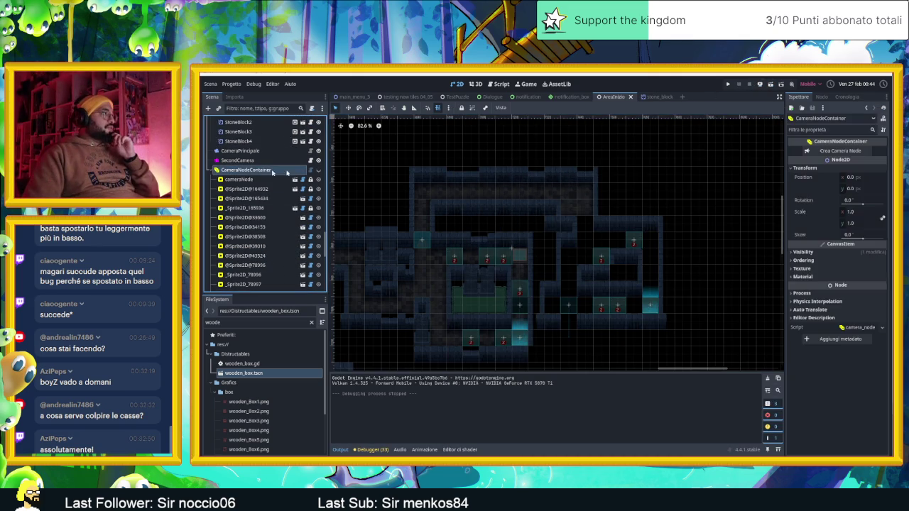
Show camera zone boundaries and create a new camera zone over the upper corridor
left_click(318, 171)
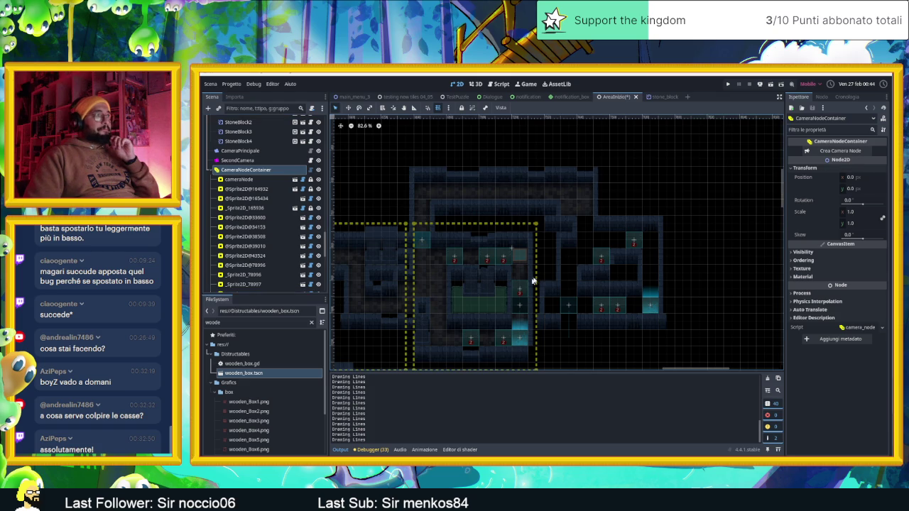
scroll("down", 3)
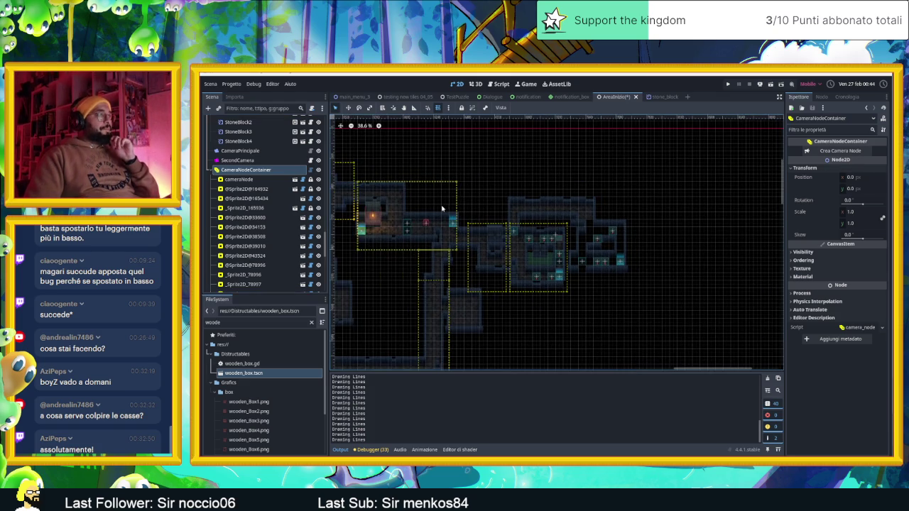
scroll("down", 3)
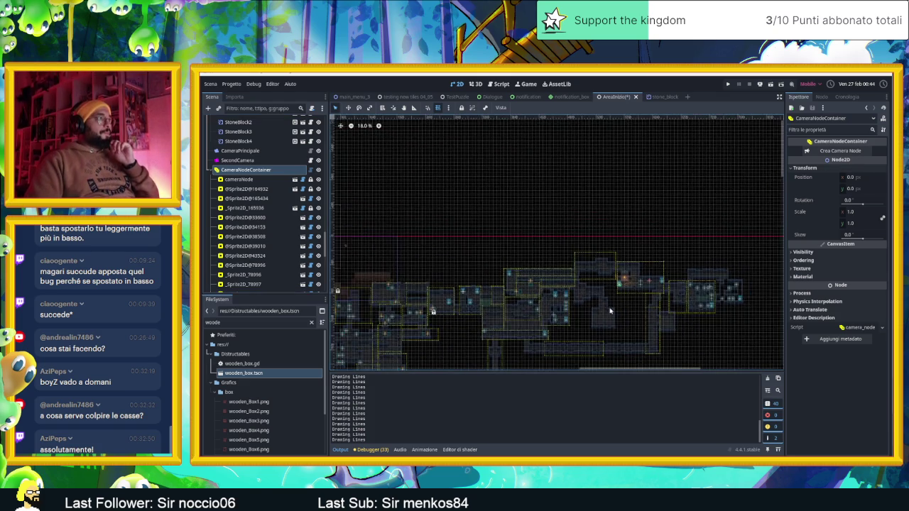
scroll("down", 3)
left_click(840, 150)
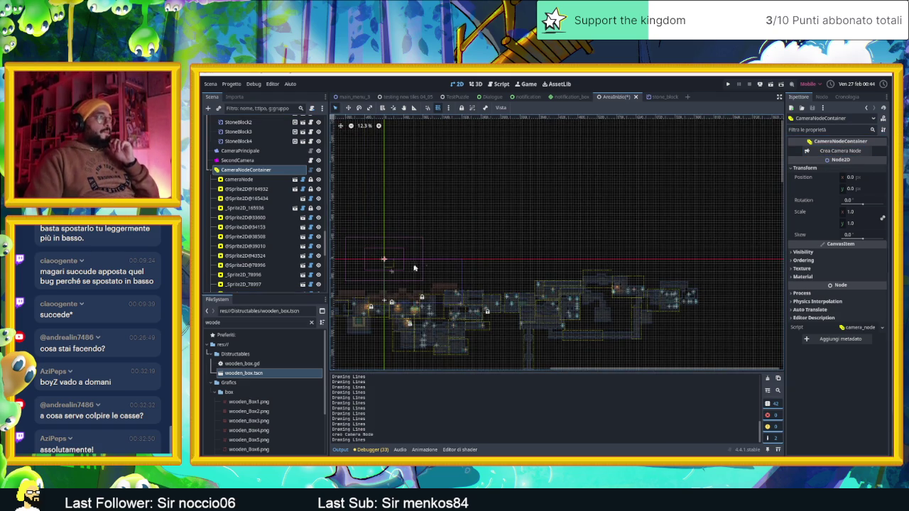
left_click_drag(387, 261, 455, 280)
scroll("up", 3)
scroll("up", 3)
left_click_drag(735, 323, 557, 242)
scroll("down", 3)
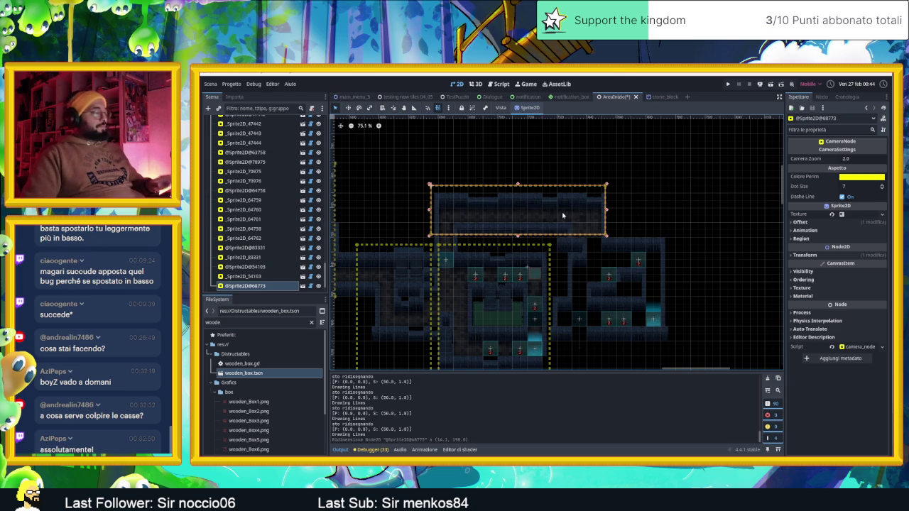
Duplicate the camera zone, resize it over the right-hand room, and save and run the level
key("ctrl+d")
left_click_drag(526, 197, 646, 249)
left_click_drag(732, 290, 664, 342)
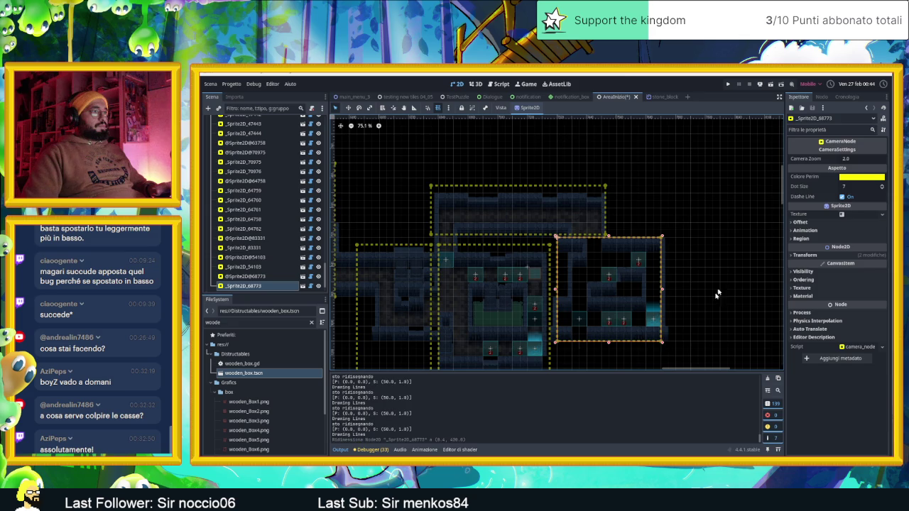
left_click(741, 237)
left_click(769, 84)
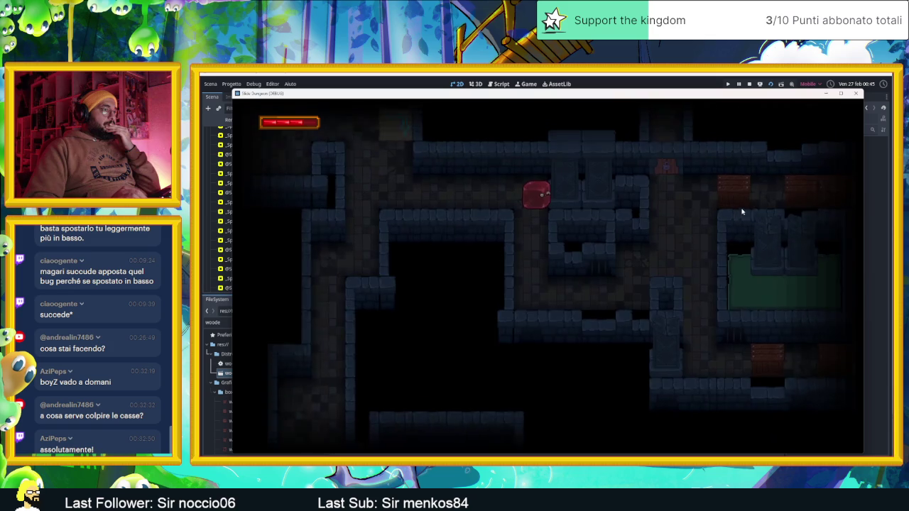
Guide the slime into the right-hand room, smashing crates and reaching the arrow tile
key("Down")
key("Right")
key("Up")
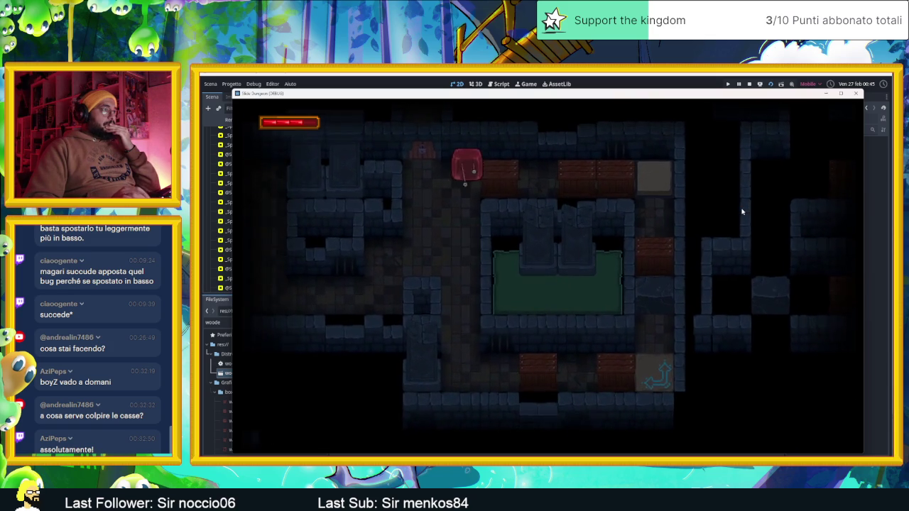
key("Left")
key("Right")
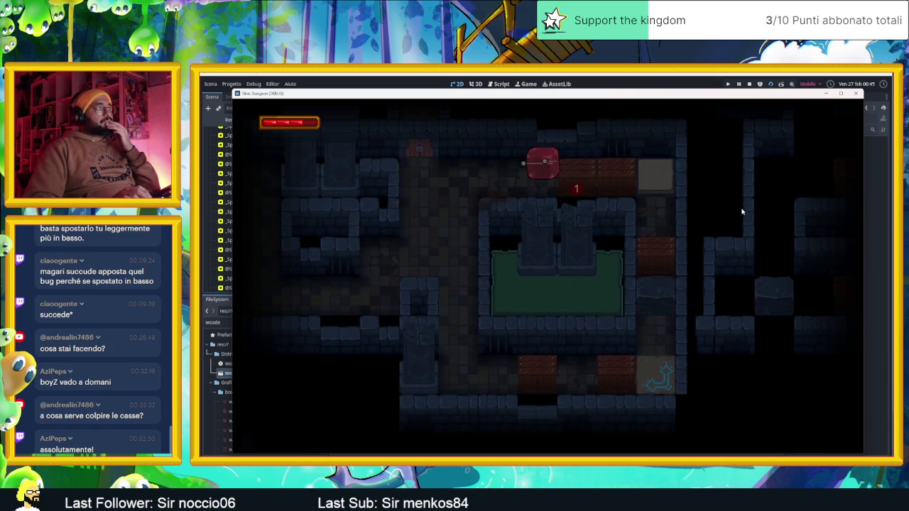
key("Left")
key("Right")
key("Left")
key("Right")
key("Left")
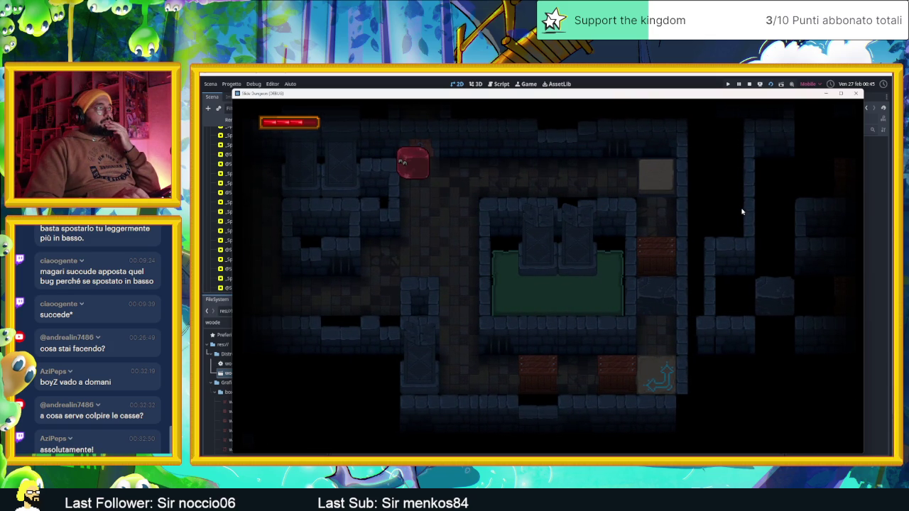
key("Right")
key("Down")
key("Down")
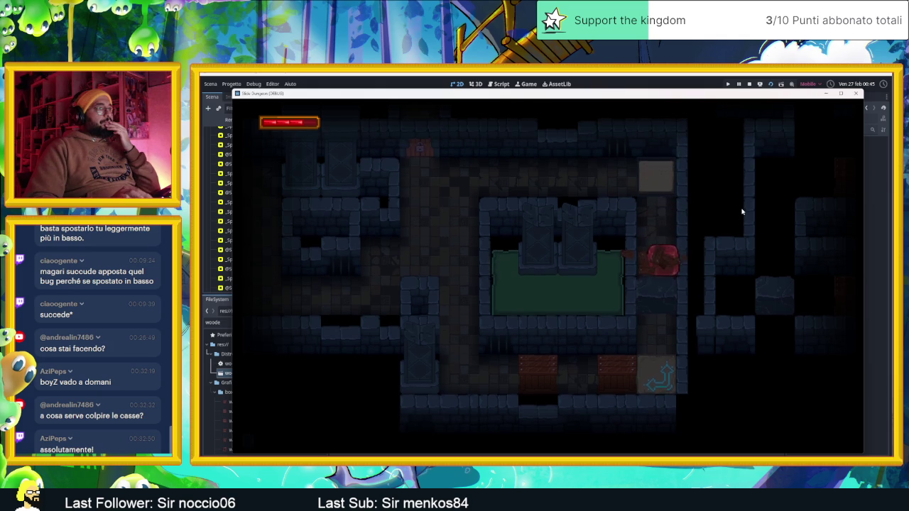
key("Up")
key("Left")
key("Down")
key("Right")
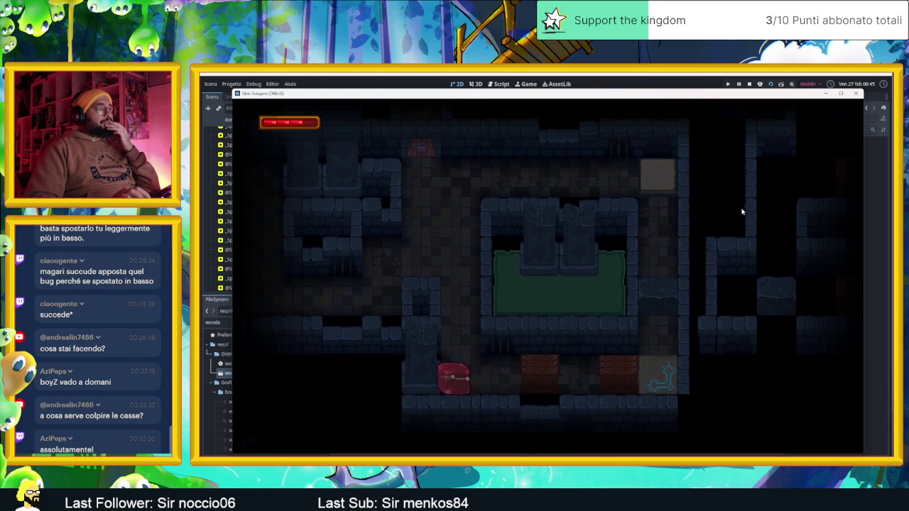
key("Right")
key("Right")
key("Up")
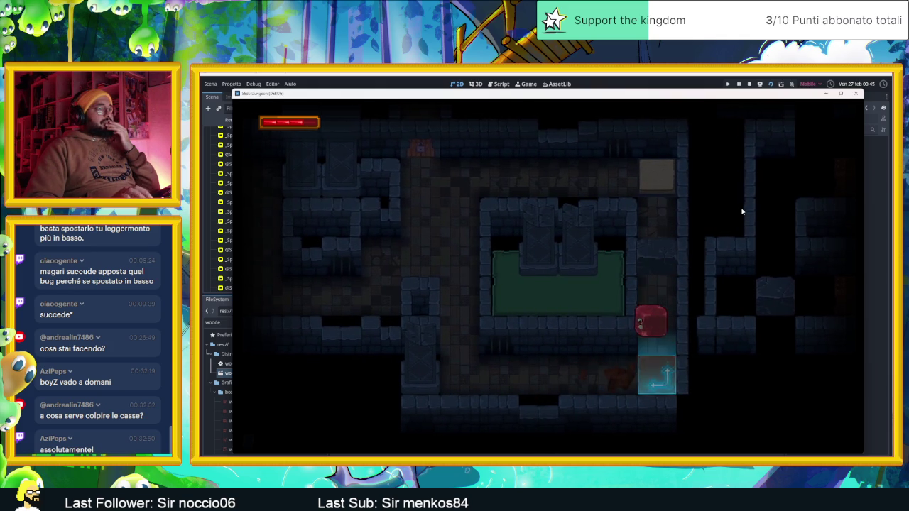
key("Down")
key("Left")
key("Right")
key("Down")
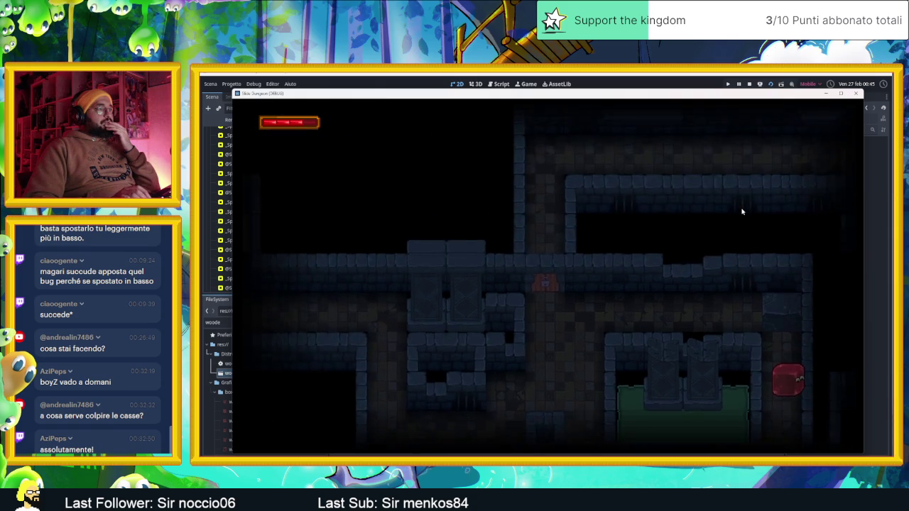
Move the slime through the next room, push crate 2, reach the cyan goal, then stop the game
key("Down")
key("Up")
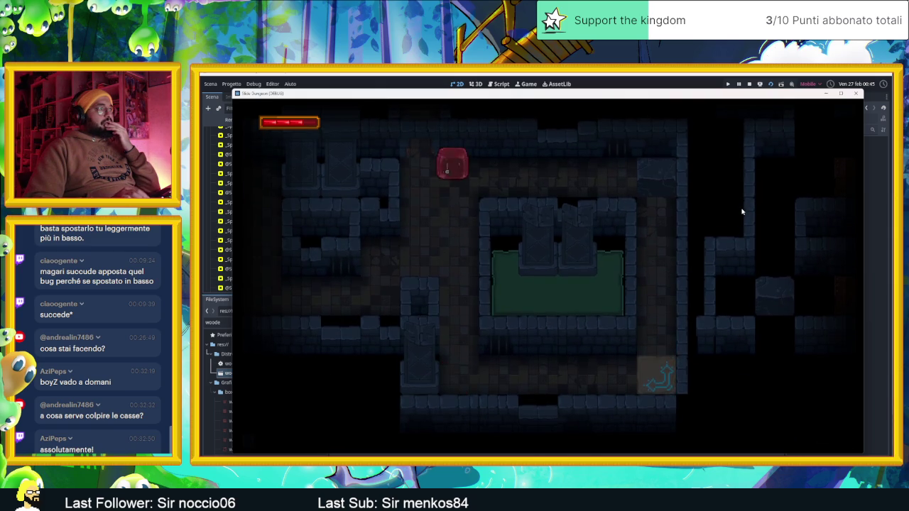
key("Left")
key("Right")
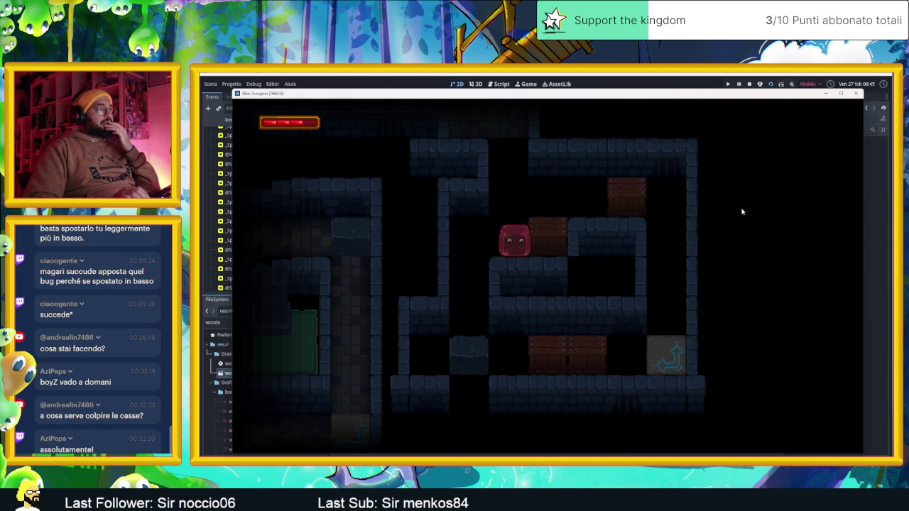
key("Left")
key("Down")
key("Up")
key("Right")
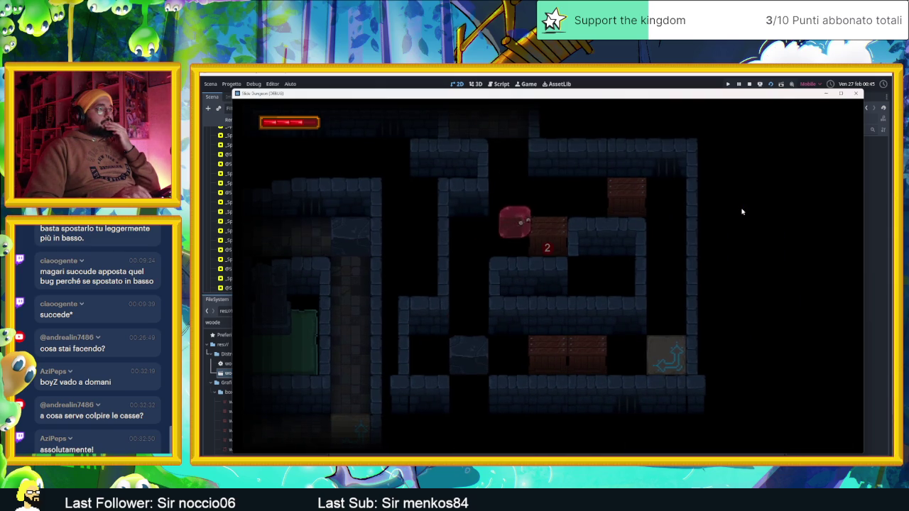
key("Left")
key("Right")
key("Left")
key("Up")
key("Right")
key("Left")
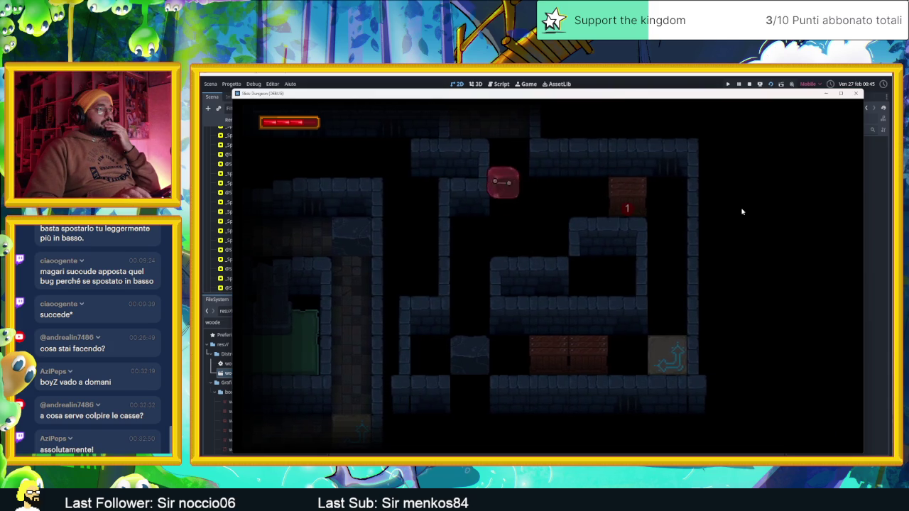
key("Right")
key("Down")
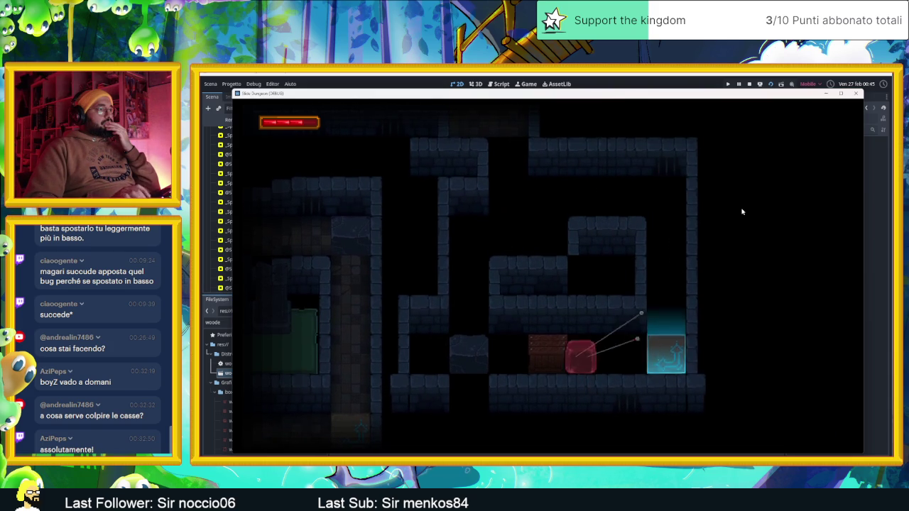
key("Up")
key("Down")
key("Left")
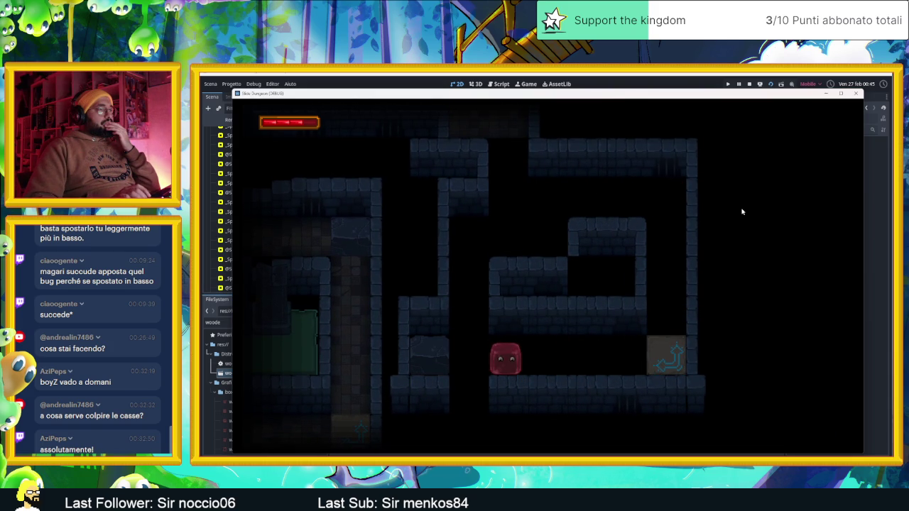
key("Right")
key("Up")
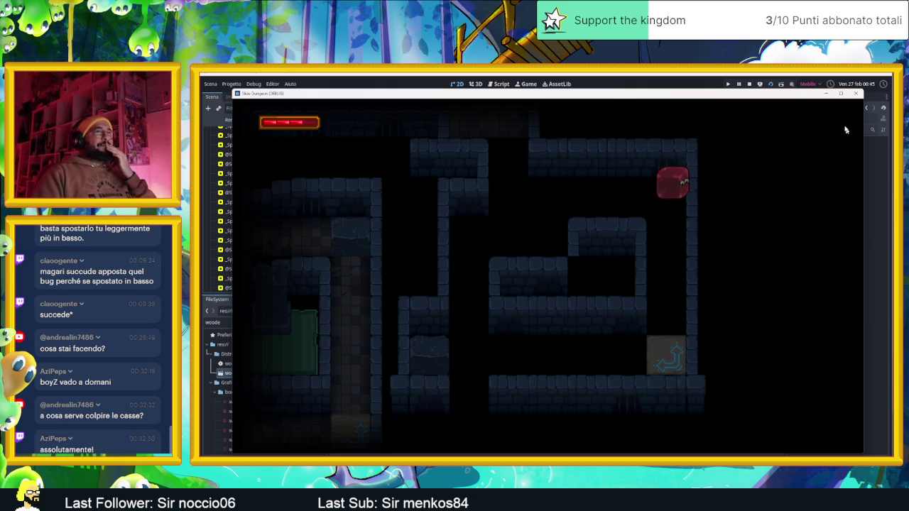
left_click(855, 93)
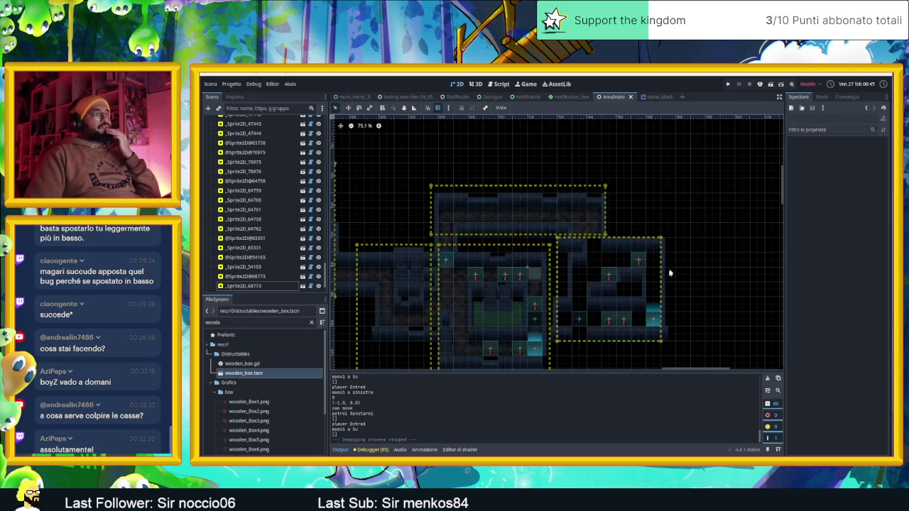
Duplicate SpeedTile13 as SpeedTile14 at the right room's top, set Tile Direction to 1, and run the level
scroll("up", 3)
scroll("up", 3)
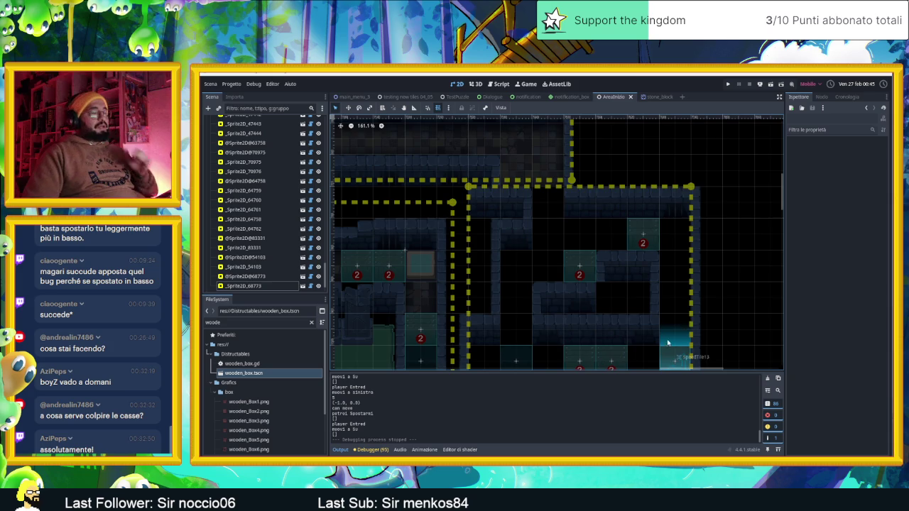
scroll("down", 3)
left_click(659, 281)
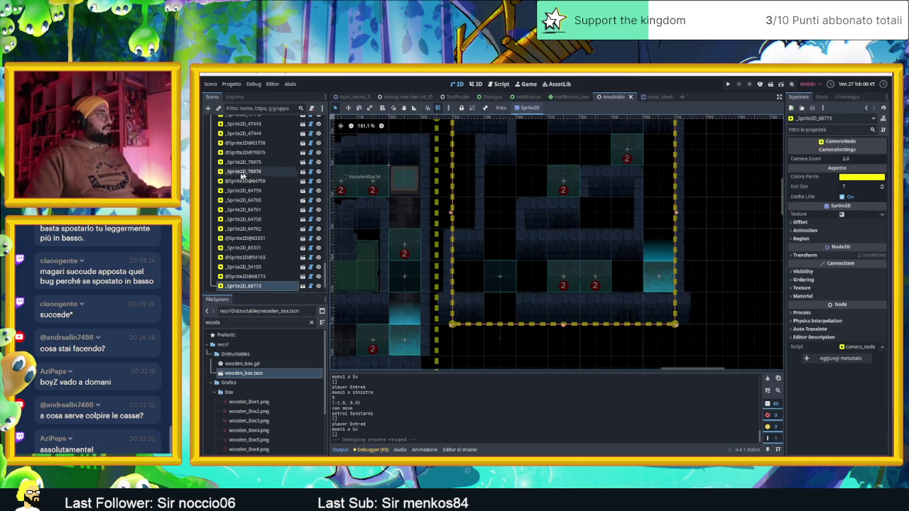
scroll("up", 3)
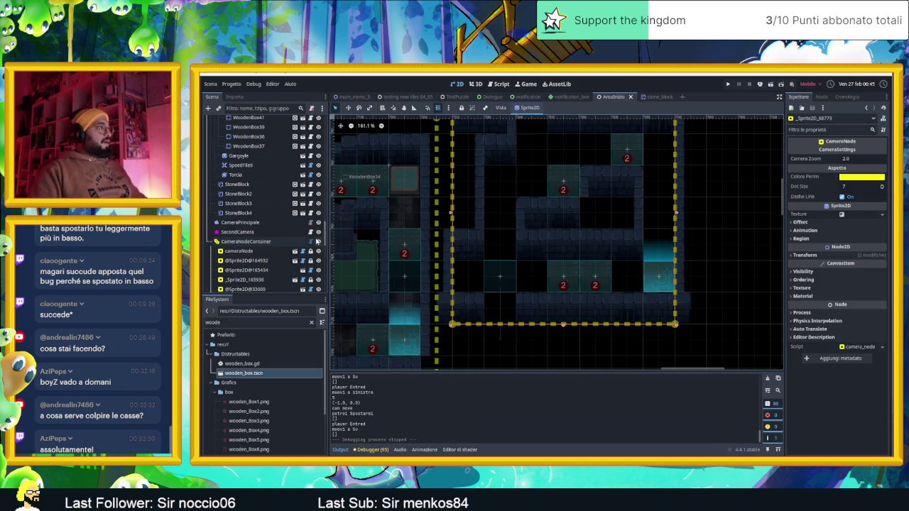
left_click(660, 280)
key("ctrl+d")
left_click_drag(667, 272, 668, 145)
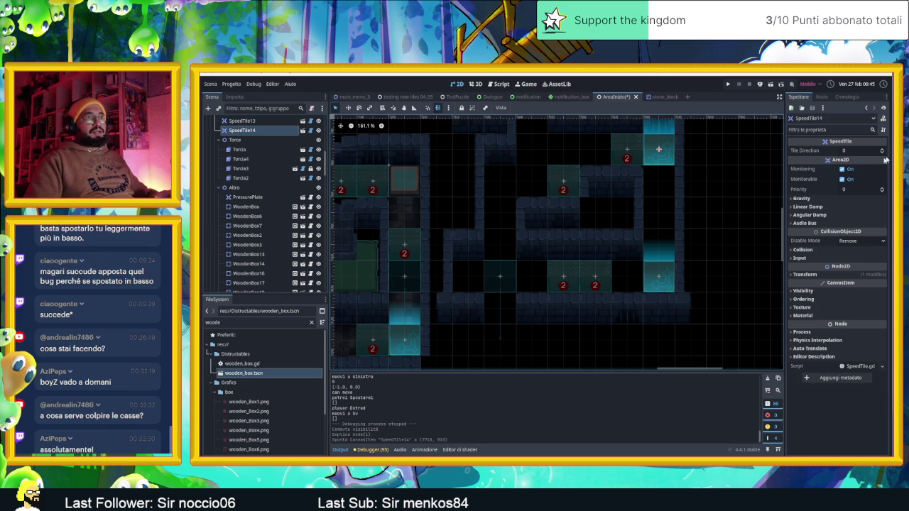
left_click(883, 149)
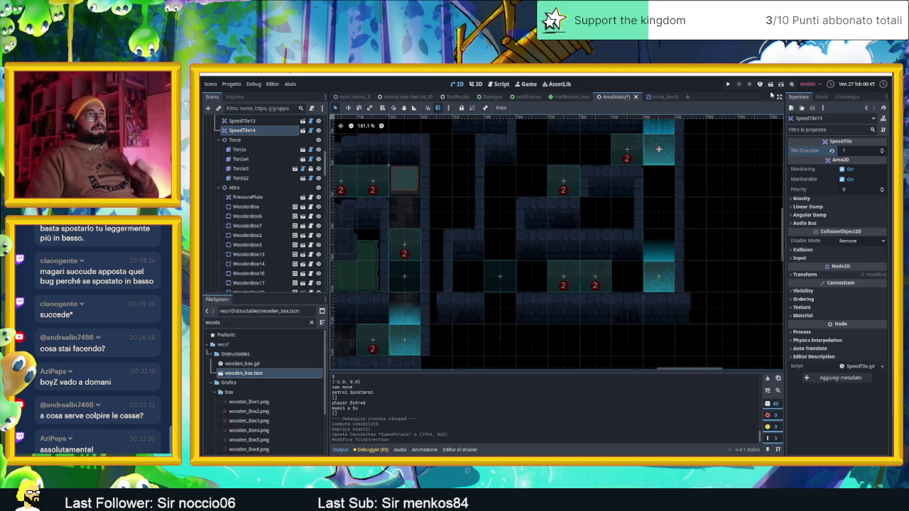
left_click(770, 84)
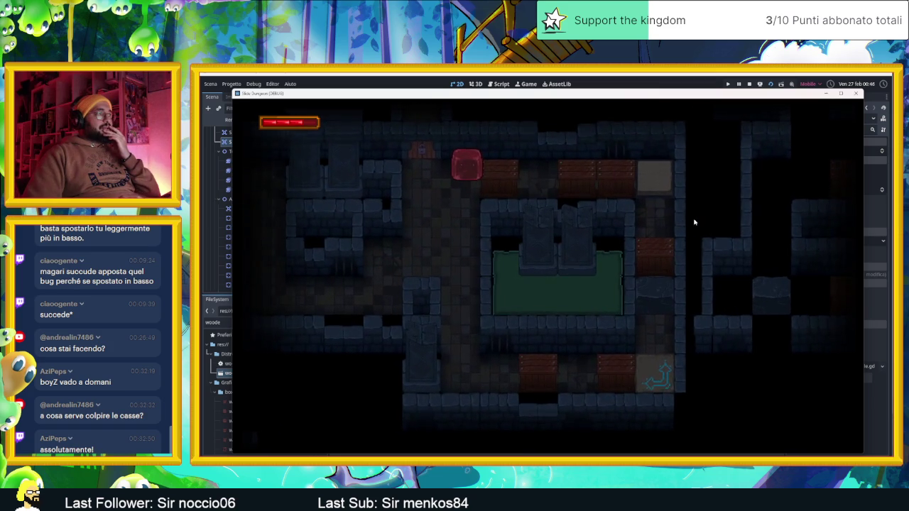
key("Down")
key("Up")
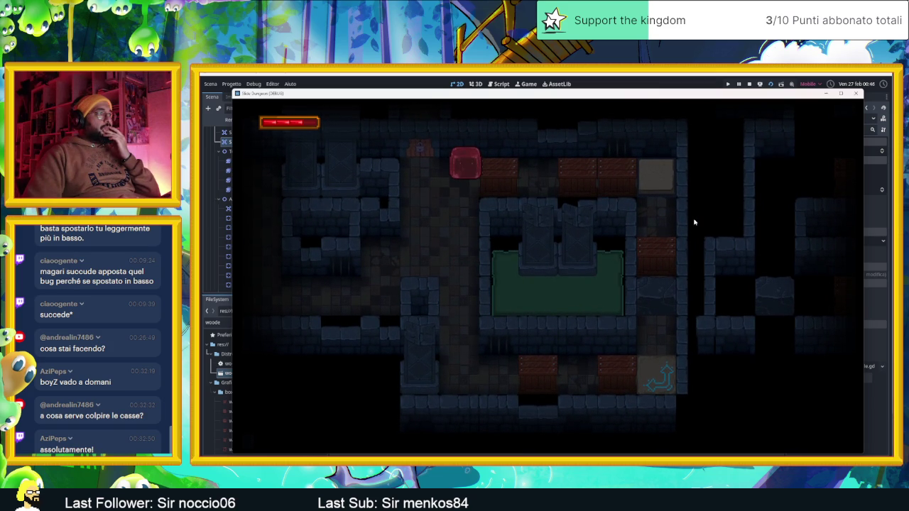